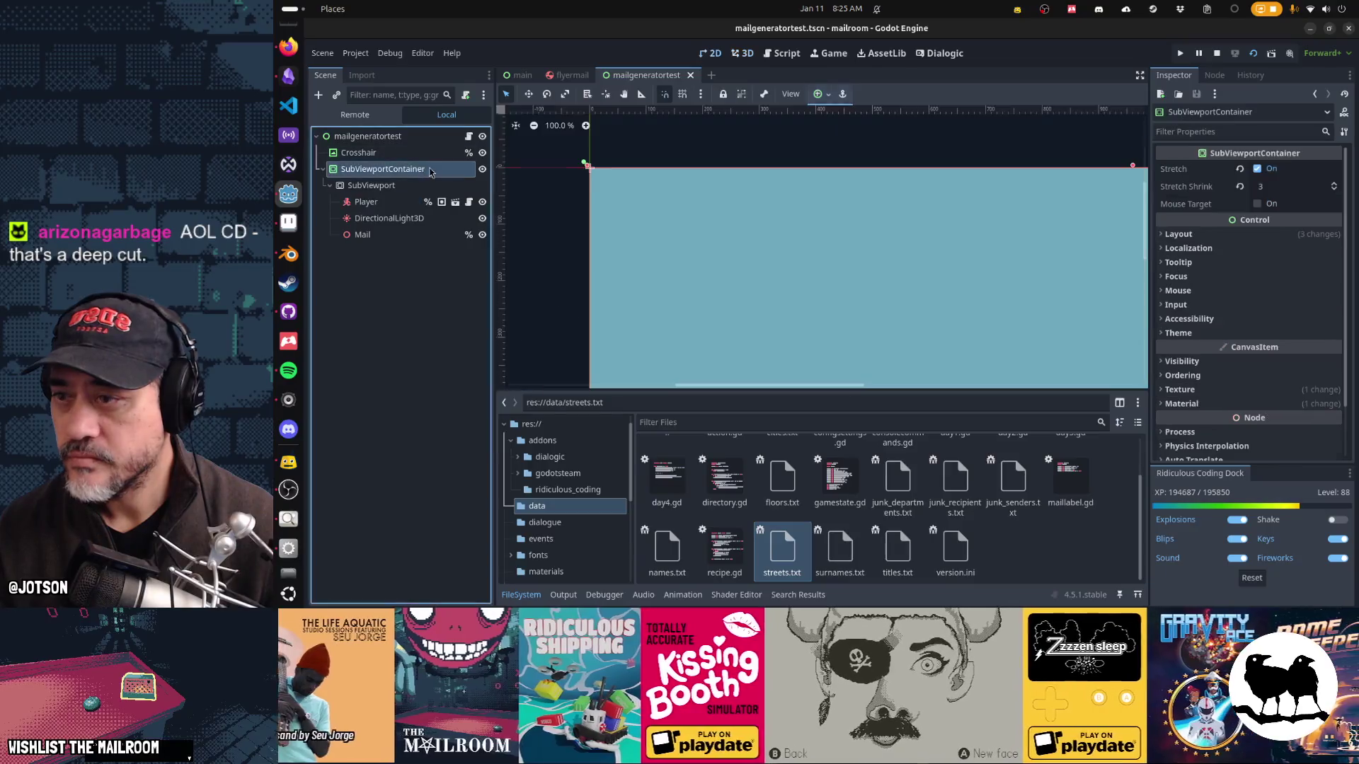
# Step: Toggle Use Parent Material on the SubViewportContainer and preview the mail in the running game
pyautogui.scroll(-2, 1192, 330)
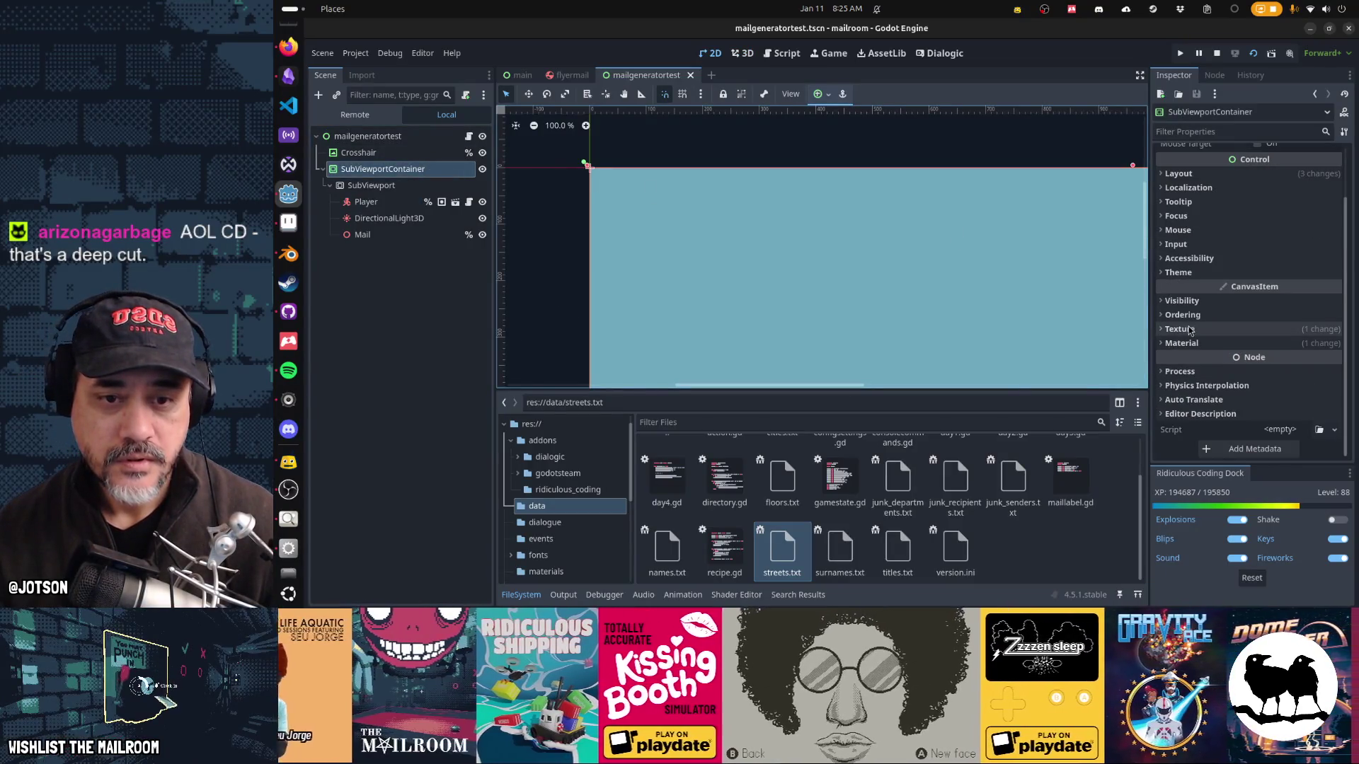
pyautogui.click(1196, 344)
pyautogui.click(1260, 378)
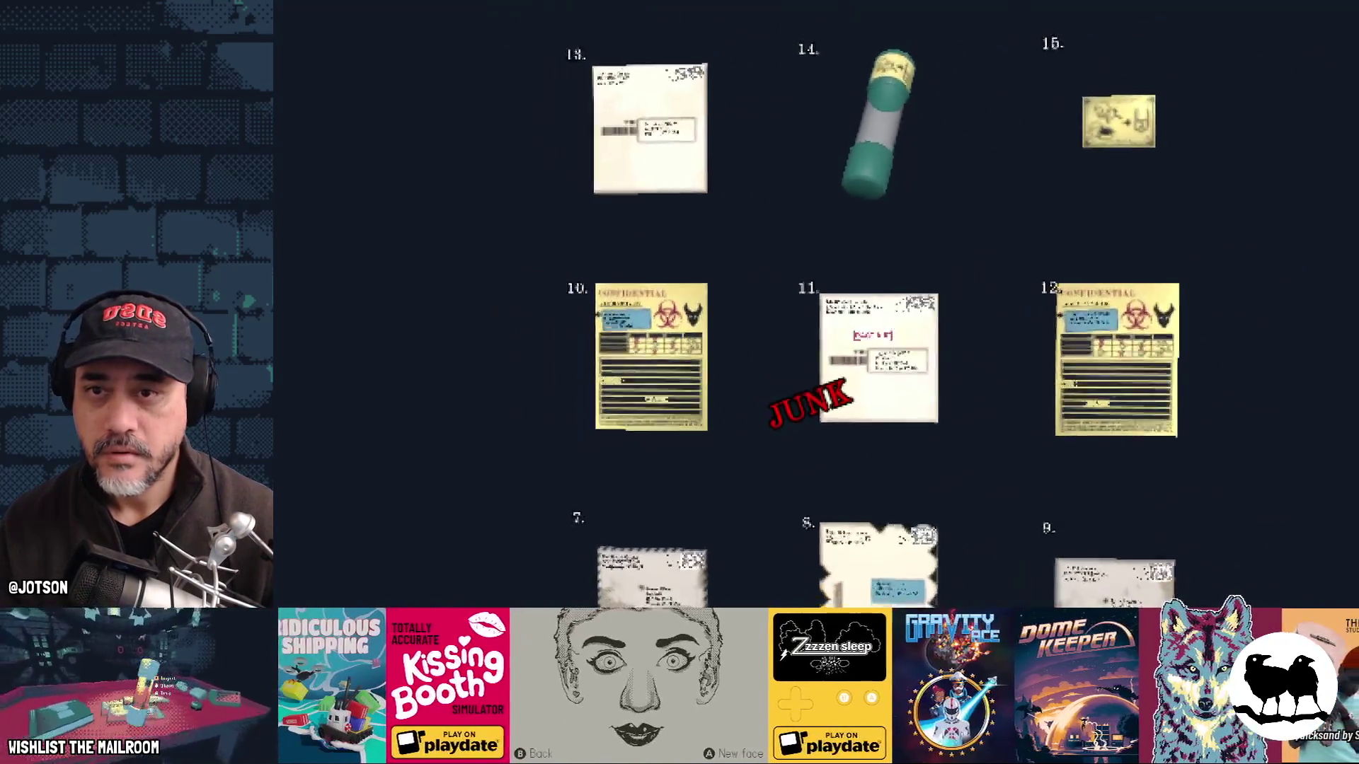
pyautogui.press('F8')
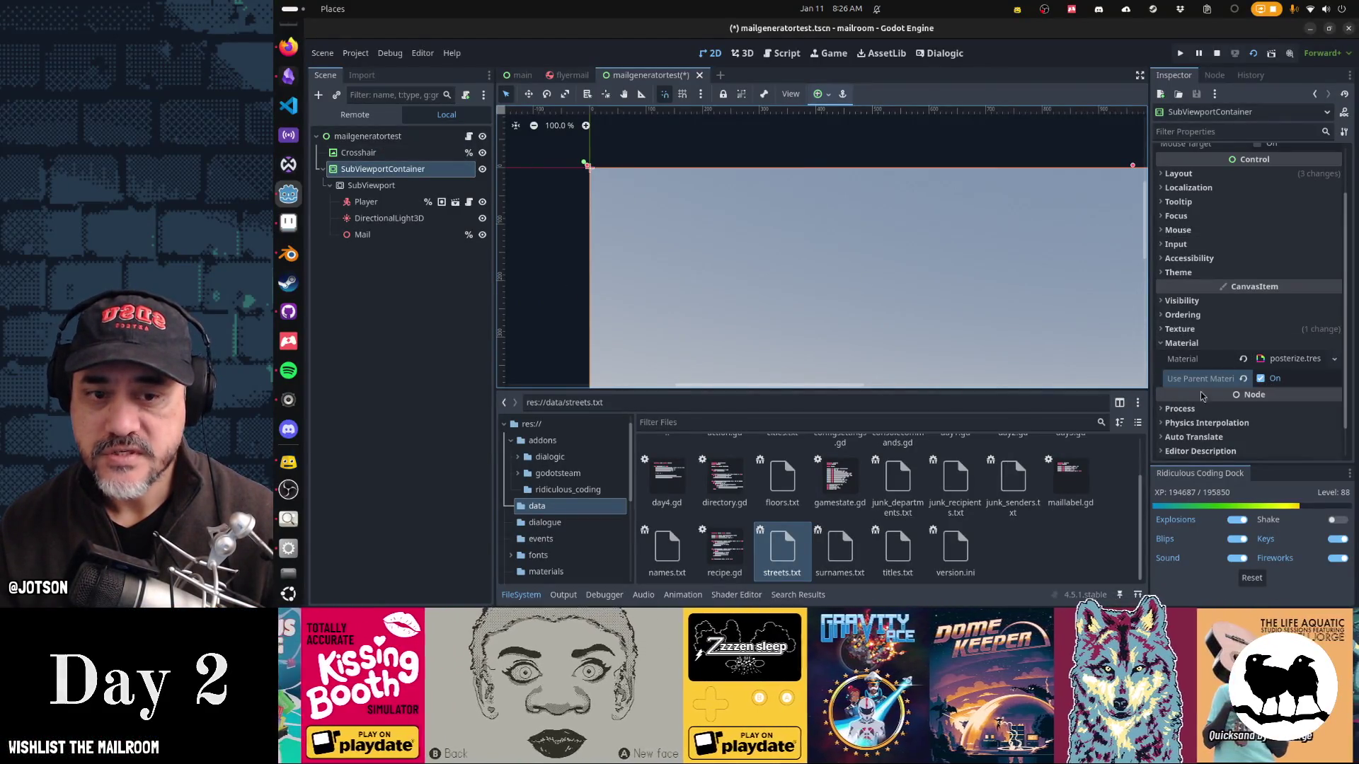
# Step: Flip Use Parent Material back and forth to compare, then restore the posterize material
pyautogui.click(1261, 378)
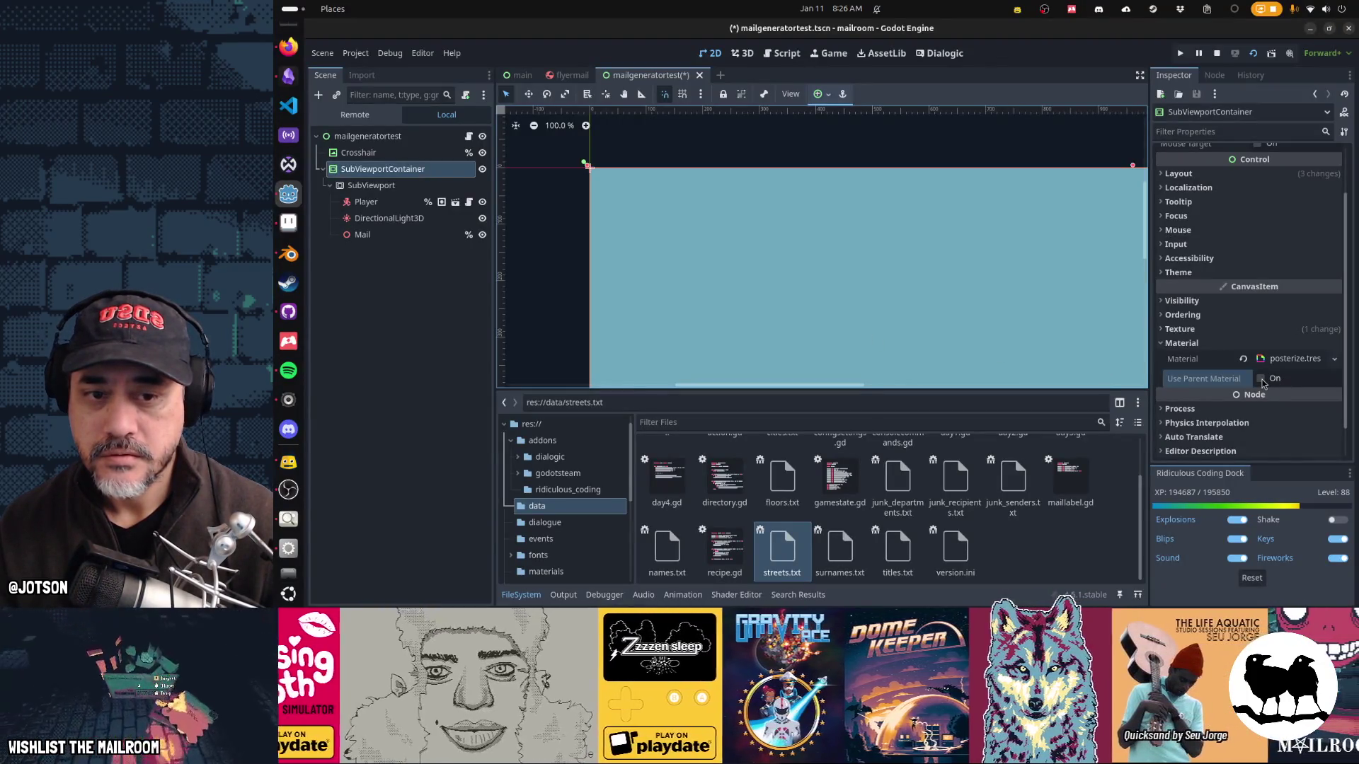
pyautogui.click(1261, 378)
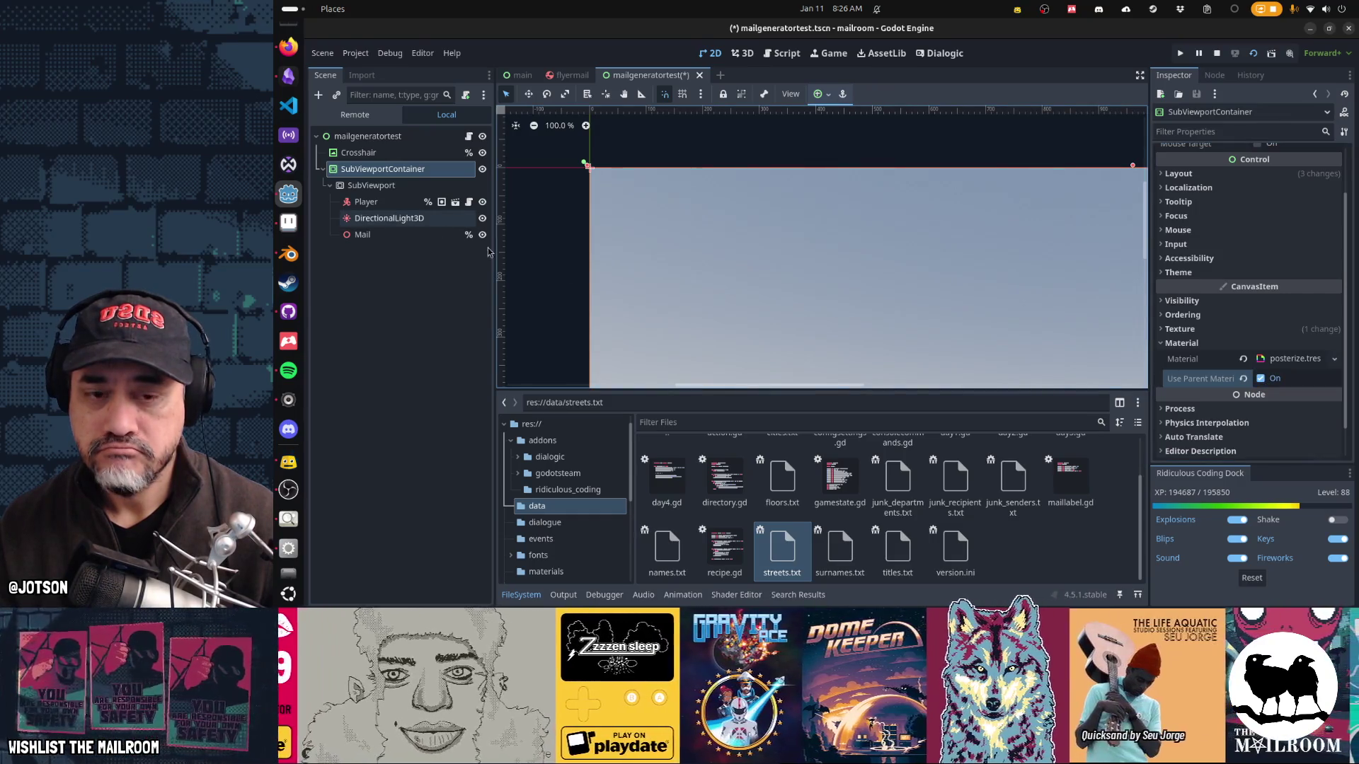
pyautogui.click(1260, 379)
pyautogui.click(1261, 379)
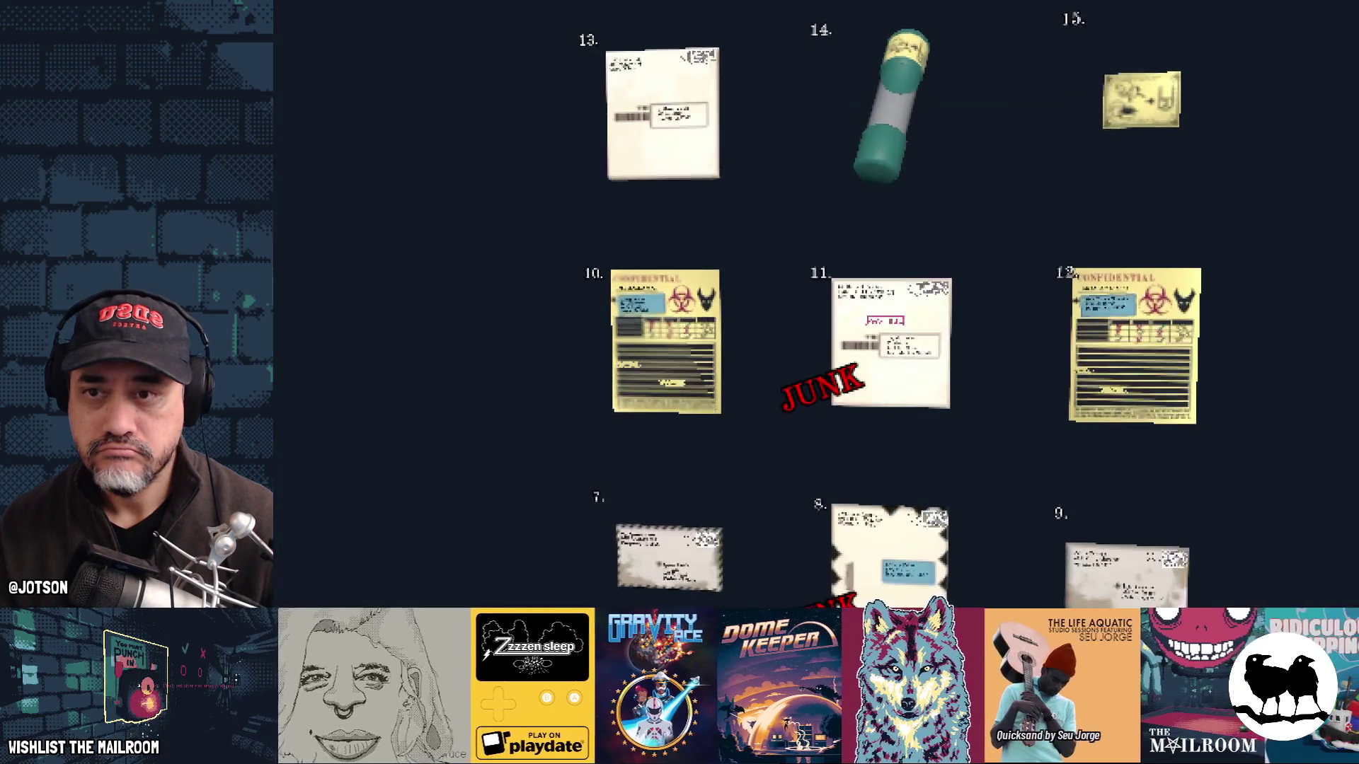
pyautogui.hotkey('ctrl', 'z')
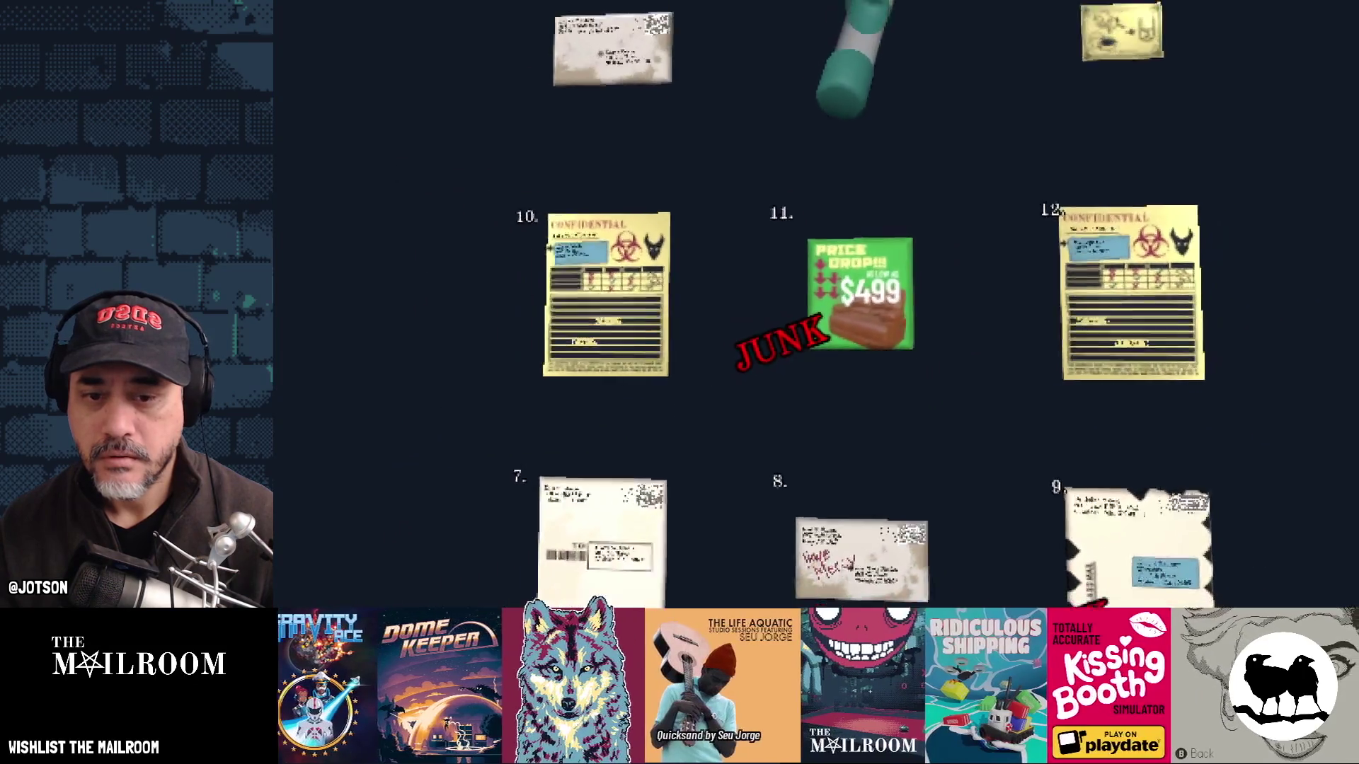
pyautogui.press('super')
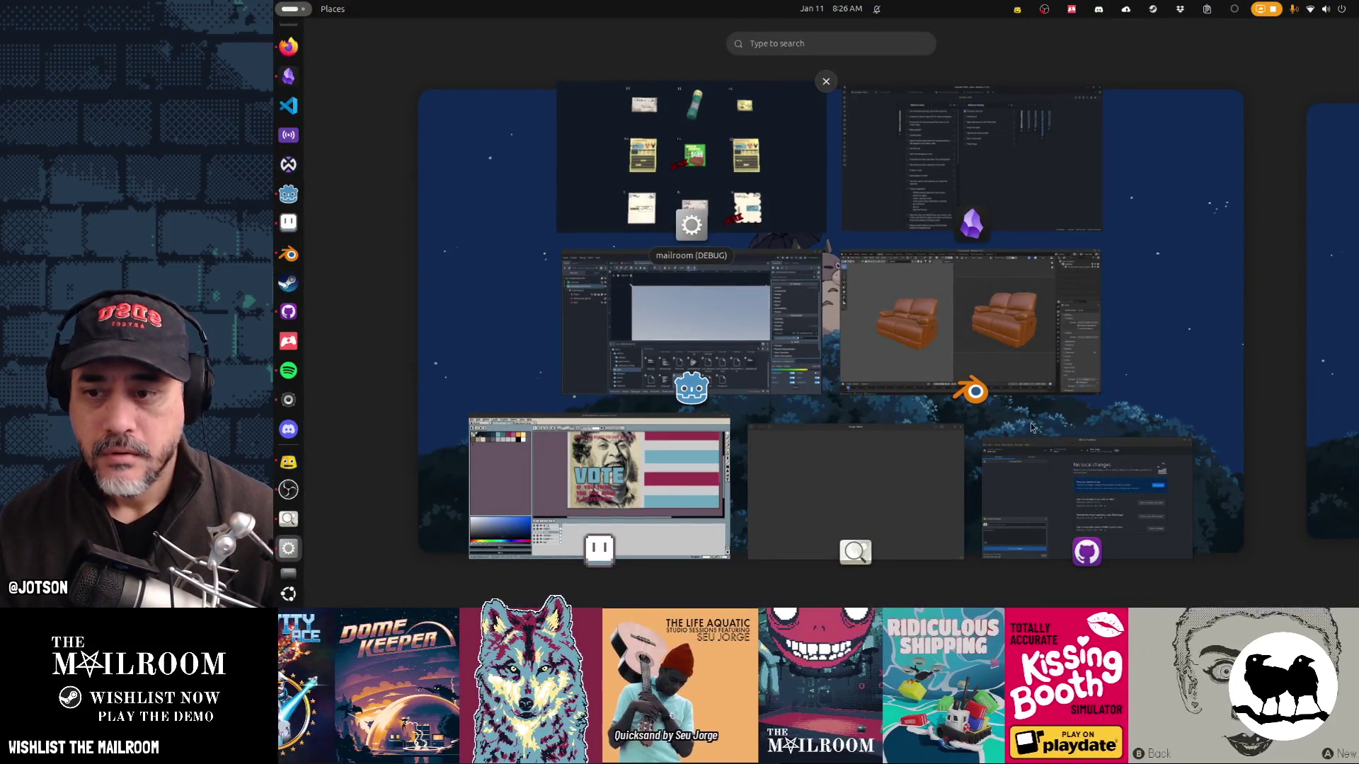
# Step: Run the game, scroll through the posterized mail grid to the JUNK-stamped VOTE flyer, then stop it
pyautogui.click(1070, 430)
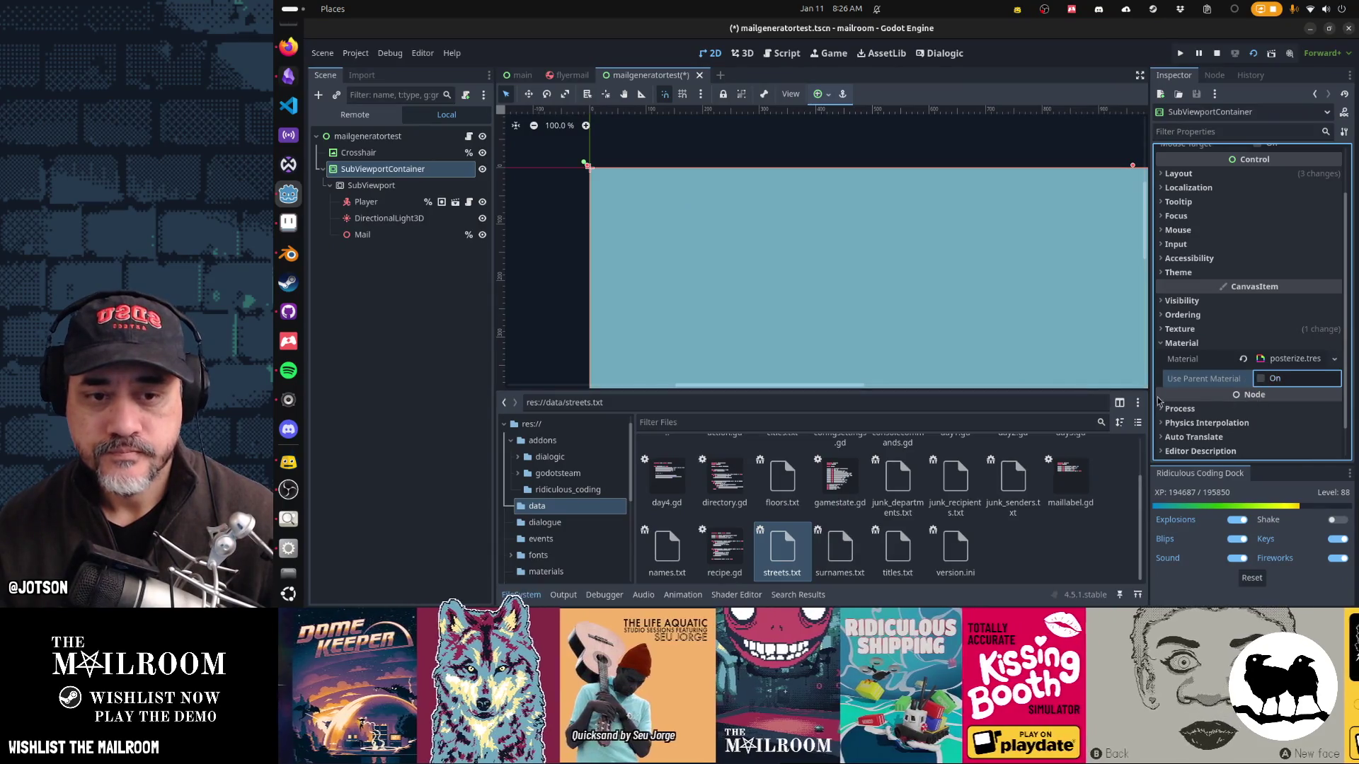
pyautogui.hotkey('alt', 'Tab')
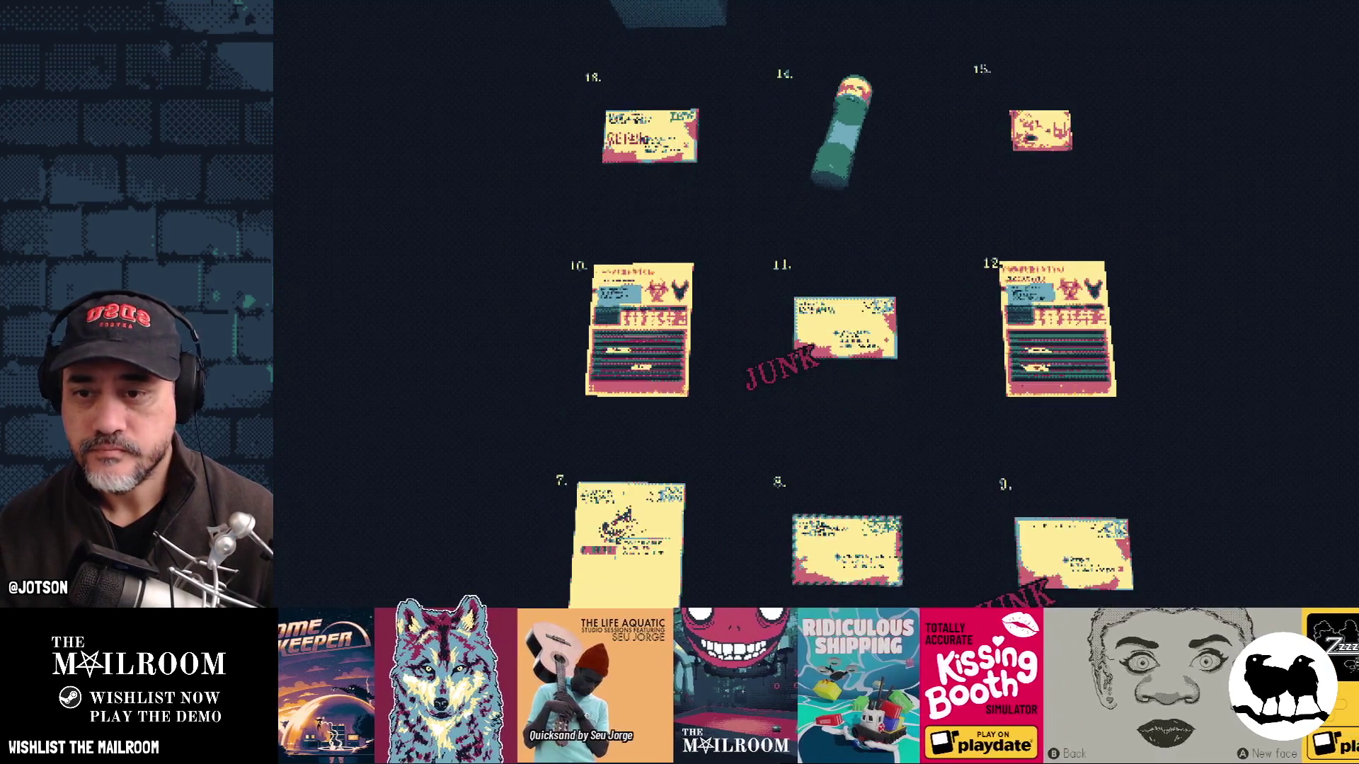
pyautogui.scroll(-5, 831, 304)
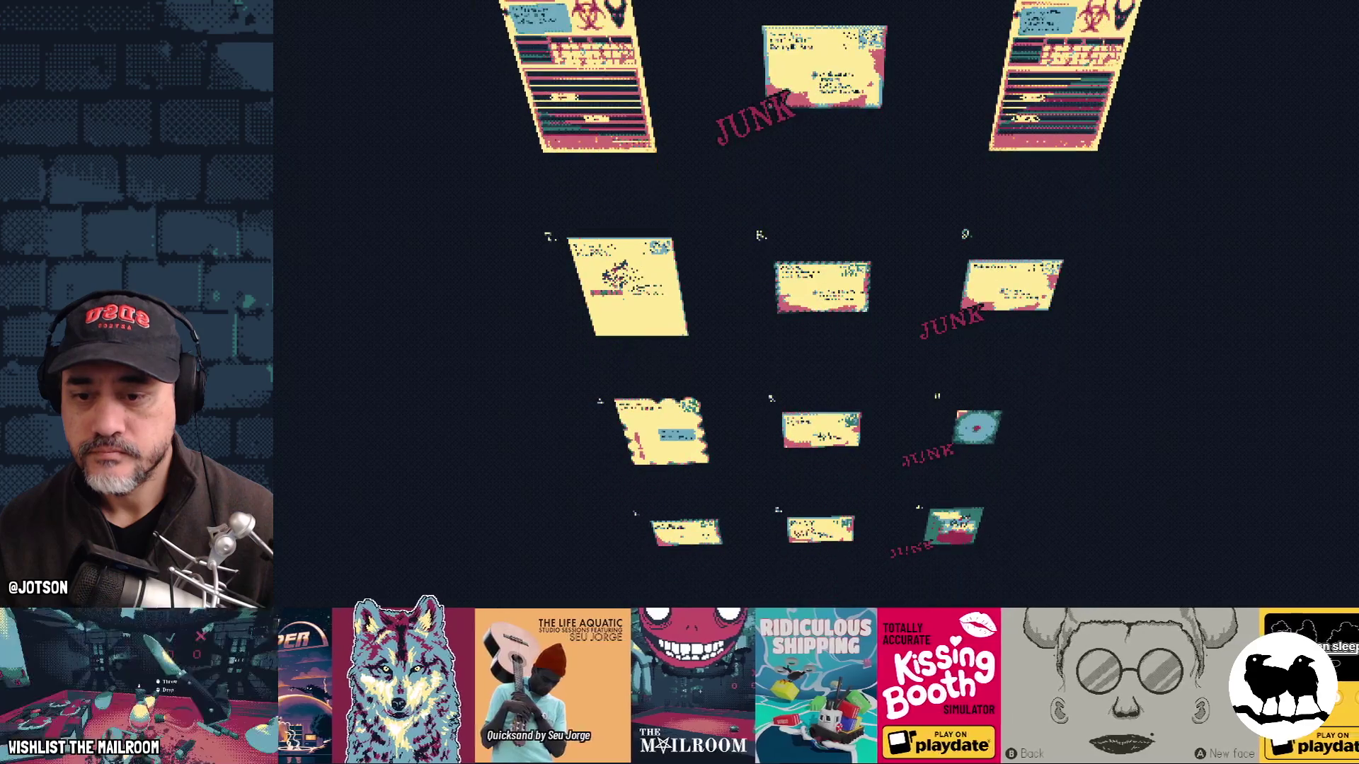
pyautogui.scroll(5, 785, 354)
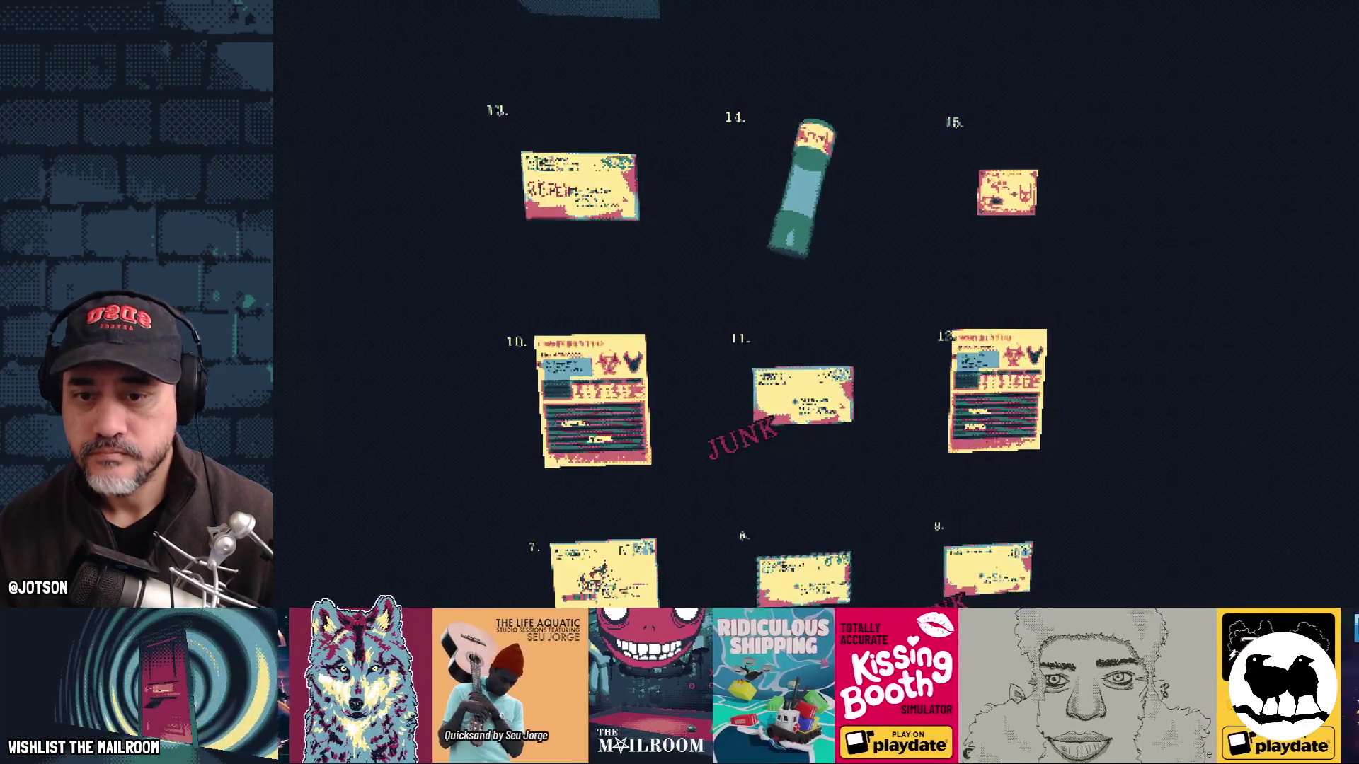
pyautogui.scroll(-5, 778, 318)
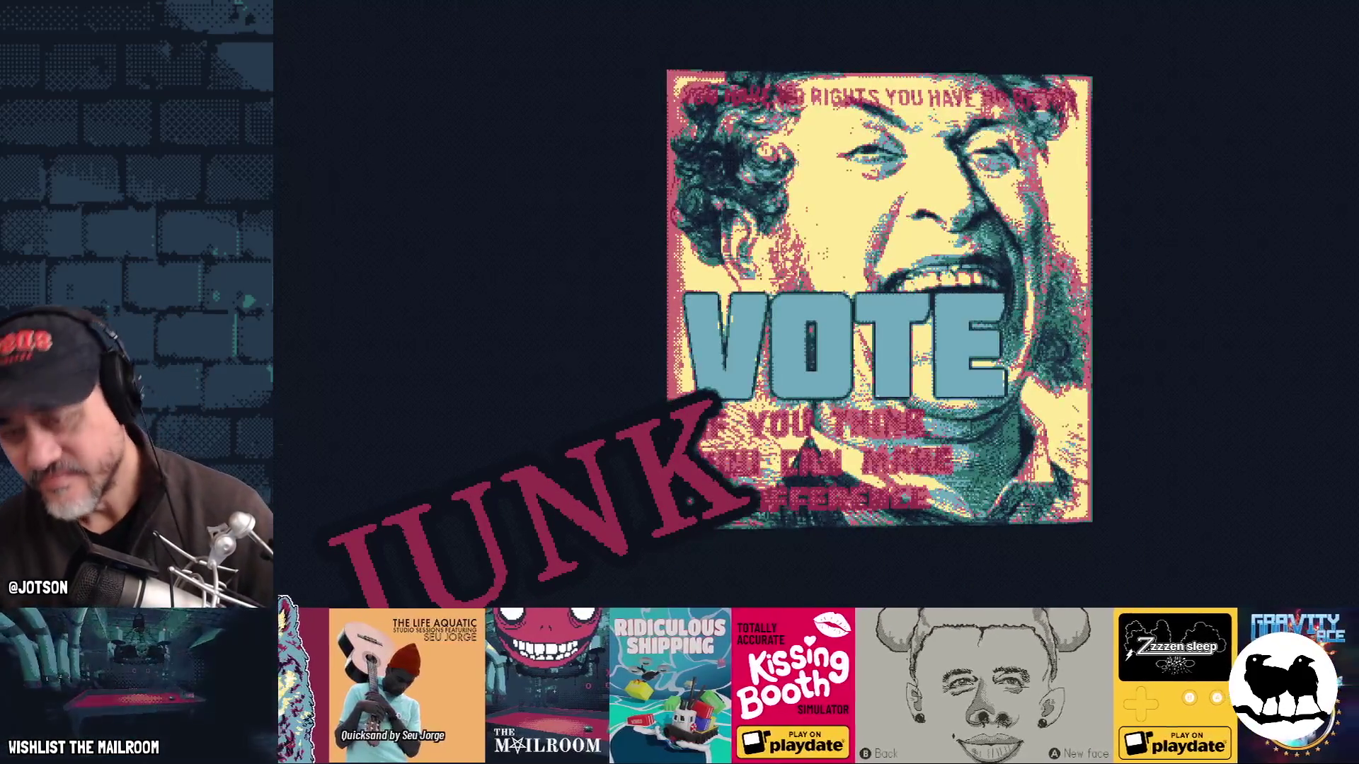
pyautogui.press('F8')
pyautogui.scroll(-4, 786, 313)
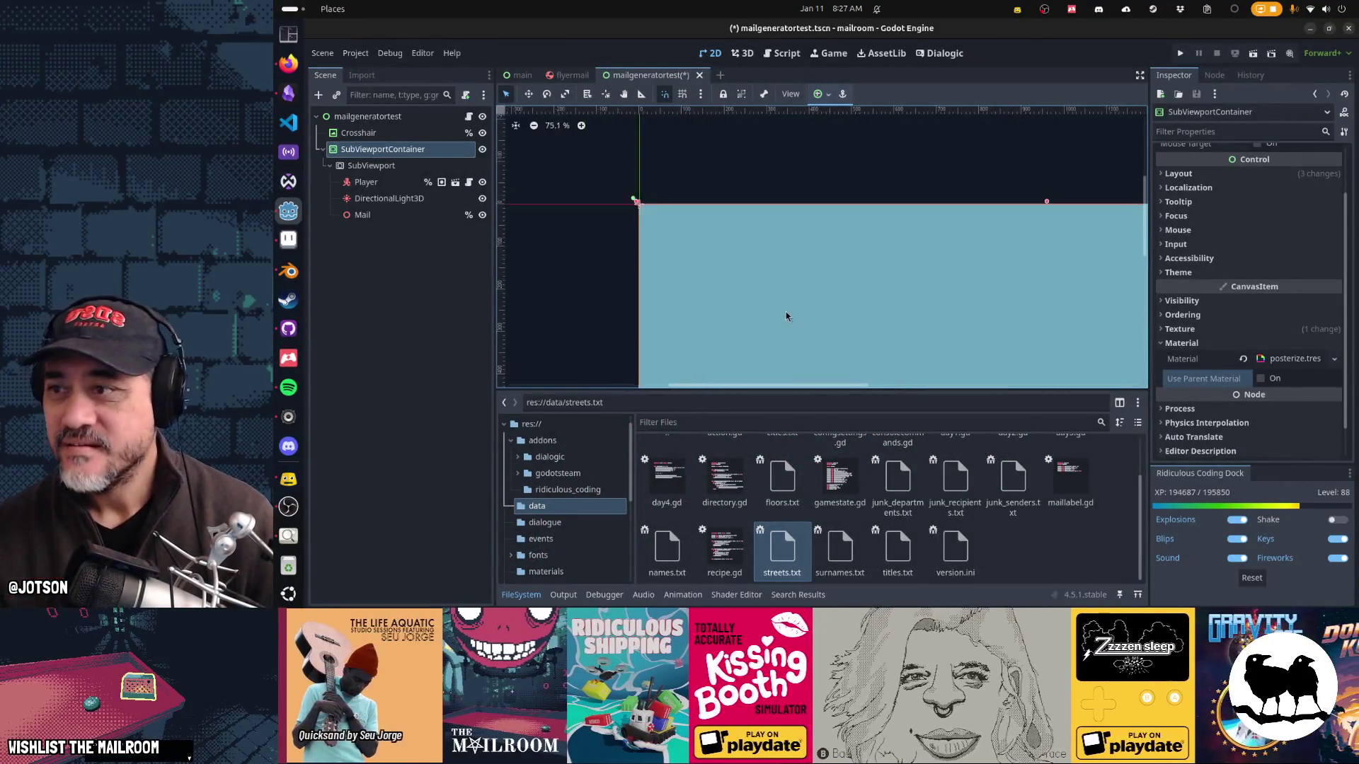
# Step: Save the mailgeneratortest scene and switch to the flyermail scene
pyautogui.scroll(-5, 833, 258)
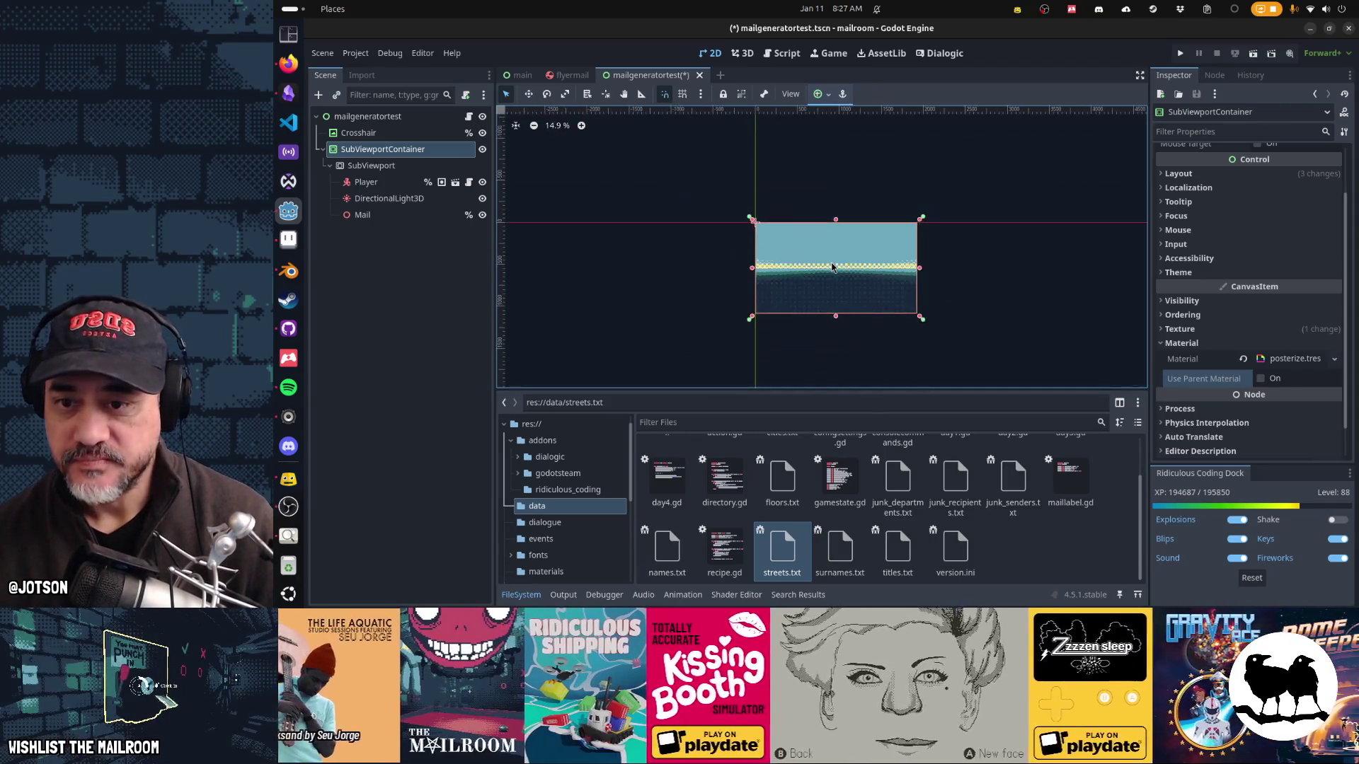
pyautogui.hotkey('ctrl', 's')
pyautogui.click(581, 79)
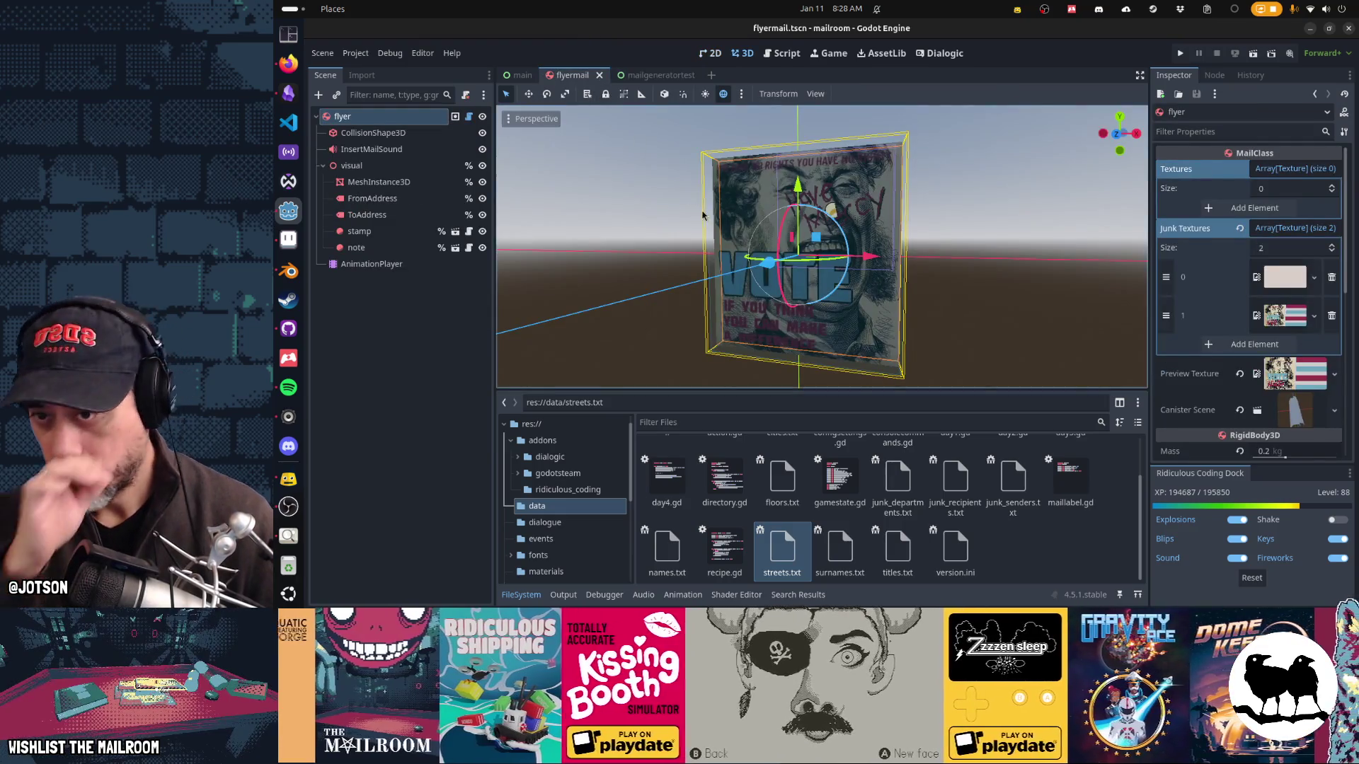
# Step: Enlarge and orbit the 3D view to face the VOTE flyer, and add a third Junk Textures slot
pyautogui.scroll(5, 702, 214)
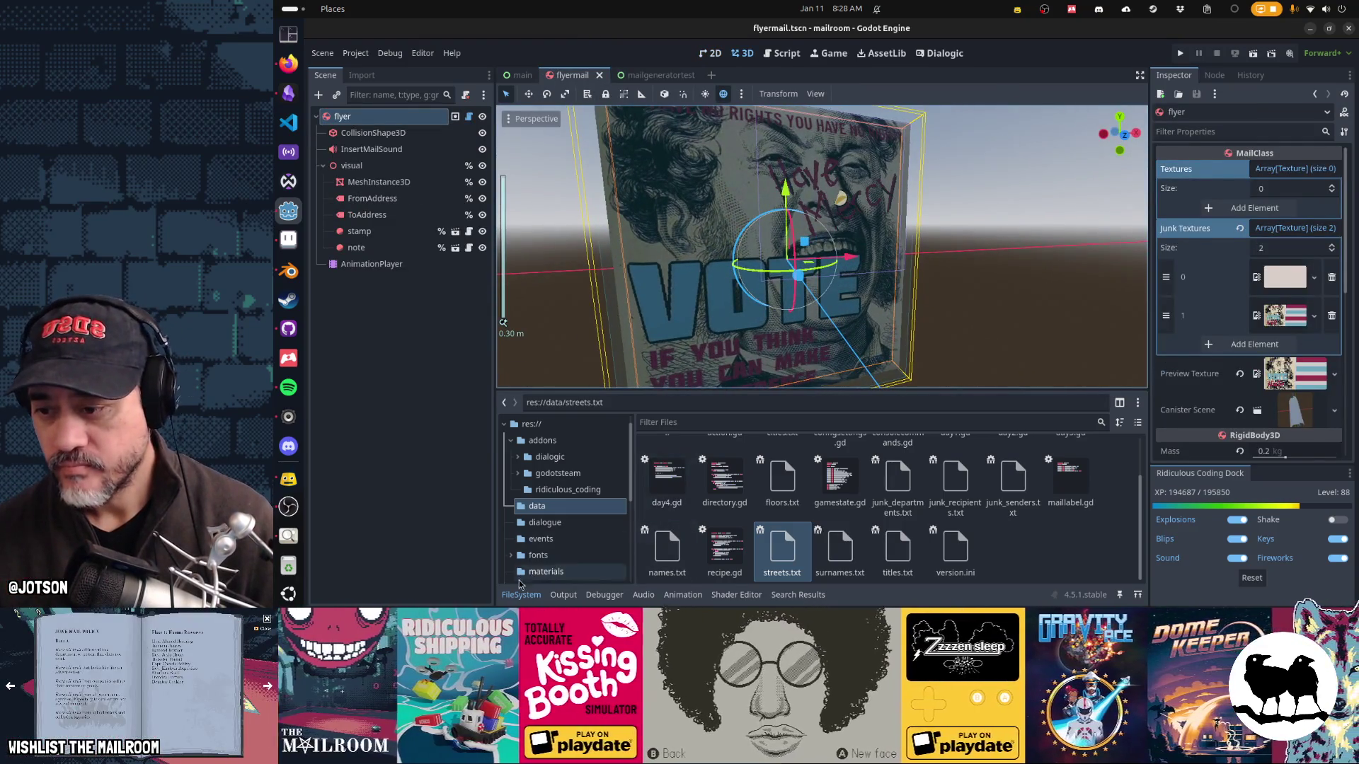
pyautogui.click(521, 596)
pyautogui.scroll(-3, 697, 379)
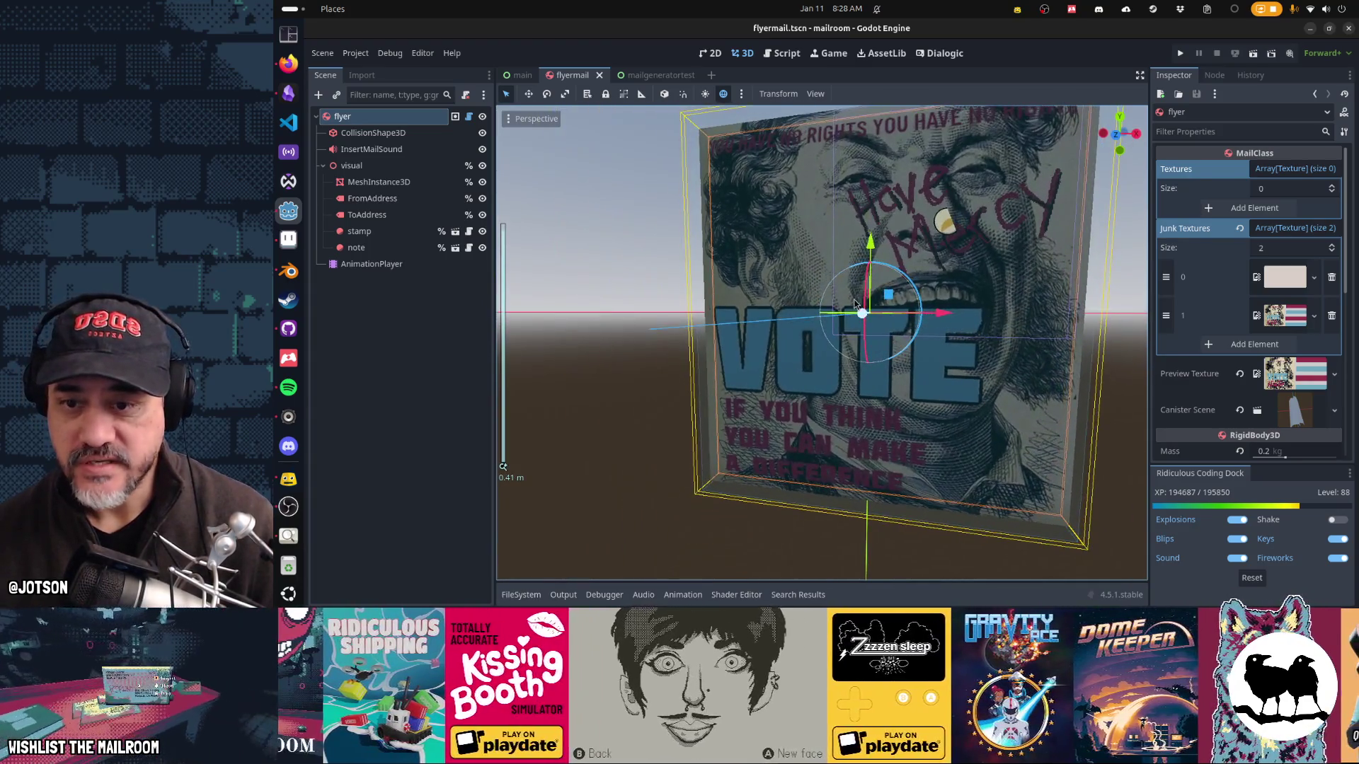
pyautogui.moveTo(855, 304)
pyautogui.mouseDown()
pyautogui.moveTo(904, 315)
pyautogui.moveTo(757, 331)
pyautogui.moveTo(968, 328)
pyautogui.mouseUp()
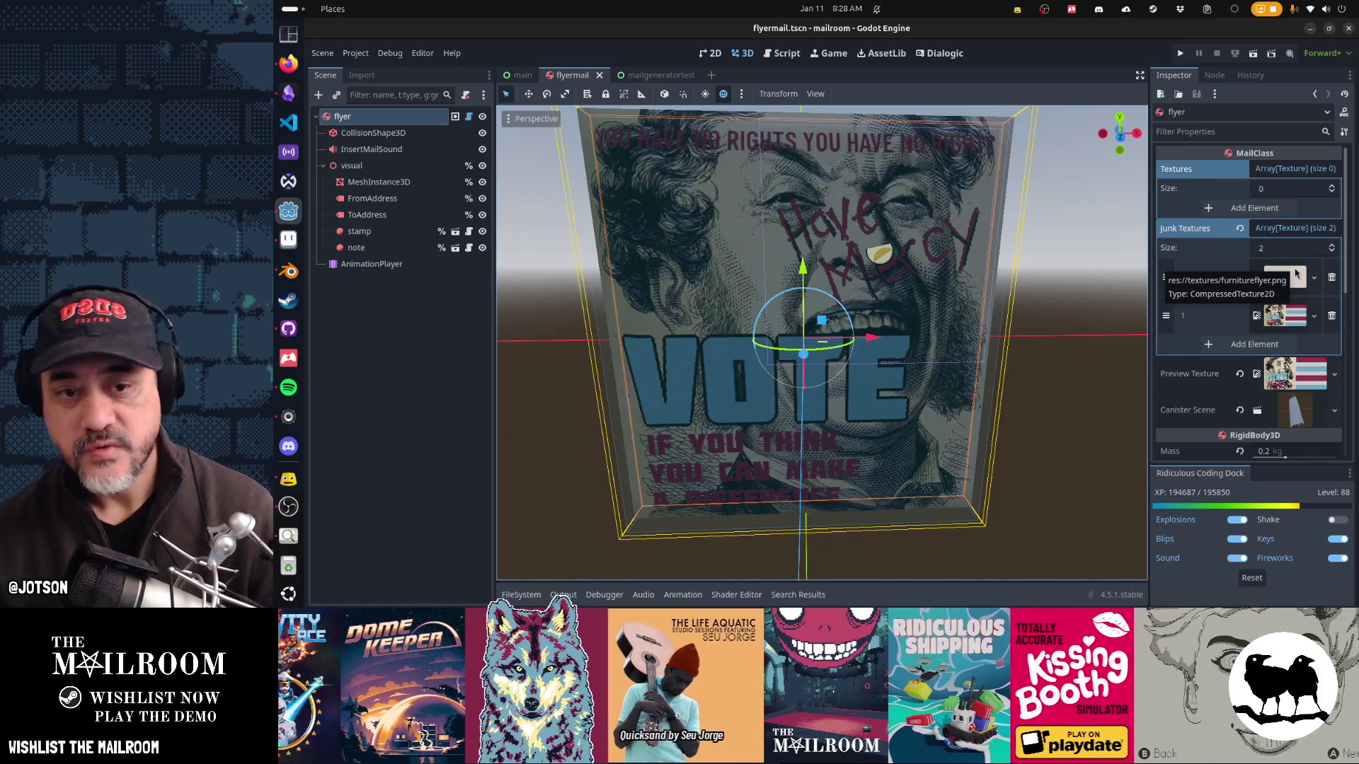
pyautogui.click(1282, 344)
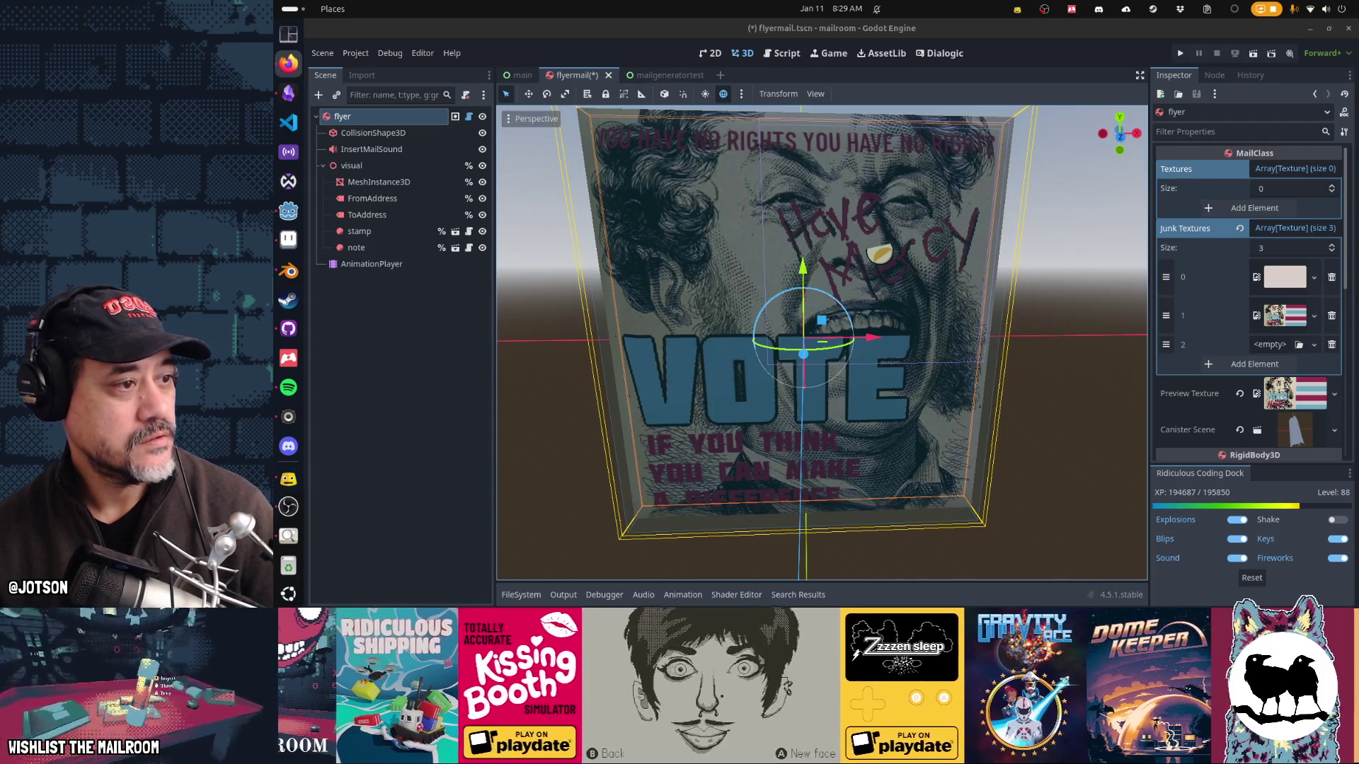
# Step: Switch to Firefox showing the Google Images results for advertisement flyers
pyautogui.hotkey('alt', 'Tab')
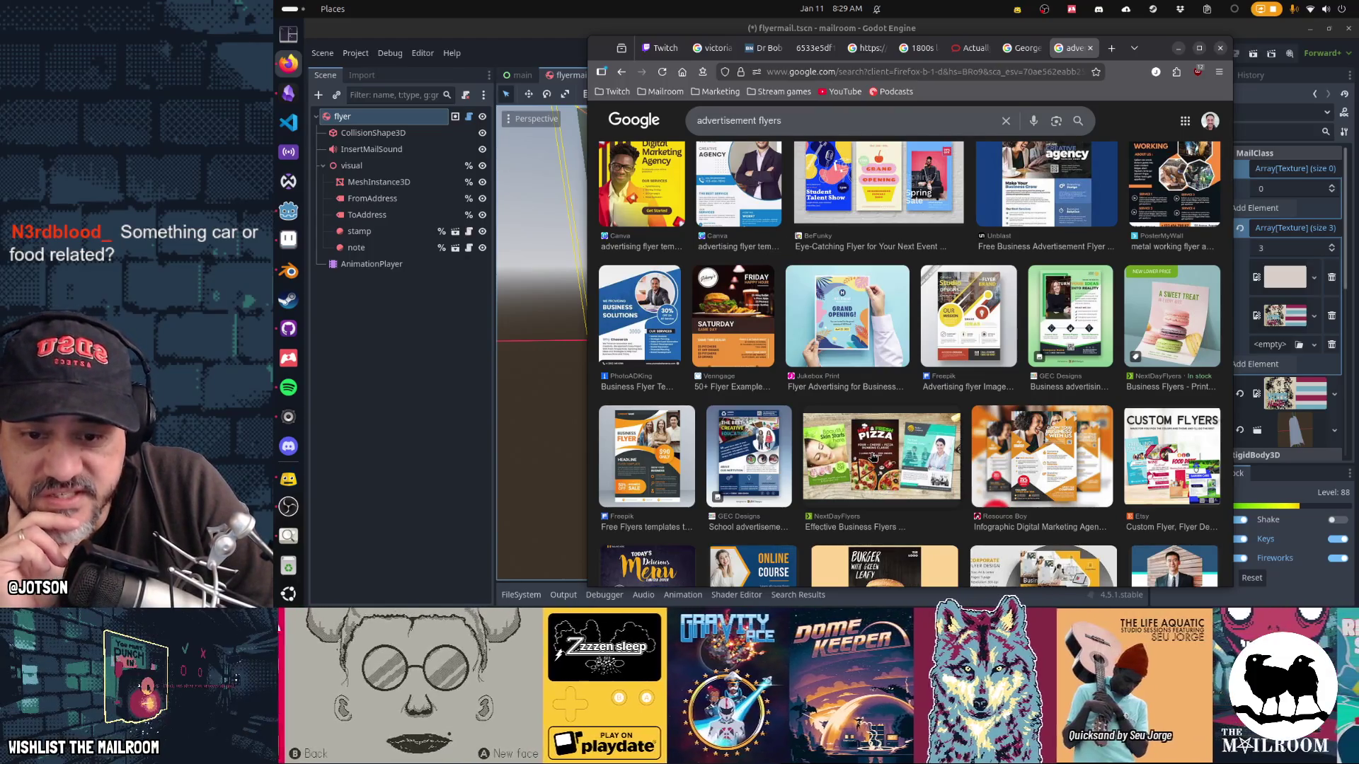
# Step: Search Google Images for 'credit card ad'
pyautogui.scroll(-3, 873, 456)
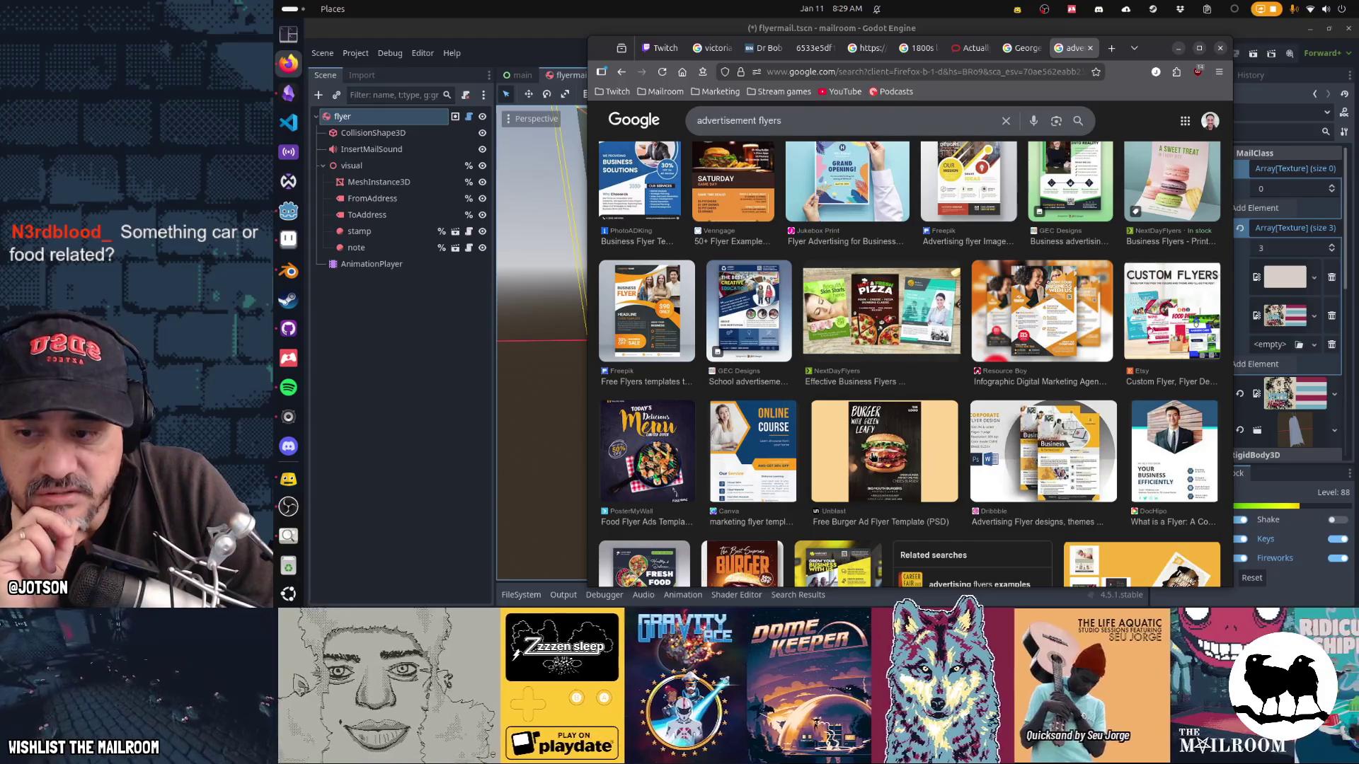
pyautogui.scroll(2, 873, 457)
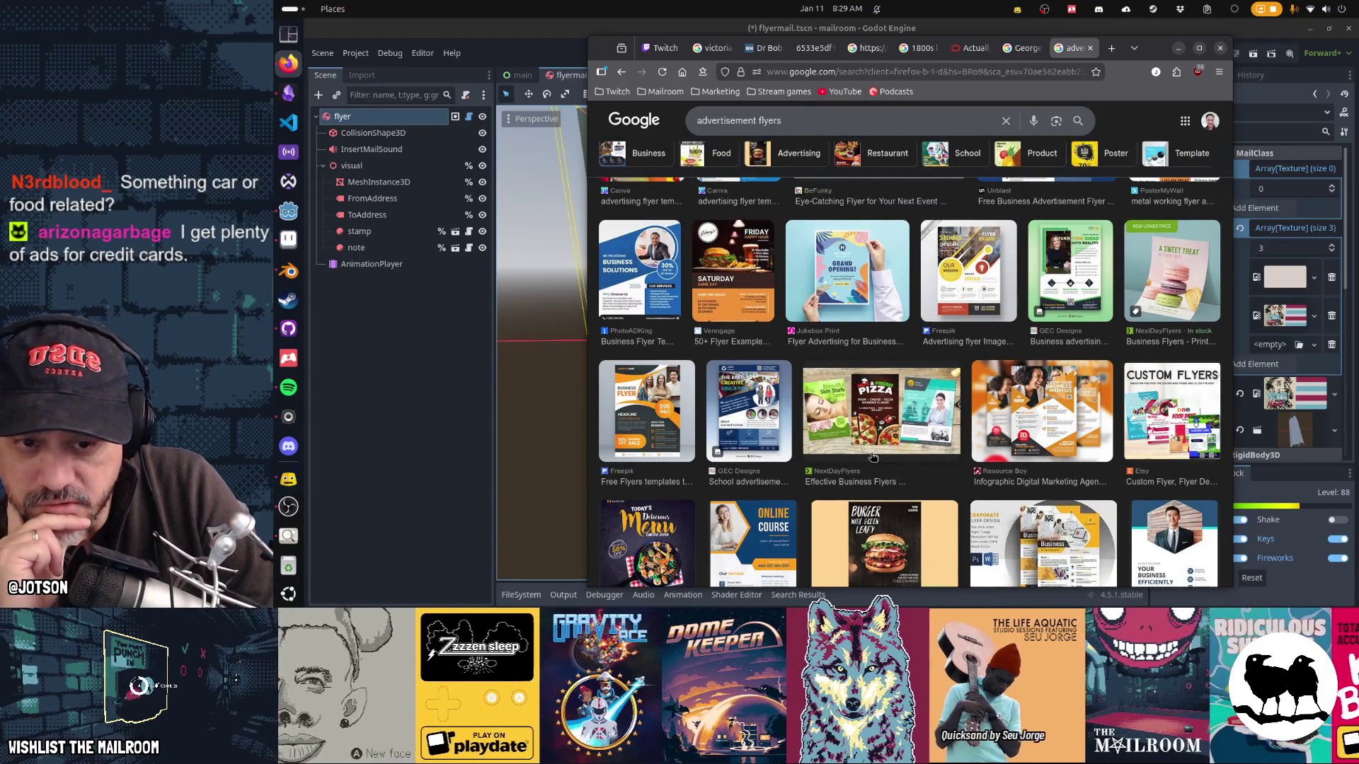
pyautogui.scroll(-5, 873, 456)
pyautogui.scroll(-4, 874, 456)
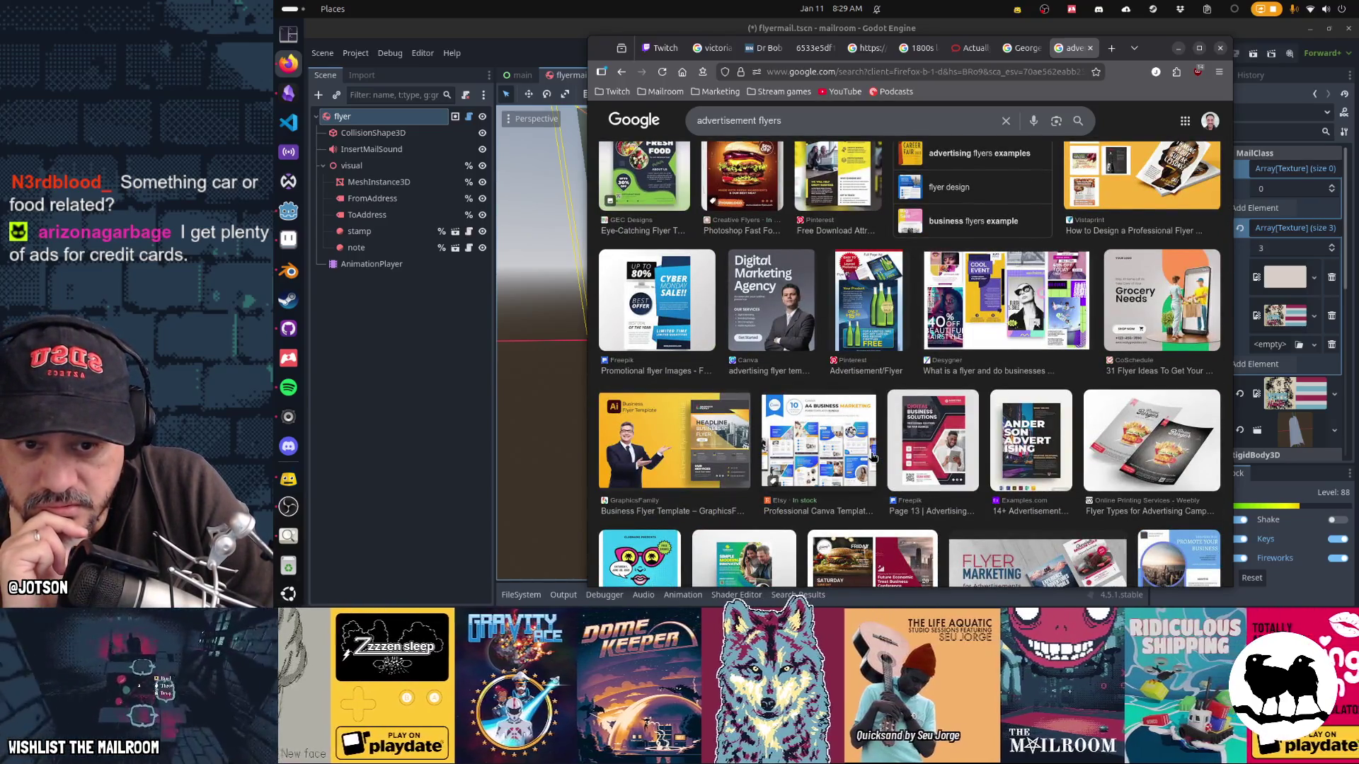
pyautogui.scroll(-3, 873, 457)
pyautogui.scroll(10, 873, 456)
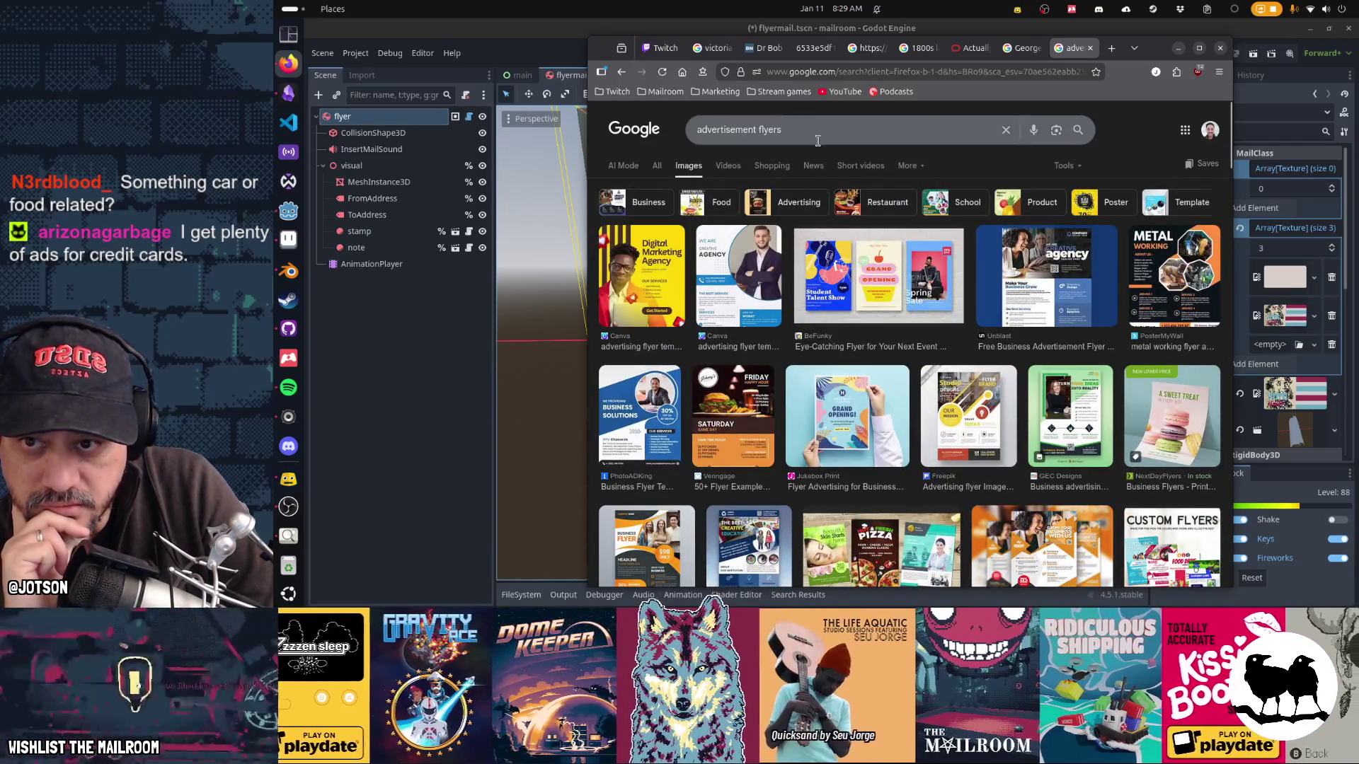
pyautogui.tripleClick(818, 135)
pyautogui.write('credit card ad')
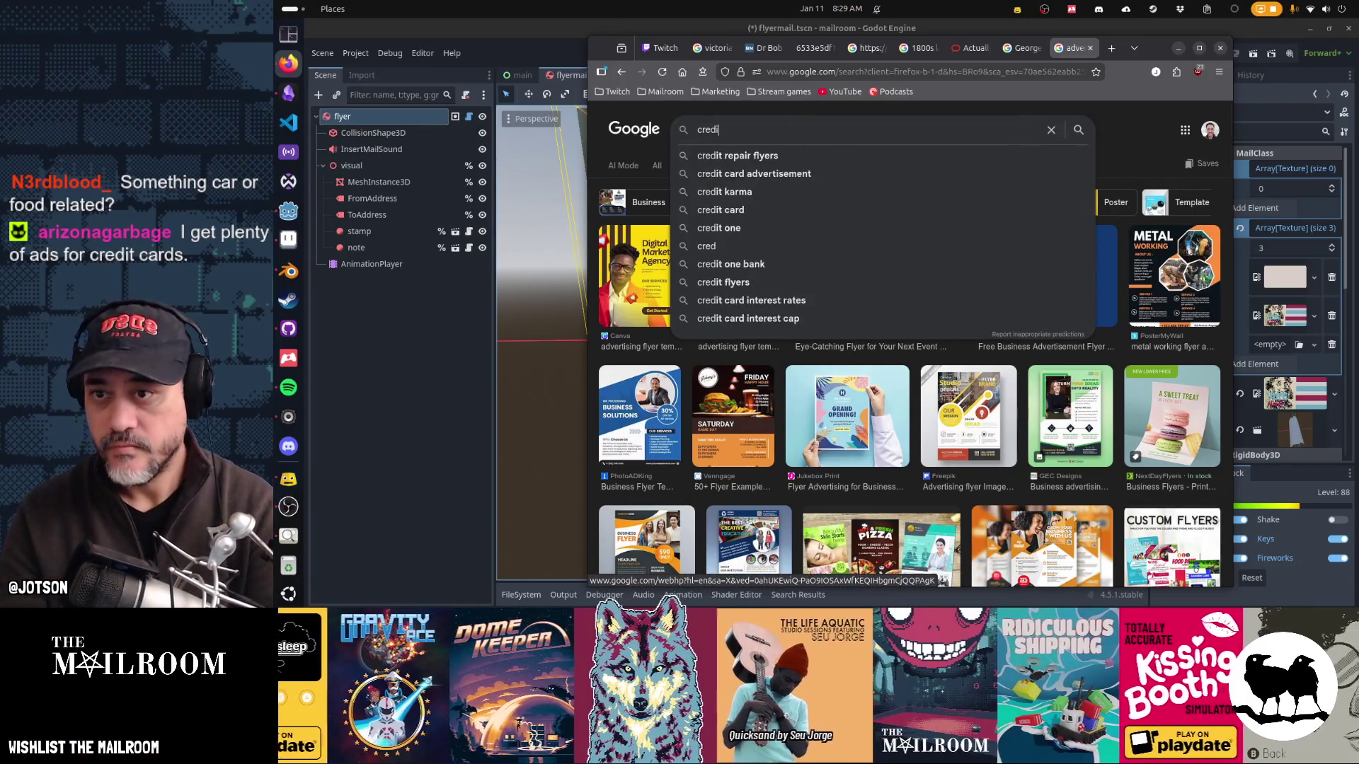
pyautogui.press('Return')
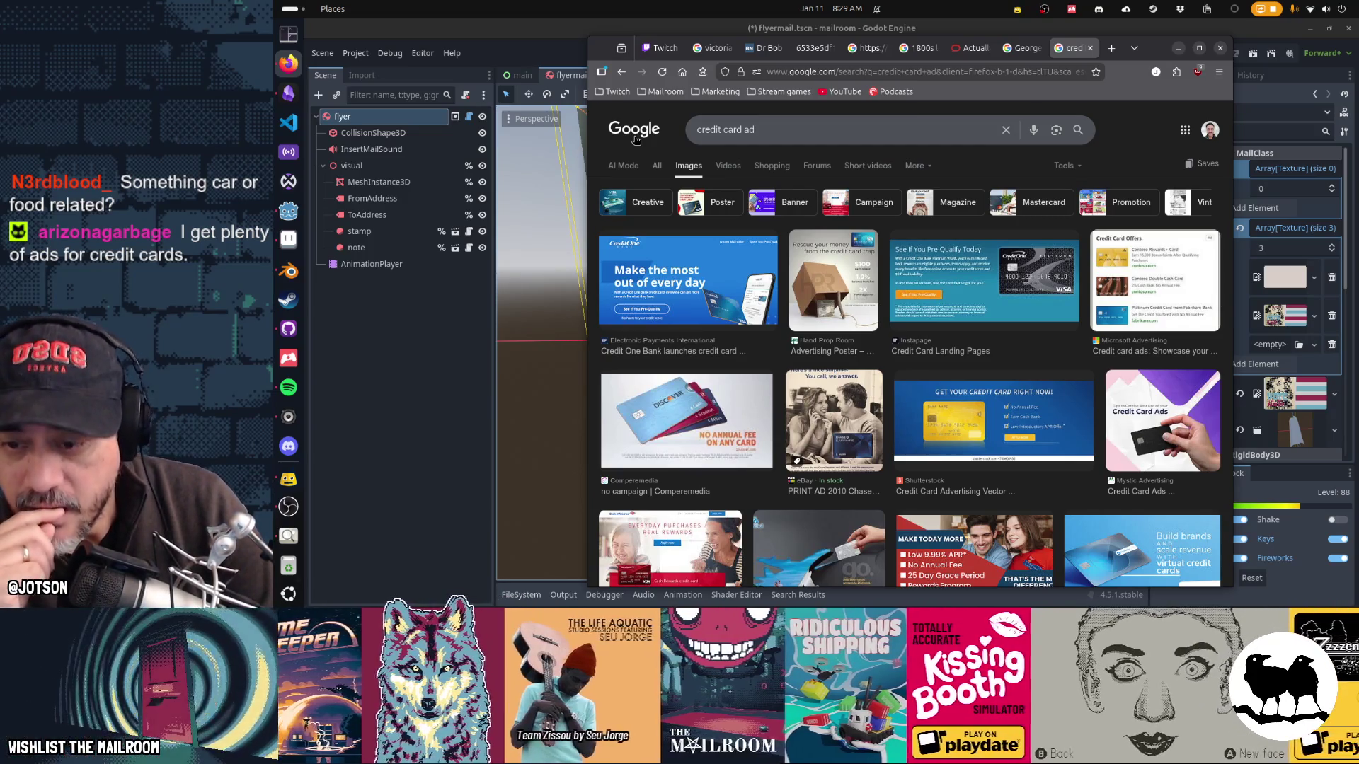
# Step: Preview the West Edge ad with the smiling woman, $0 balance transfer and 0% APR
pyautogui.scroll(-3, 810, 330)
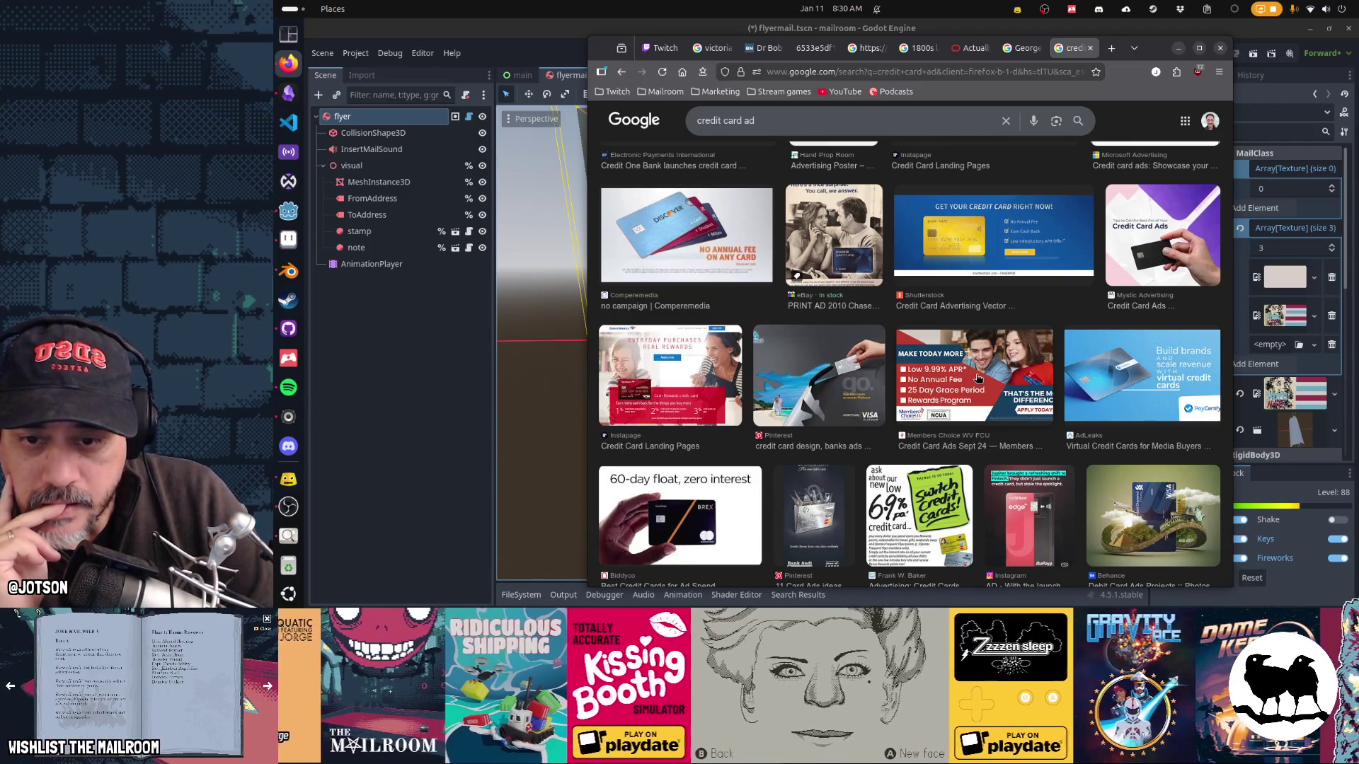
pyautogui.click(978, 378)
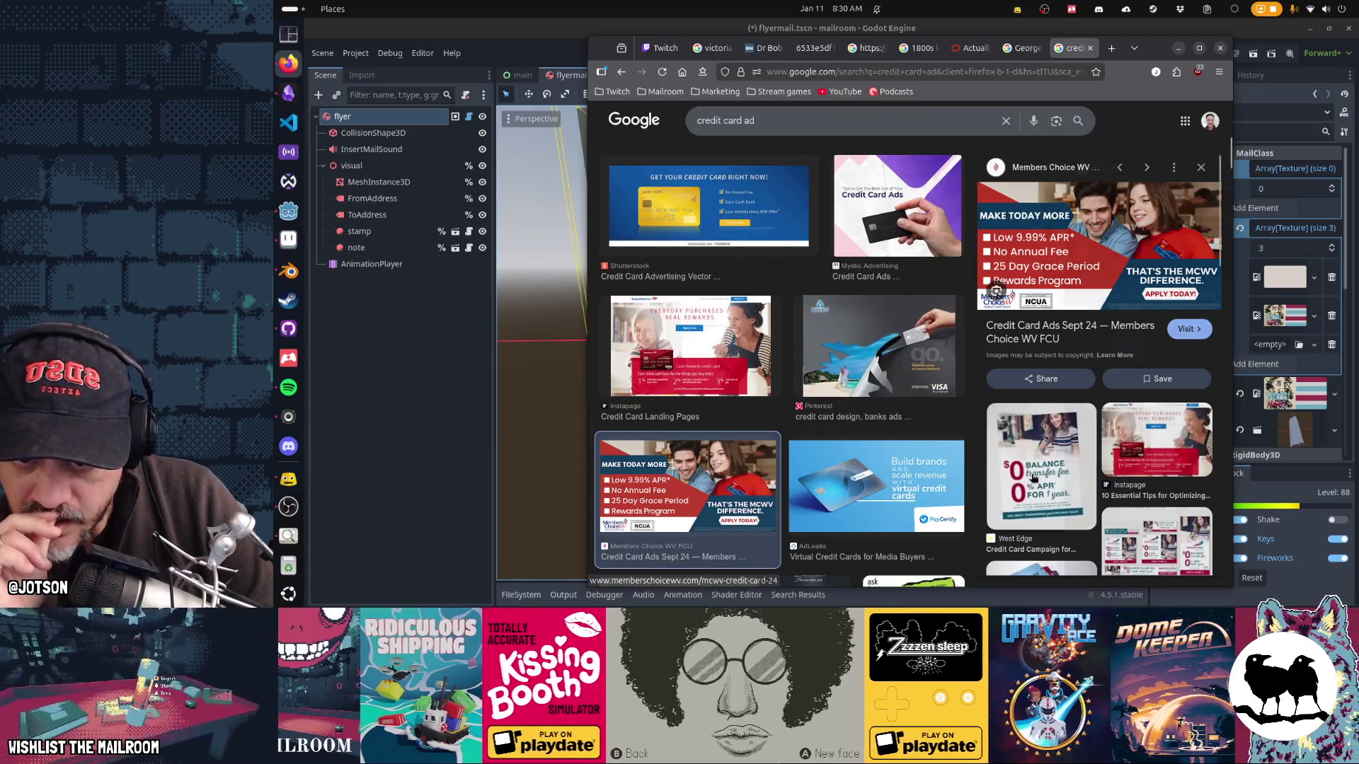
pyautogui.click(1035, 476)
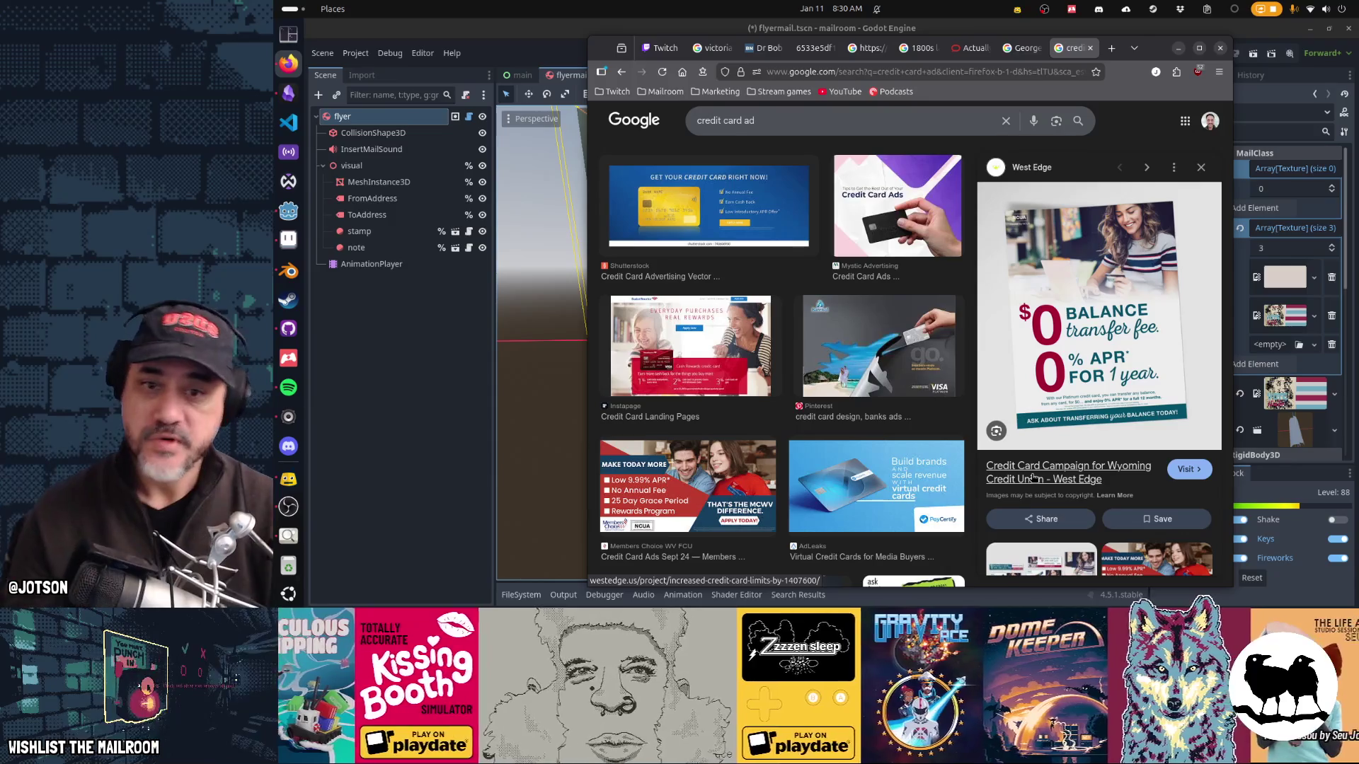
pyautogui.hotkey('alt', 'Tab')
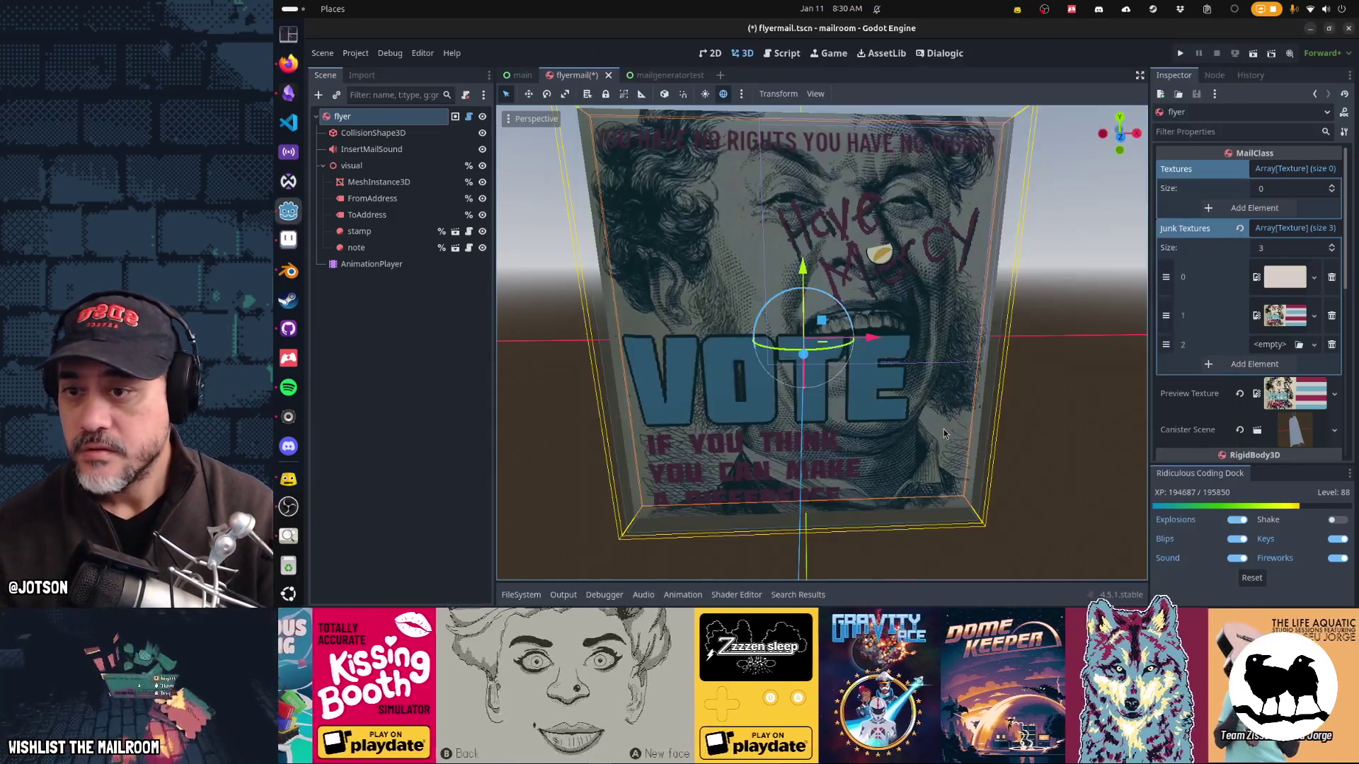
# Step: Save the Aseprite political flyer as creditcardflyer.ase in the textures folder
pyautogui.hotkey('alt', 'Tab')
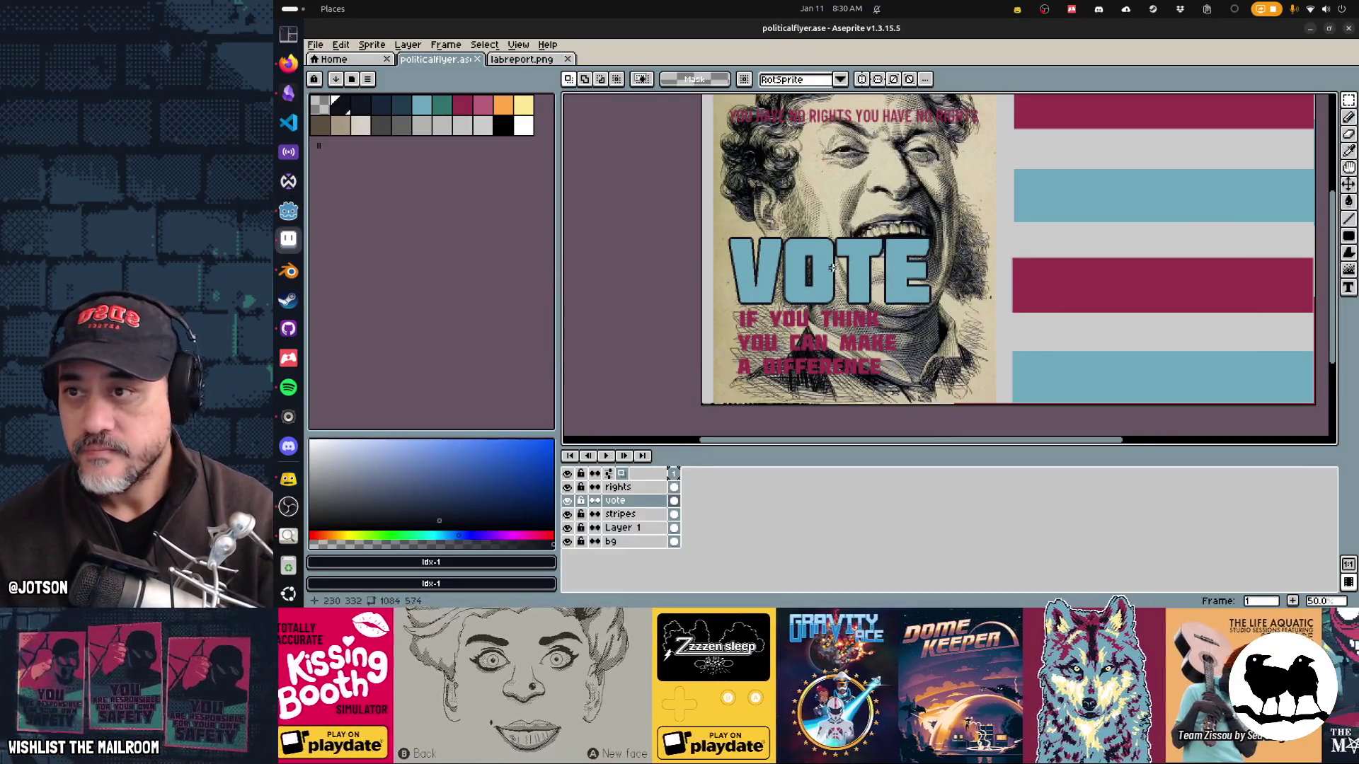
pyautogui.moveTo(831, 266); pyautogui.dragTo(749, 289)
pyautogui.hotkey('ctrl', 'shift', 's')
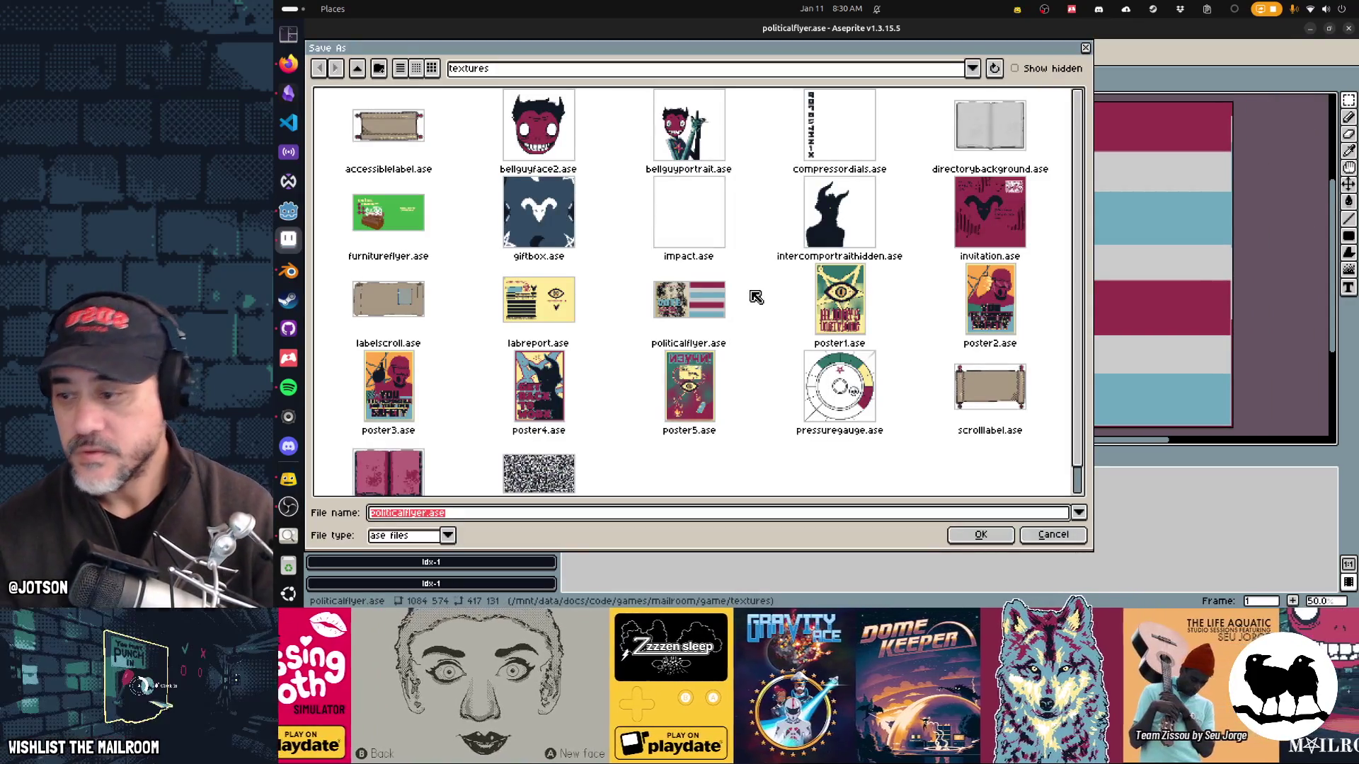
pyautogui.write('creditcar')
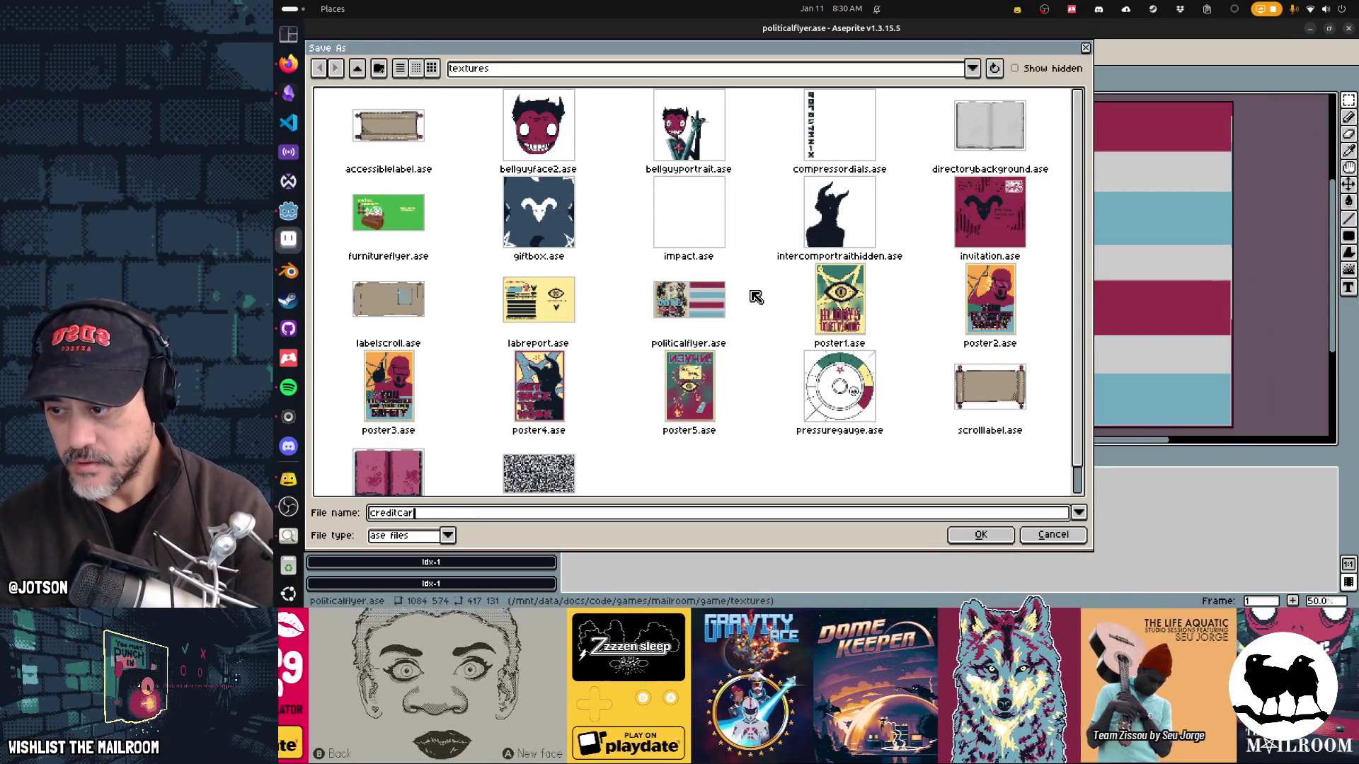
pyautogui.write('dflyer.ase')
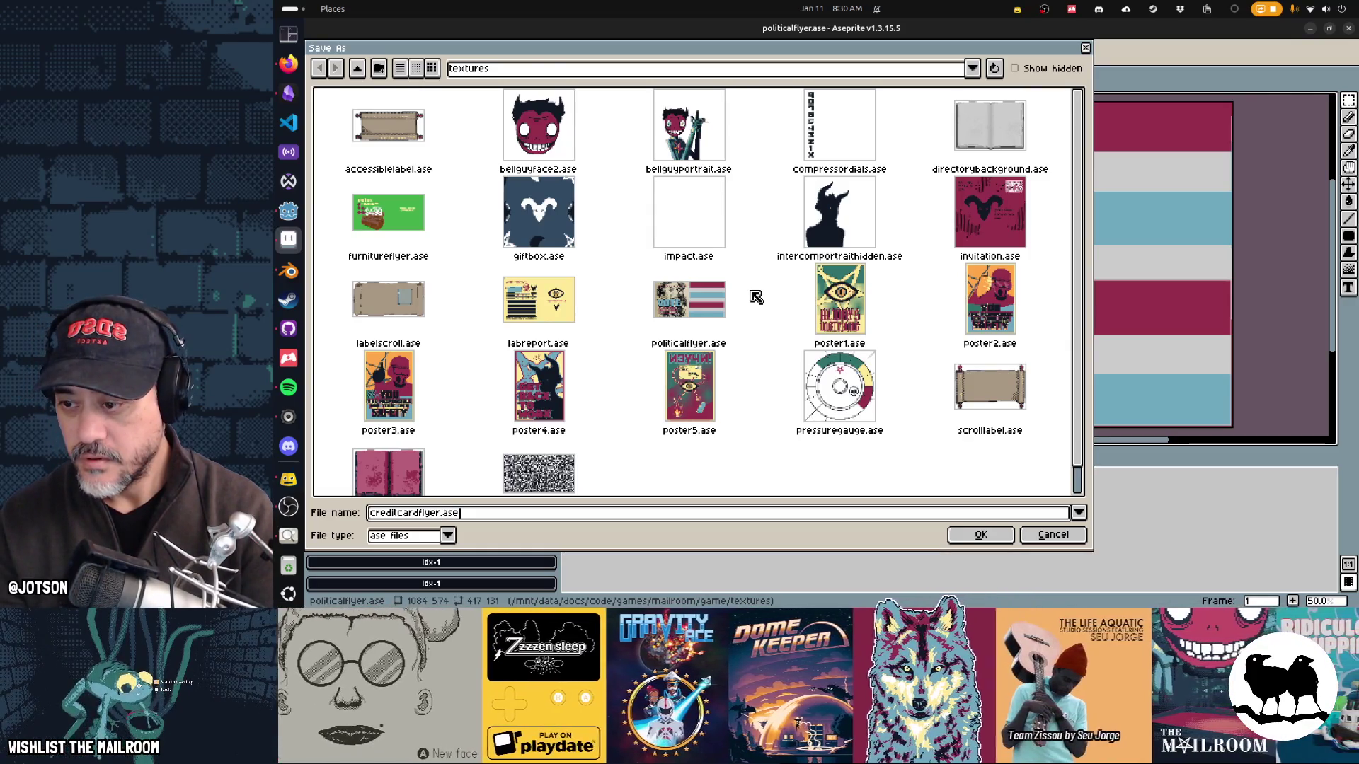
pyautogui.press('Return')
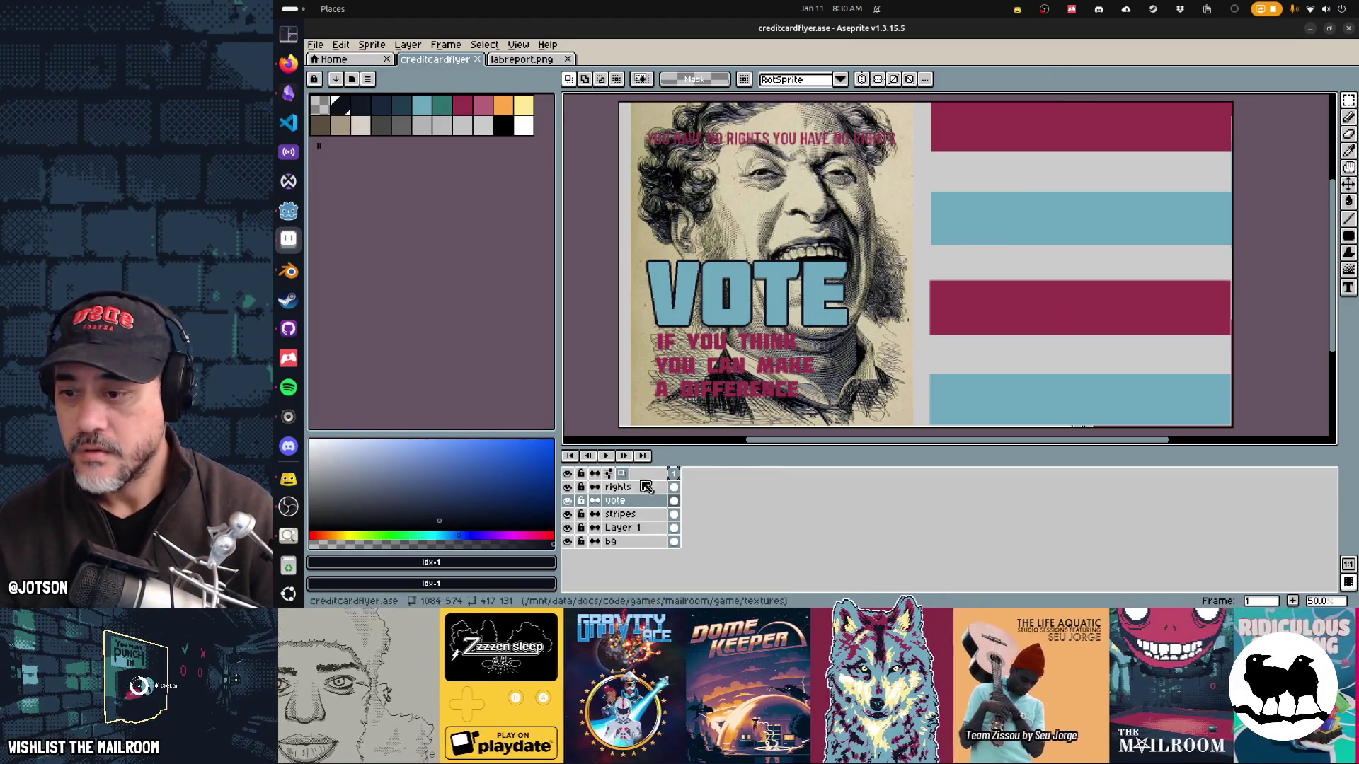
# Step: Remove the rights, vote and stripes layers and the face image, leaving a blank canvas
pyautogui.click(637, 488)
pyautogui.hotkey('ctrl', 'z')
pyautogui.hotkey('ctrl', 'z')
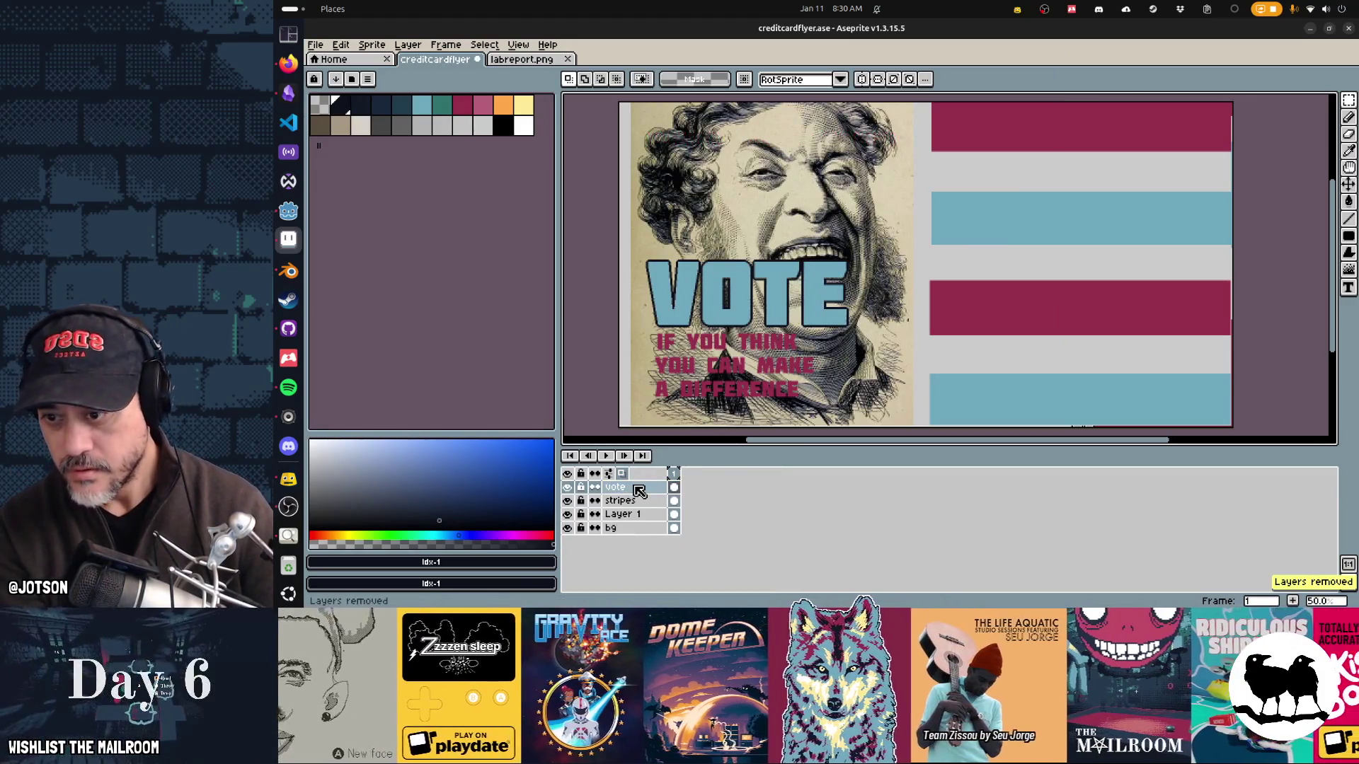
pyautogui.hotkey('ctrl', 'z')
pyautogui.hotkey('ctrl', 'z')
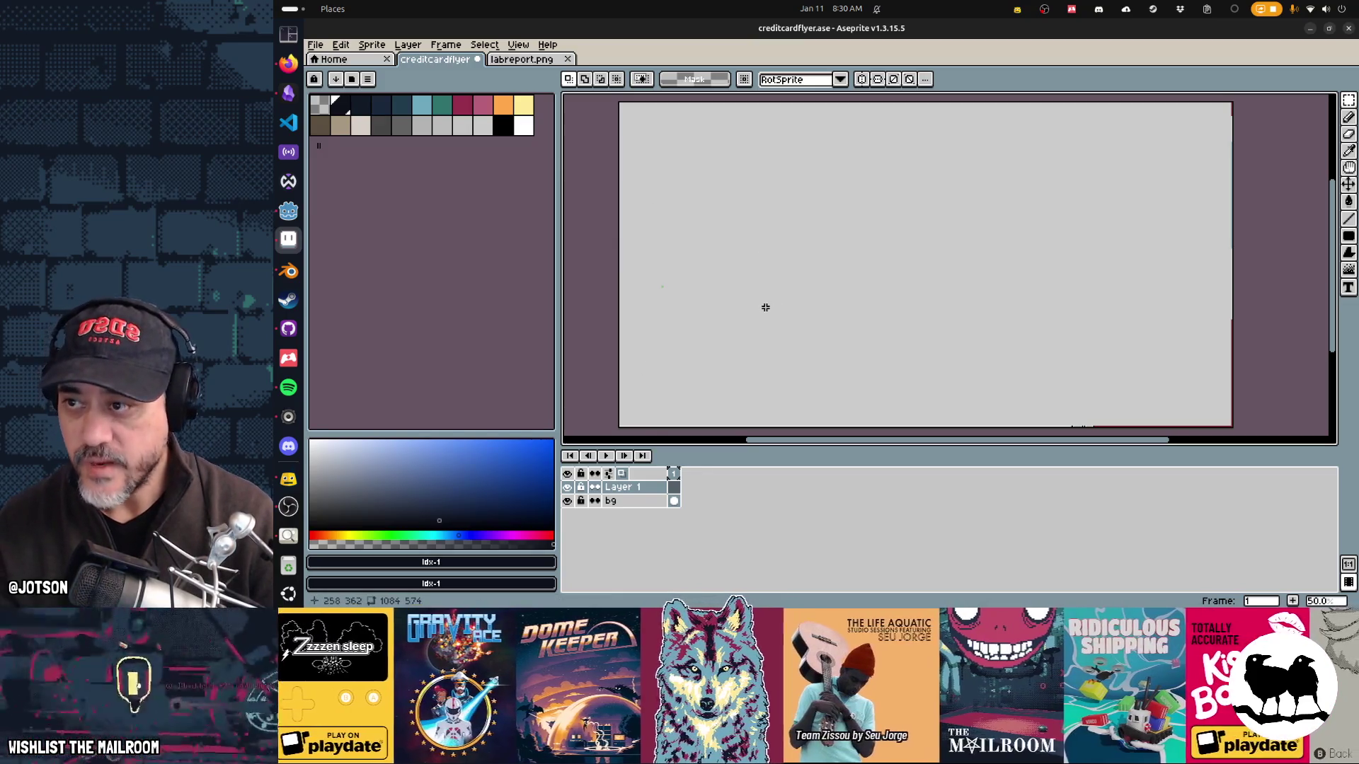
# Step: Set up crimson text in the kremlingrad.ttf font and begin changing the font size
pyautogui.click(462, 112)
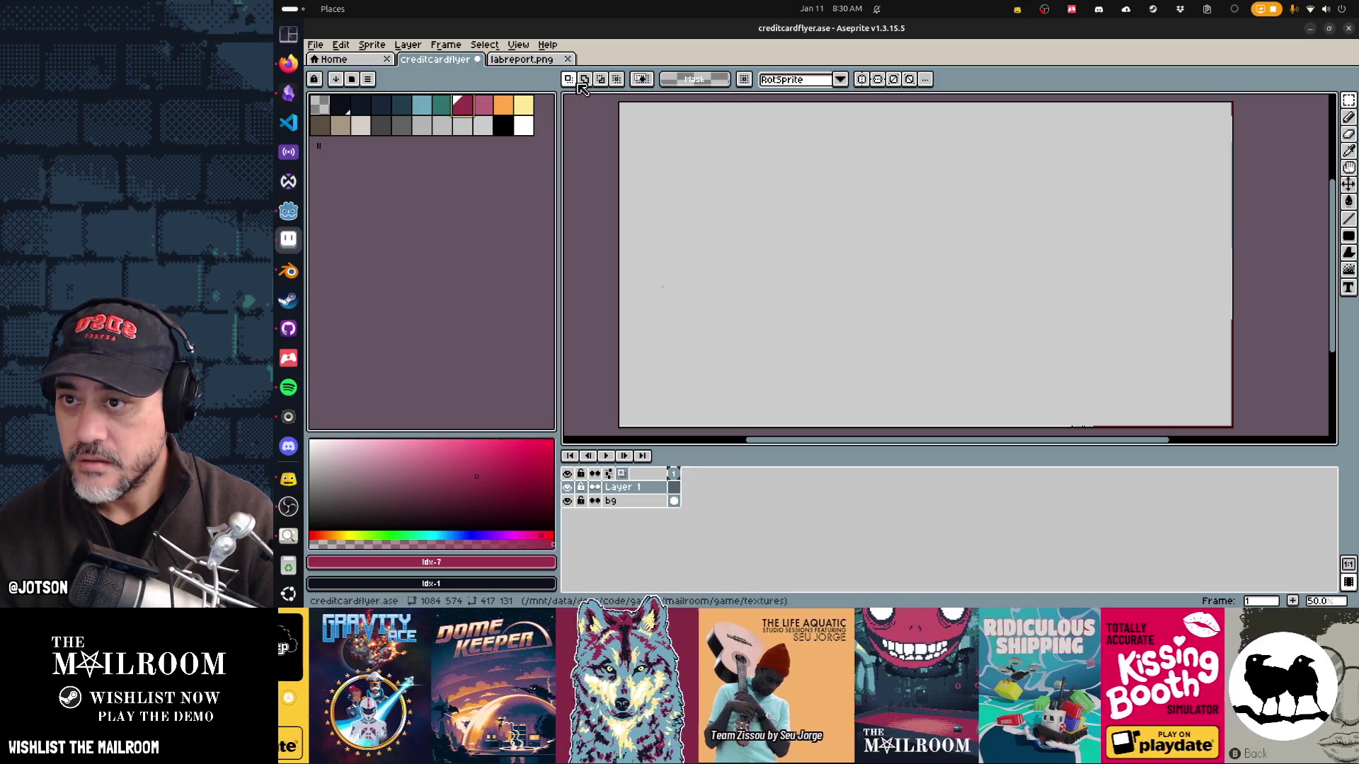
pyautogui.press('t')
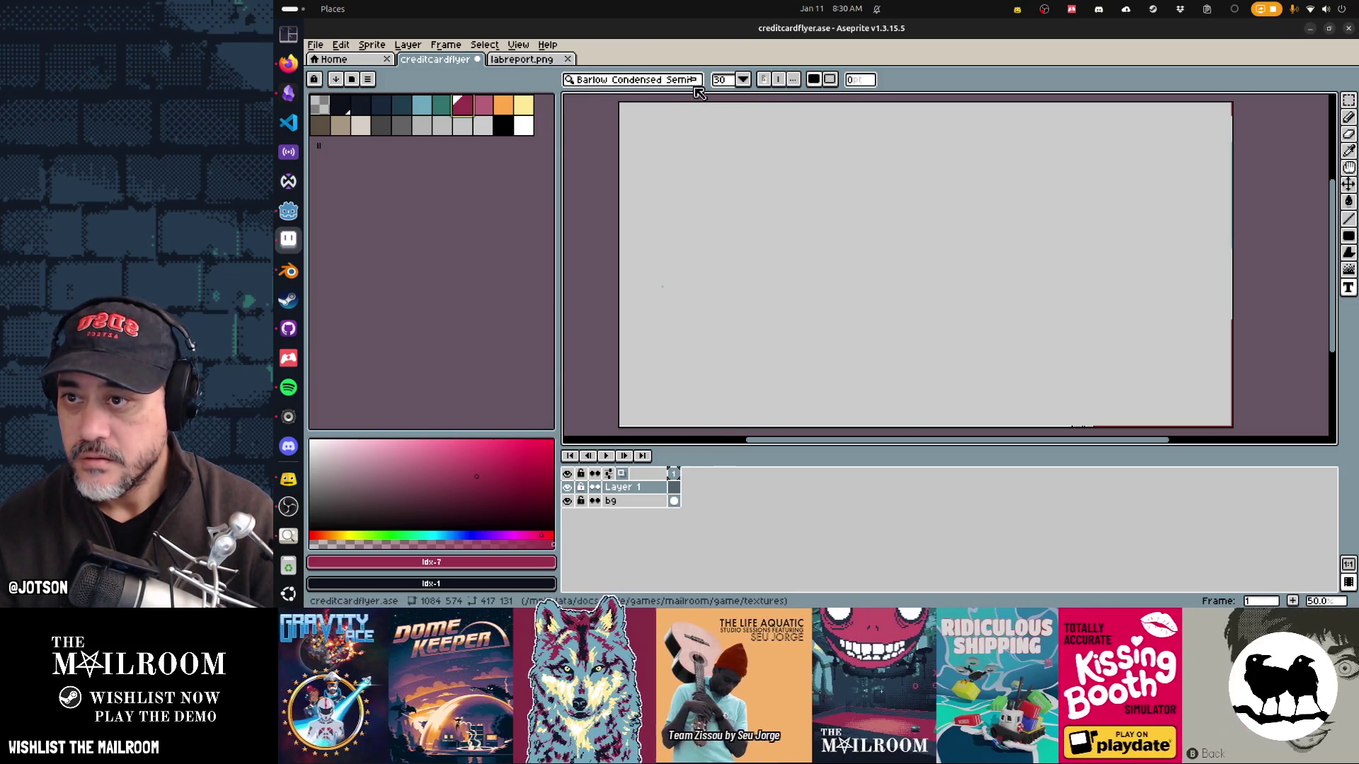
pyautogui.click(685, 80)
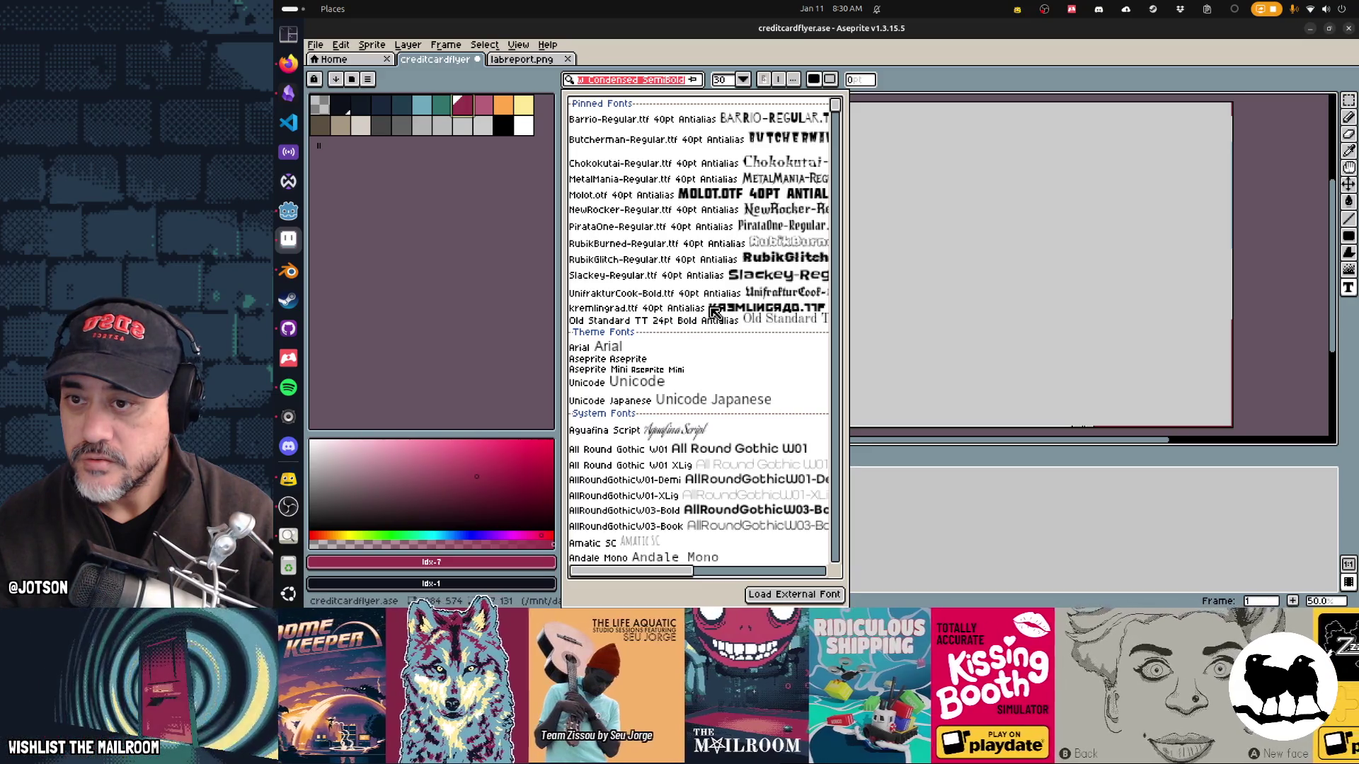
pyautogui.click(715, 312)
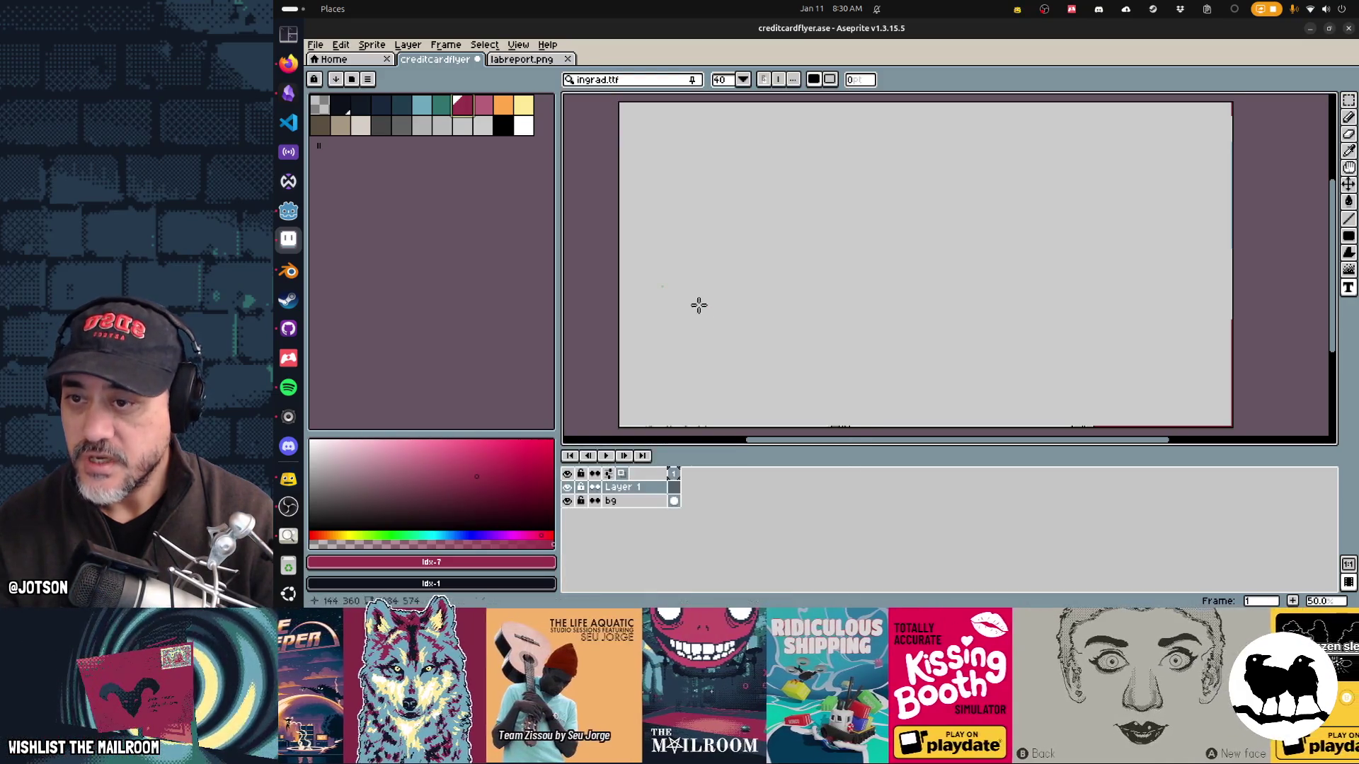
pyautogui.click(725, 79)
pyautogui.write('0')
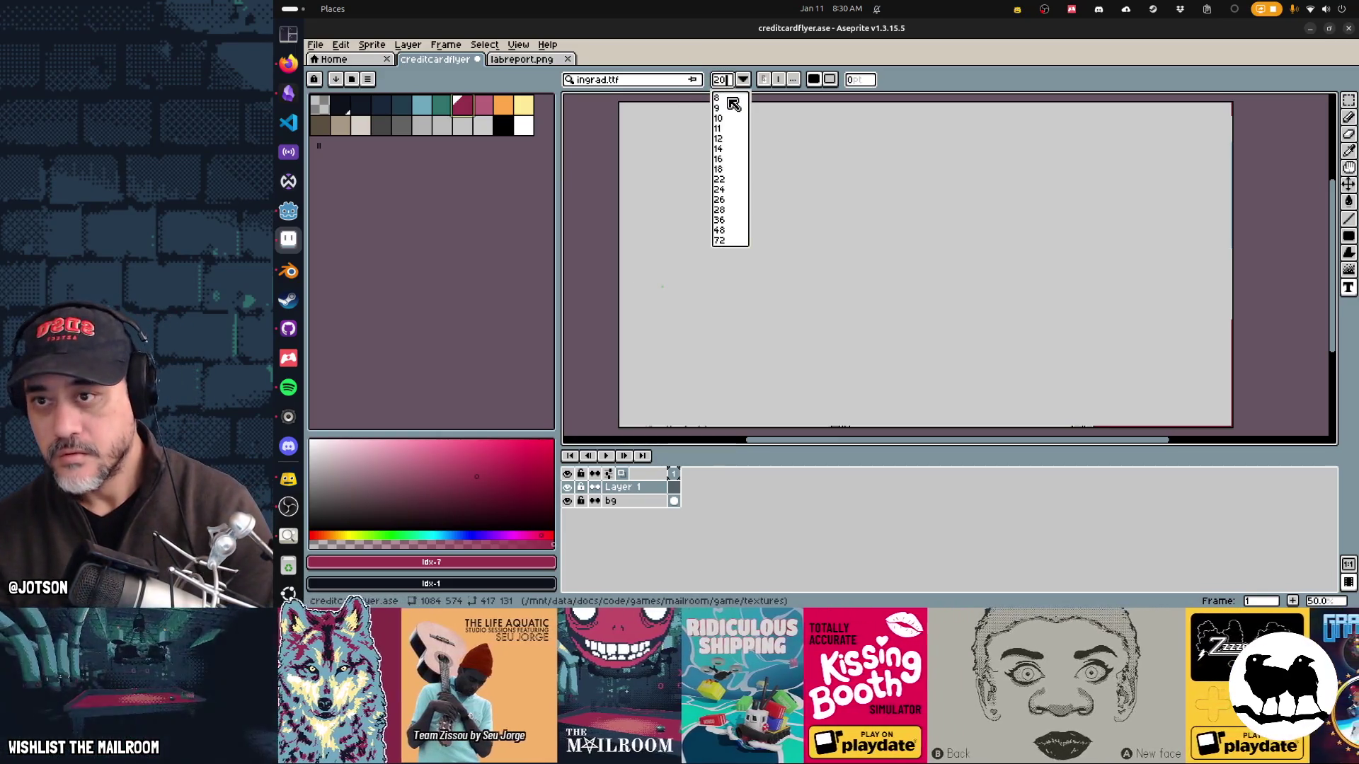
# Step: Type crimson '0%' text in the flyer's lower left, removing the stray letters after it
pyautogui.click(646, 292)
pyautogui.write('0%')
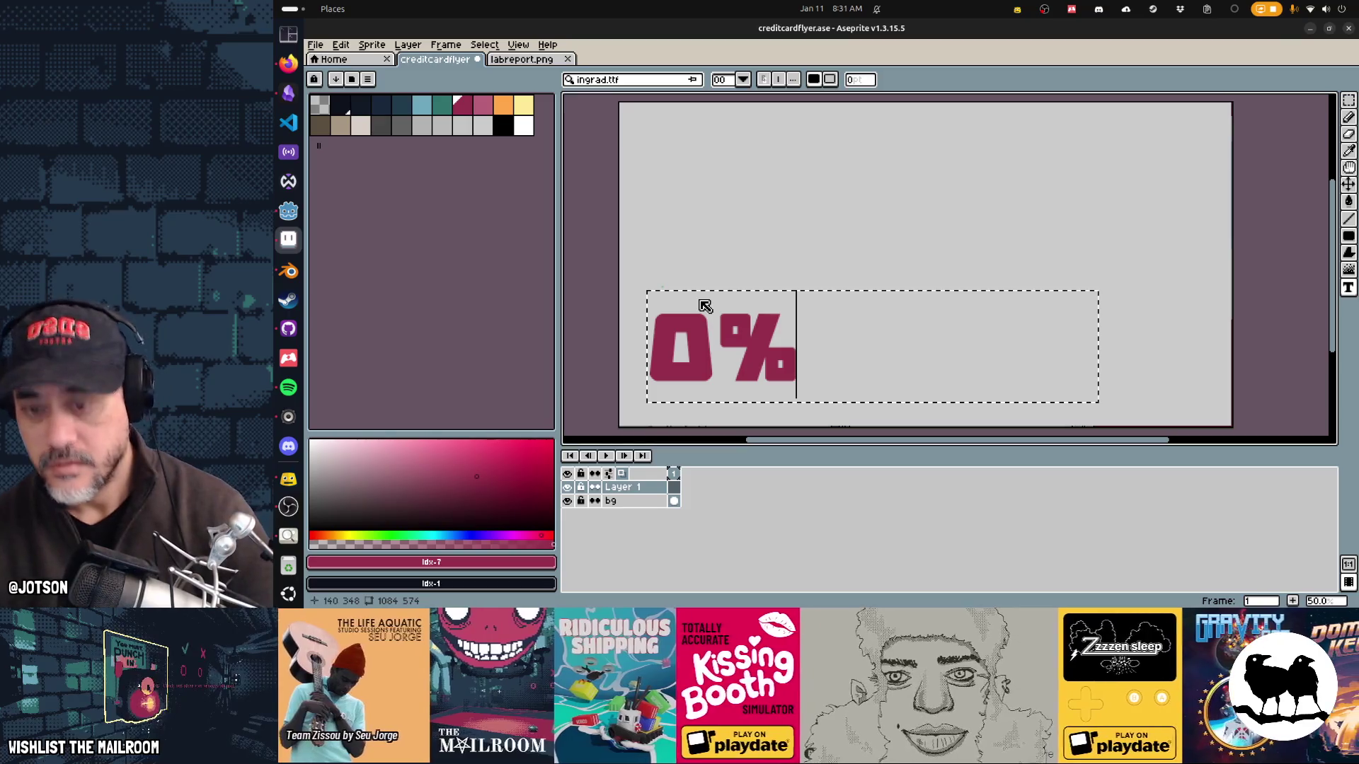
pyautogui.write(' API')
pyautogui.press('BackSpace')
pyautogui.press('BackSpace')
pyautogui.press('BackSpace')
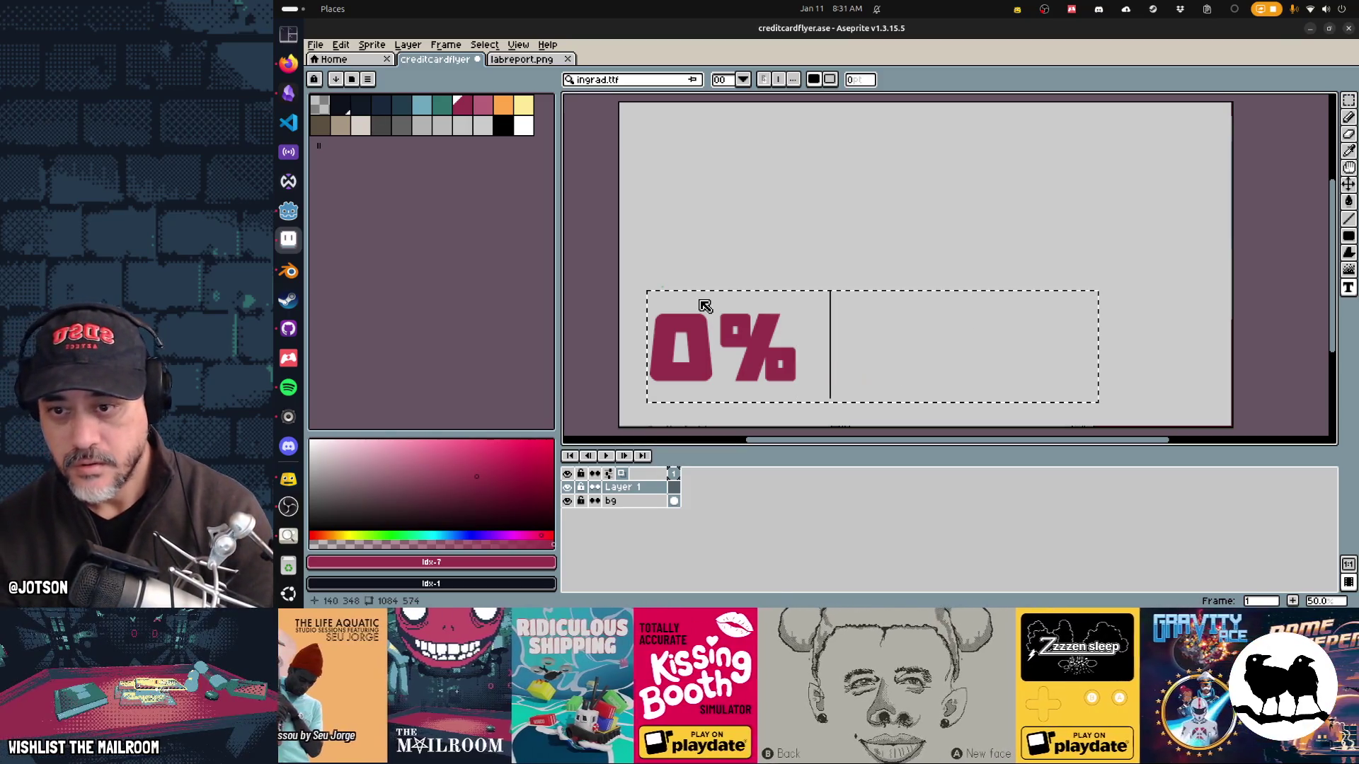
pyautogui.hotkey('alt', 'Tab')
pyautogui.hotkey('alt', 'Tab')
pyautogui.hotkey('alt', 'Tab')
pyautogui.hotkey('alt', 'Tab')
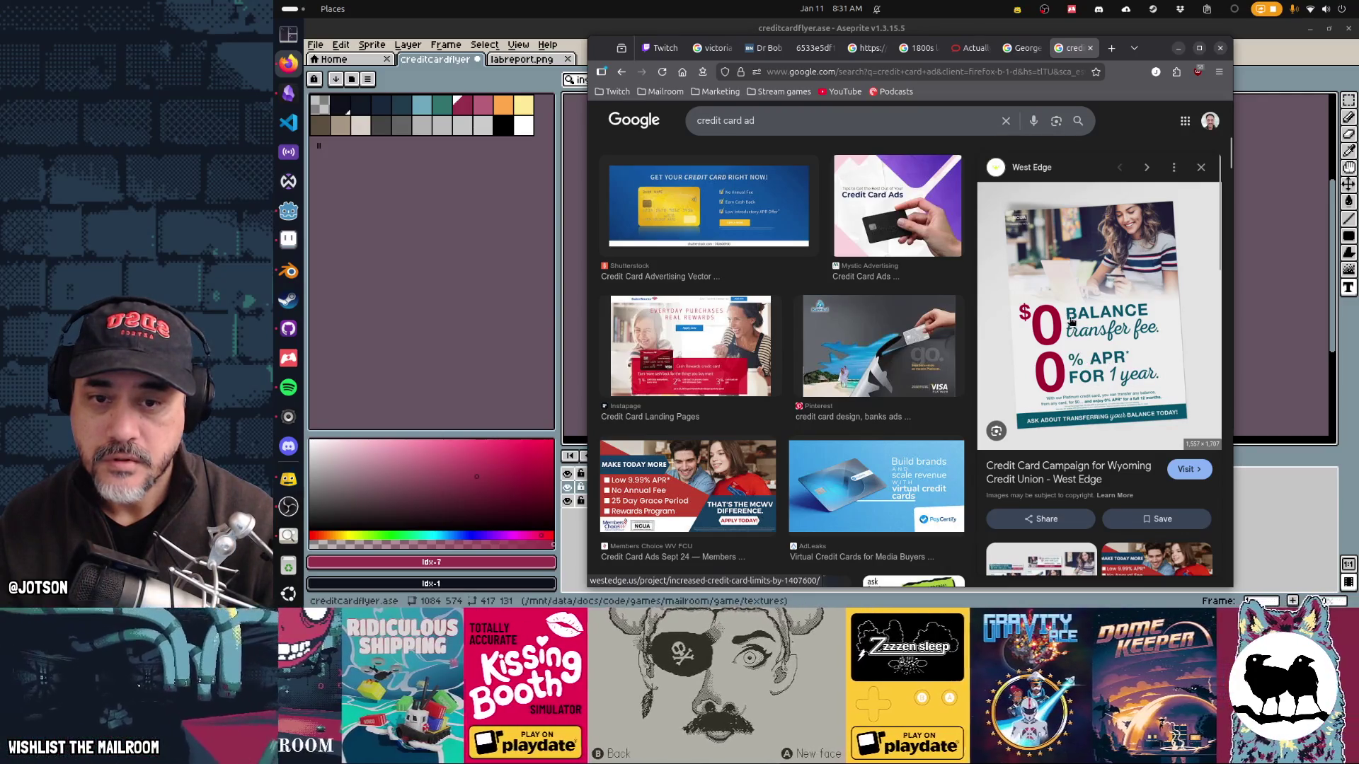
# Step: Check the reference ad's $0 and 0% APR layout, then commit the 0% text
pyautogui.hotkey('alt', 'Tab')
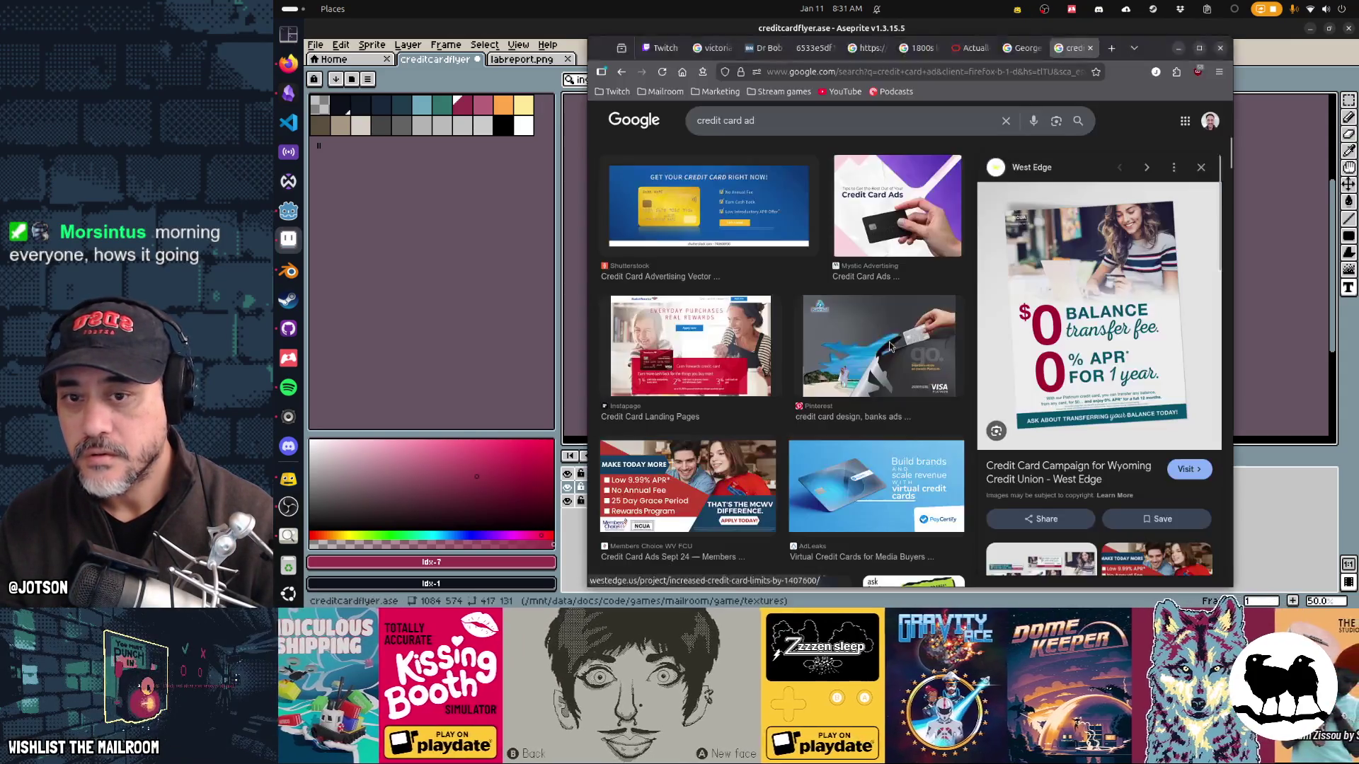
pyautogui.hotkey('alt', 'Tab')
pyautogui.hotkey('alt', 'Tab')
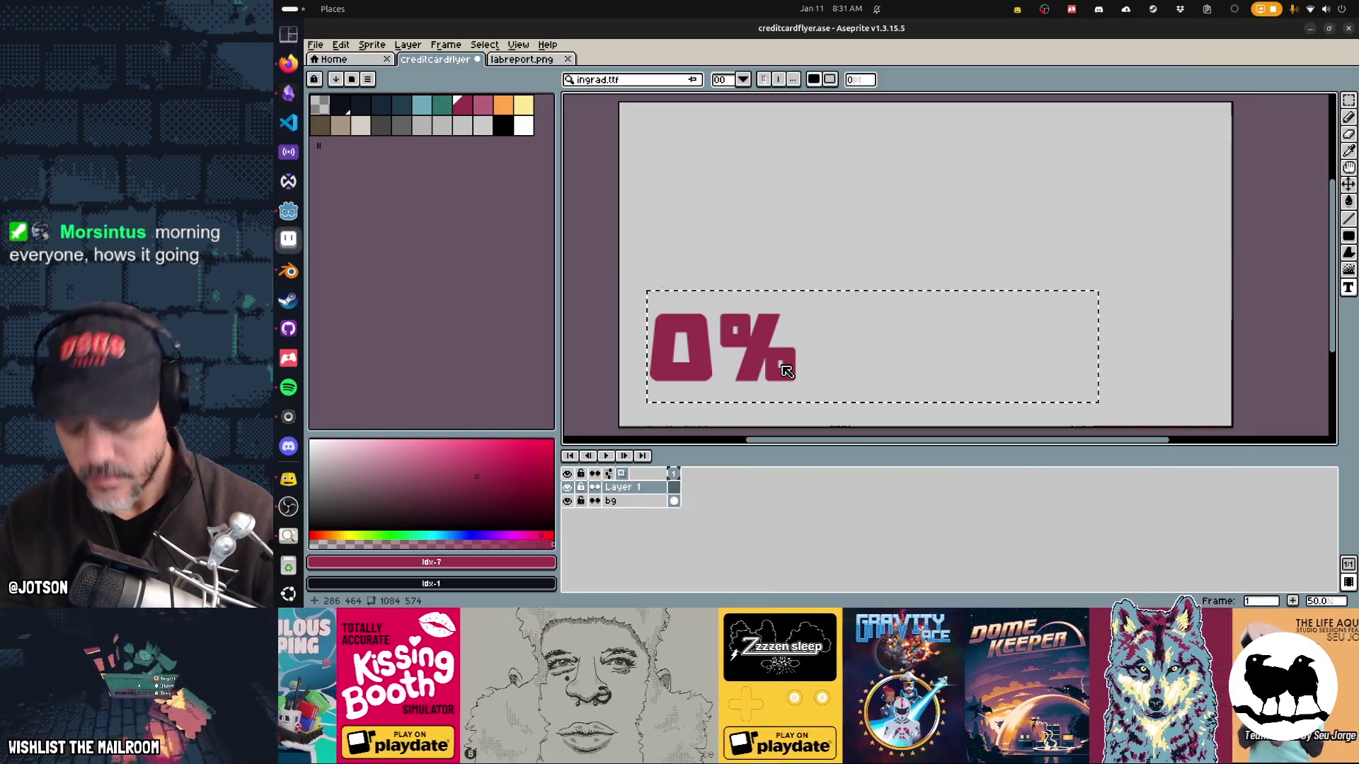
pyautogui.press('Return')
# Step: Move the 0% text about 85 px higher, then try a light-blue 'APR' at size 50 and undo it
pyautogui.press('v')
pyautogui.moveTo(732, 357); pyautogui.dragTo(736, 296)
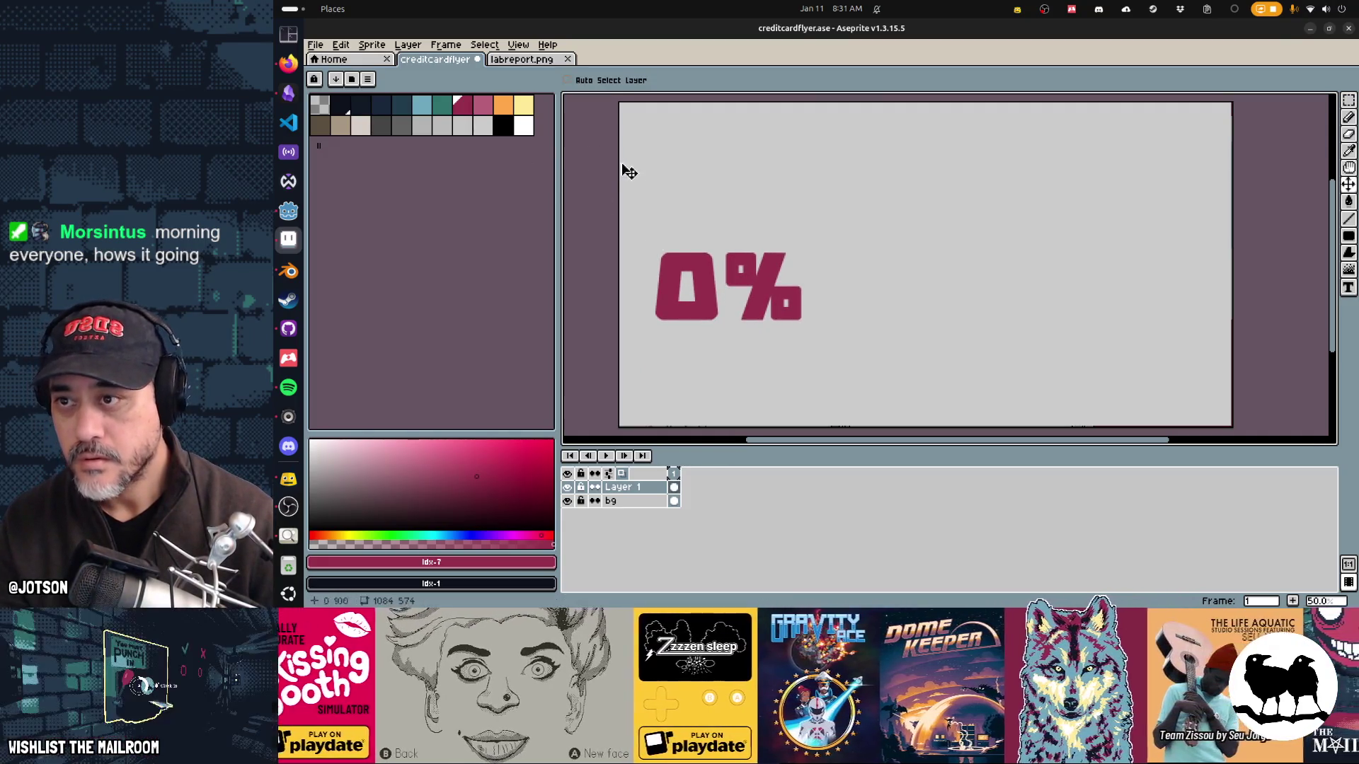
pyautogui.click(431, 115)
pyautogui.press('t')
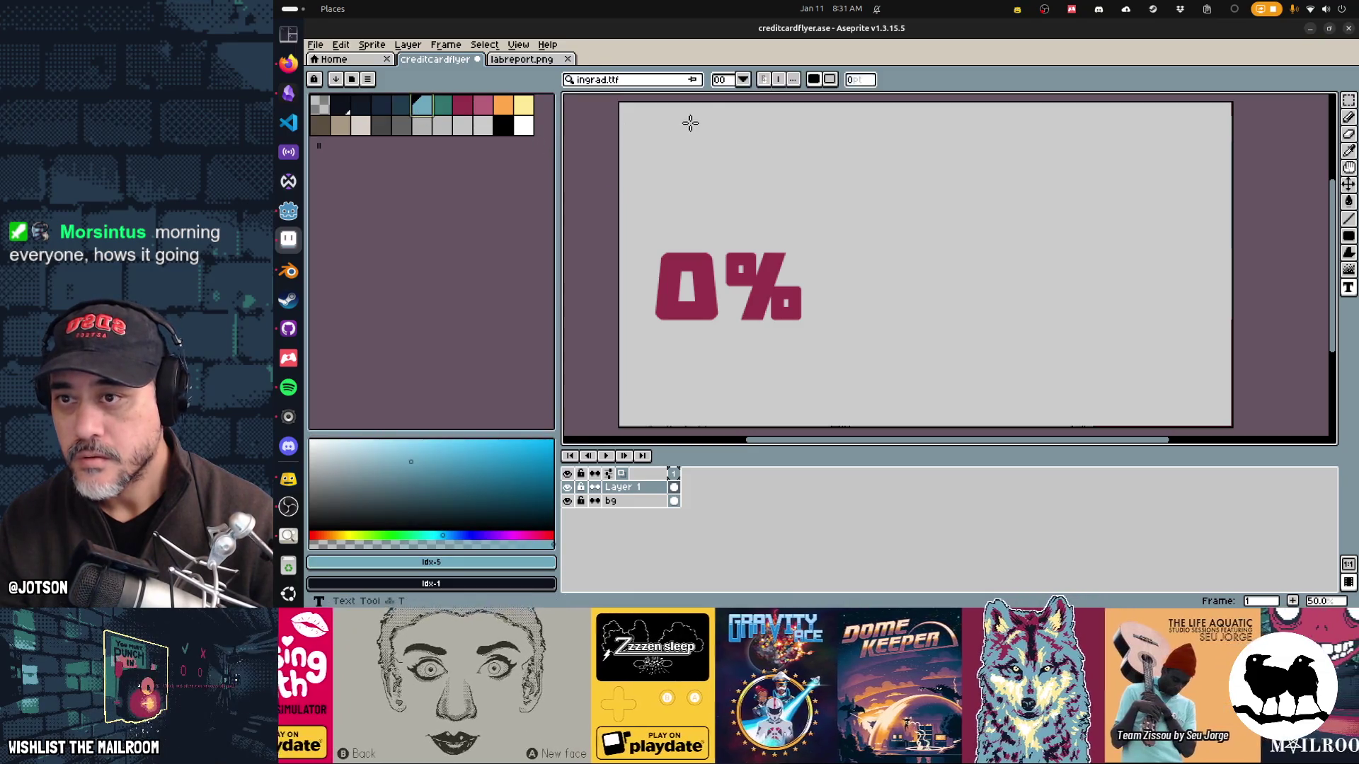
pyautogui.click(723, 79)
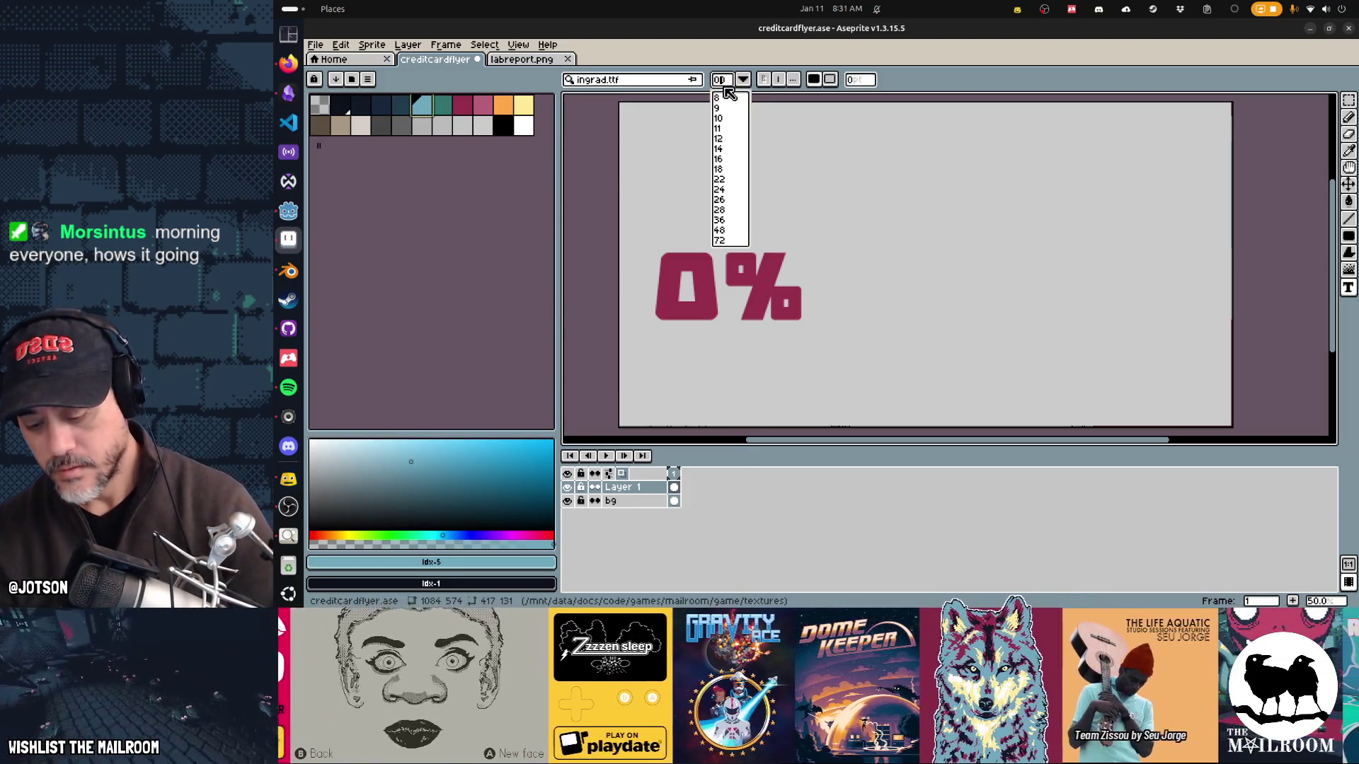
pyautogui.write('50')
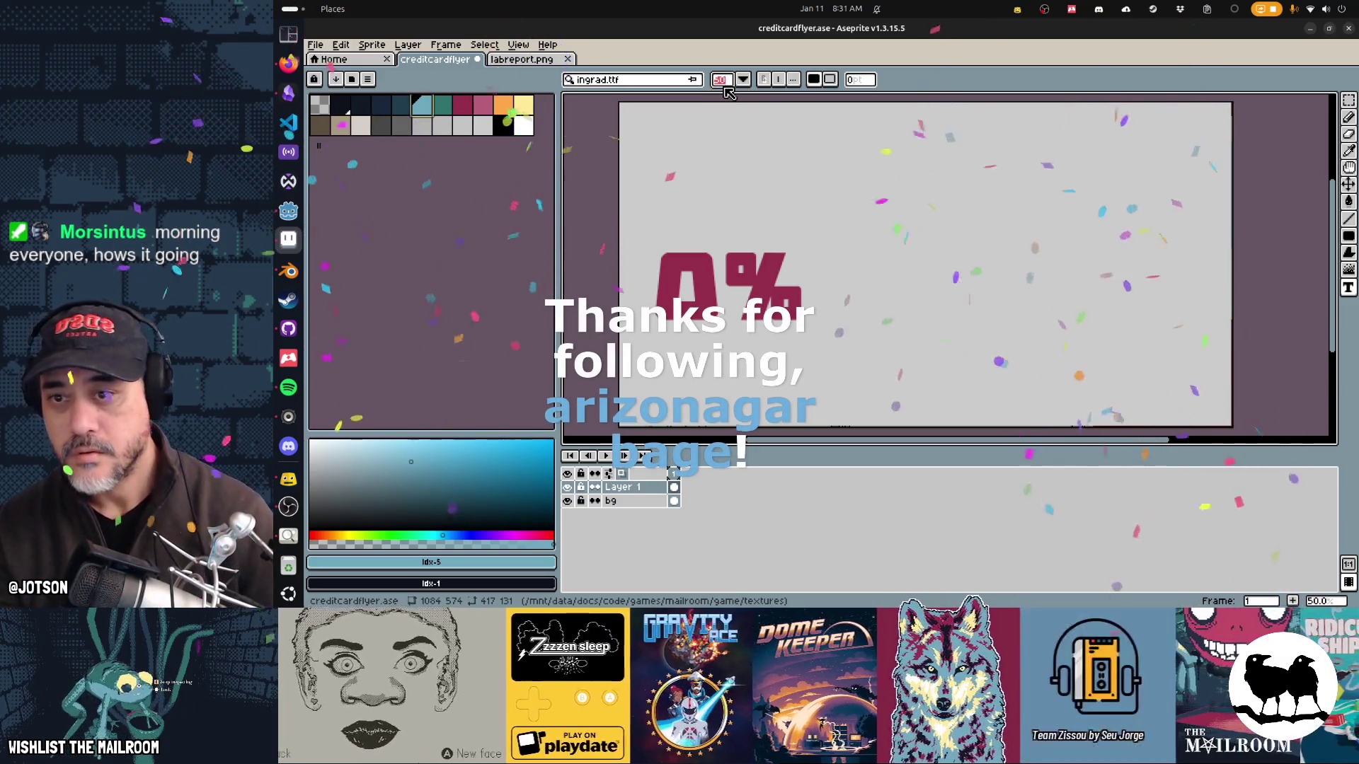
pyautogui.click(833, 262)
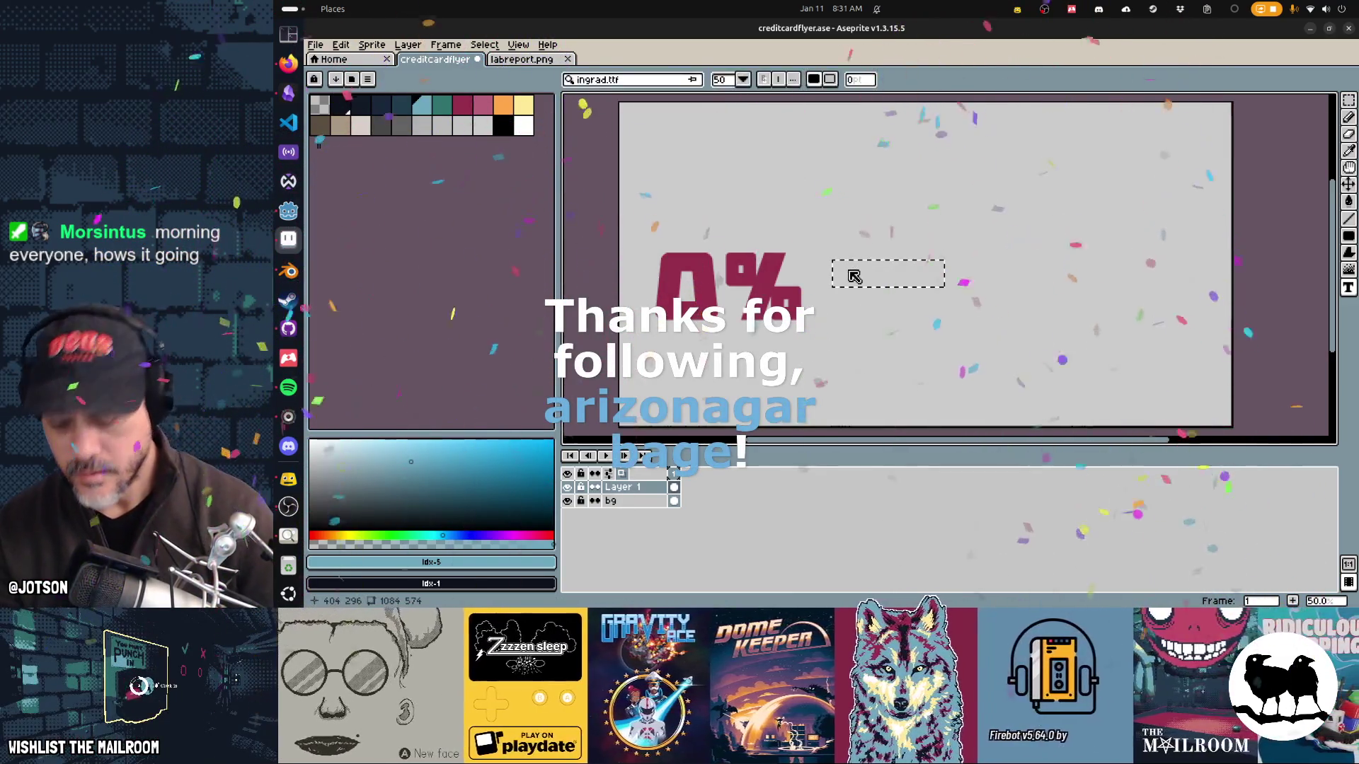
pyautogui.write('APR')
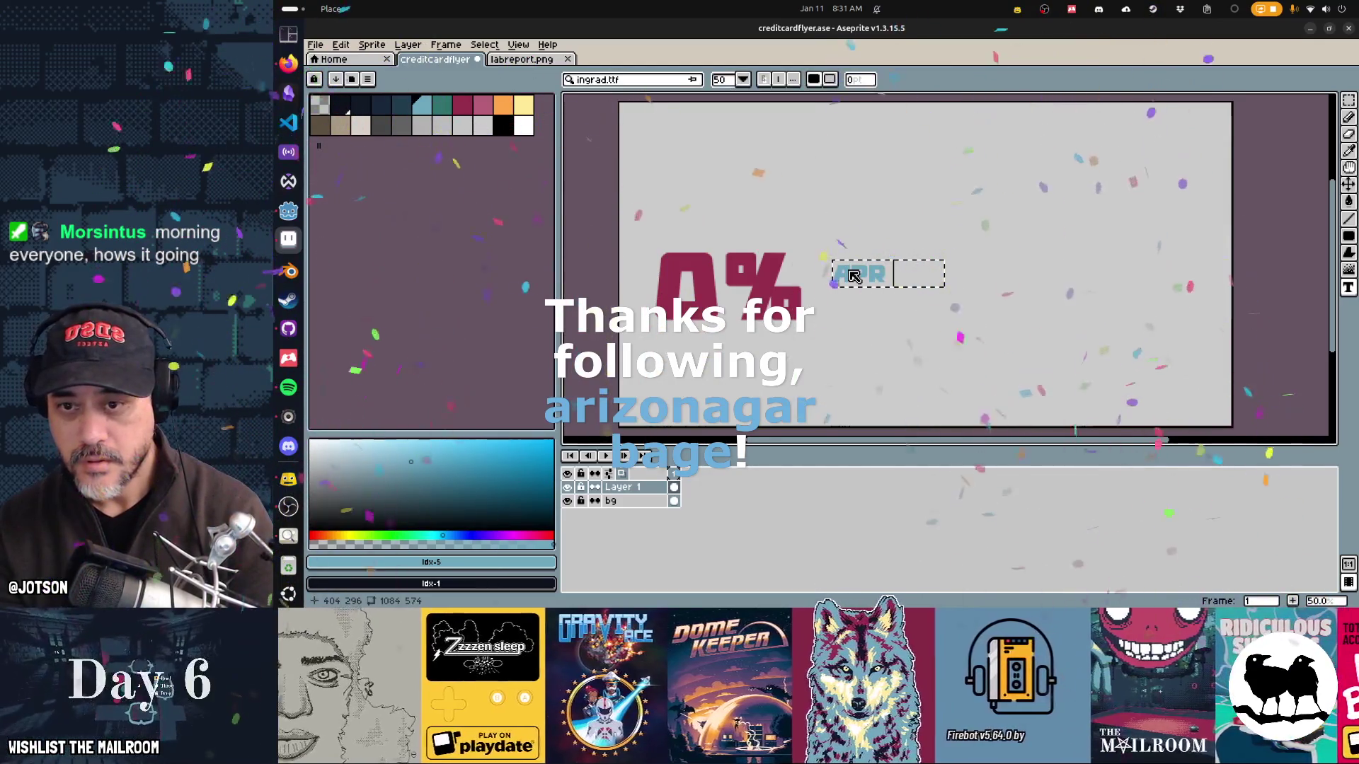
pyautogui.press('Return')
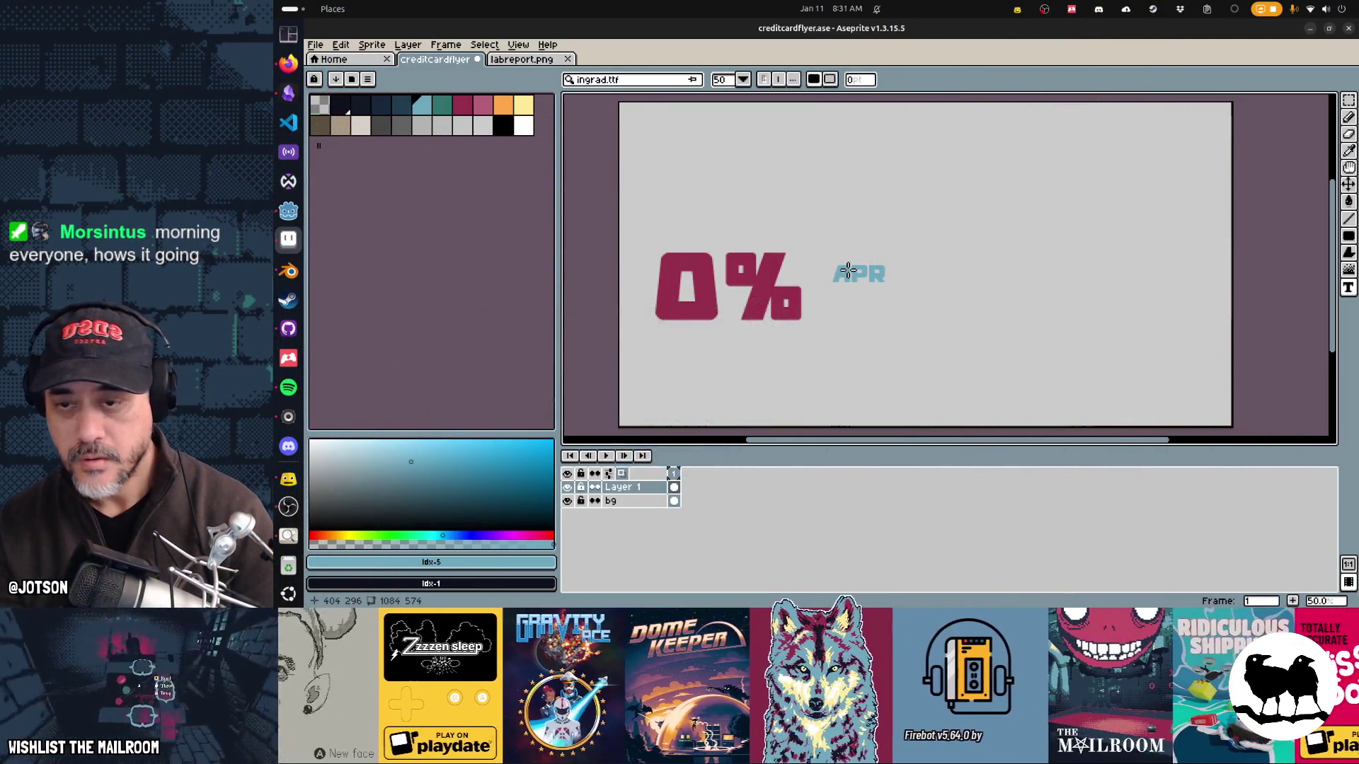
pyautogui.hotkey('ctrl', 'z')
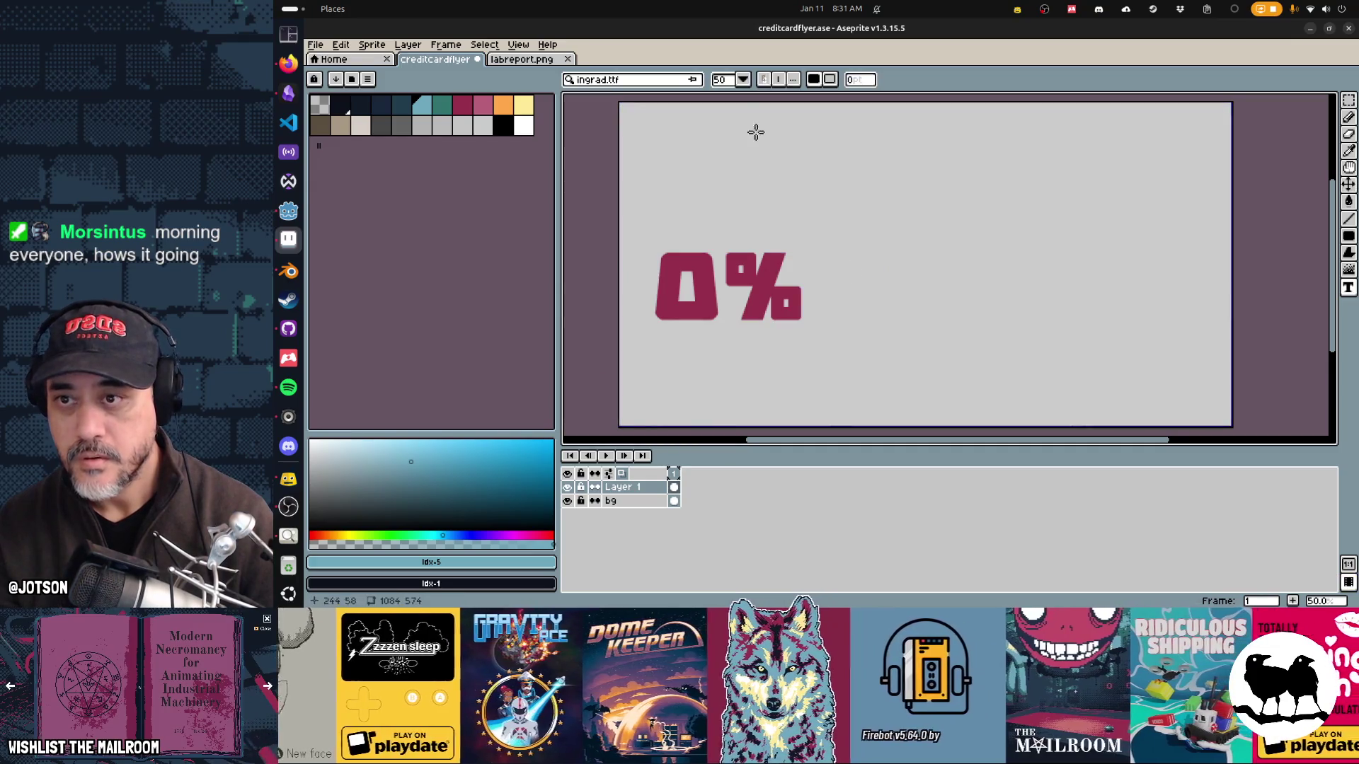
# Step: Adjust the font size and place light-blue 'APR*' text to the right of 0%
pyautogui.click(736, 85)
pyautogui.click(736, 86)
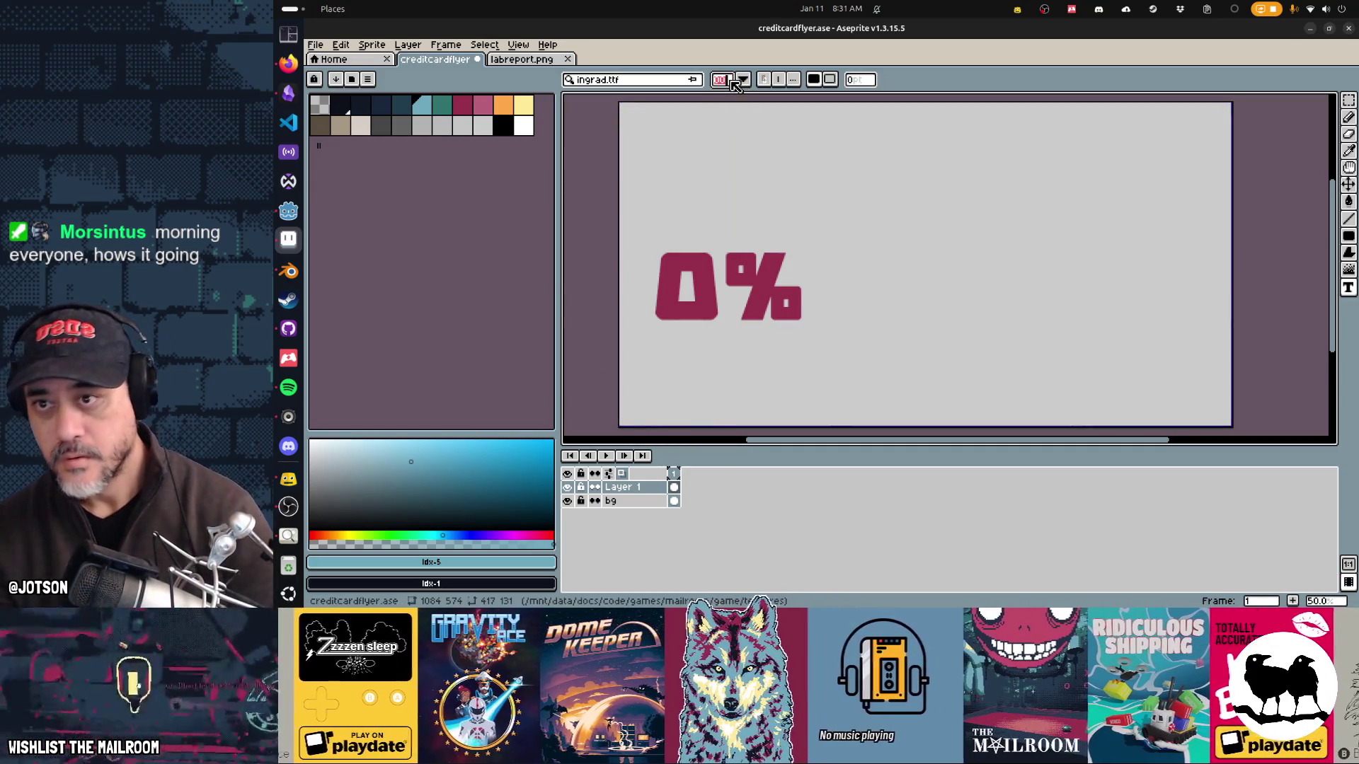
pyautogui.scroll(2, 831, 283)
pyautogui.scroll(-4, 871, 349)
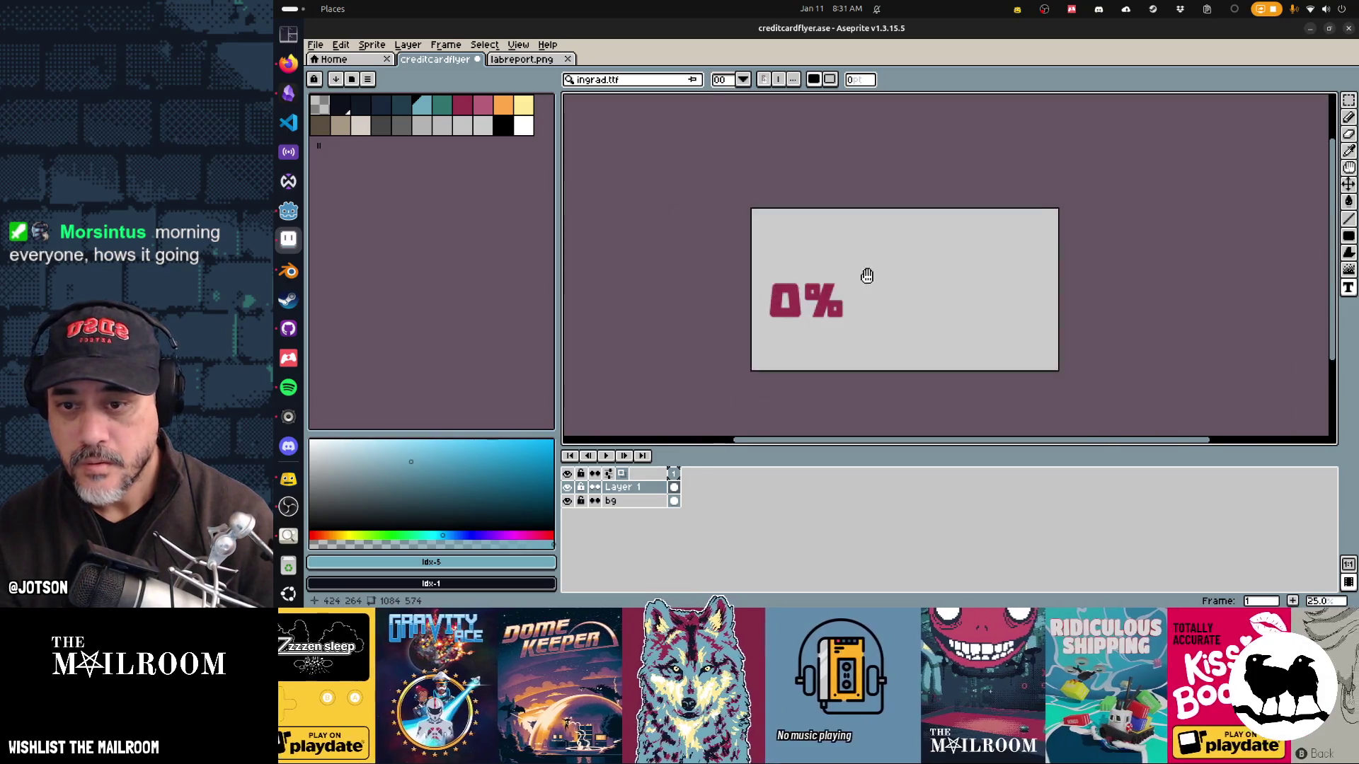
pyautogui.scroll(2, 868, 276)
pyautogui.click(838, 284)
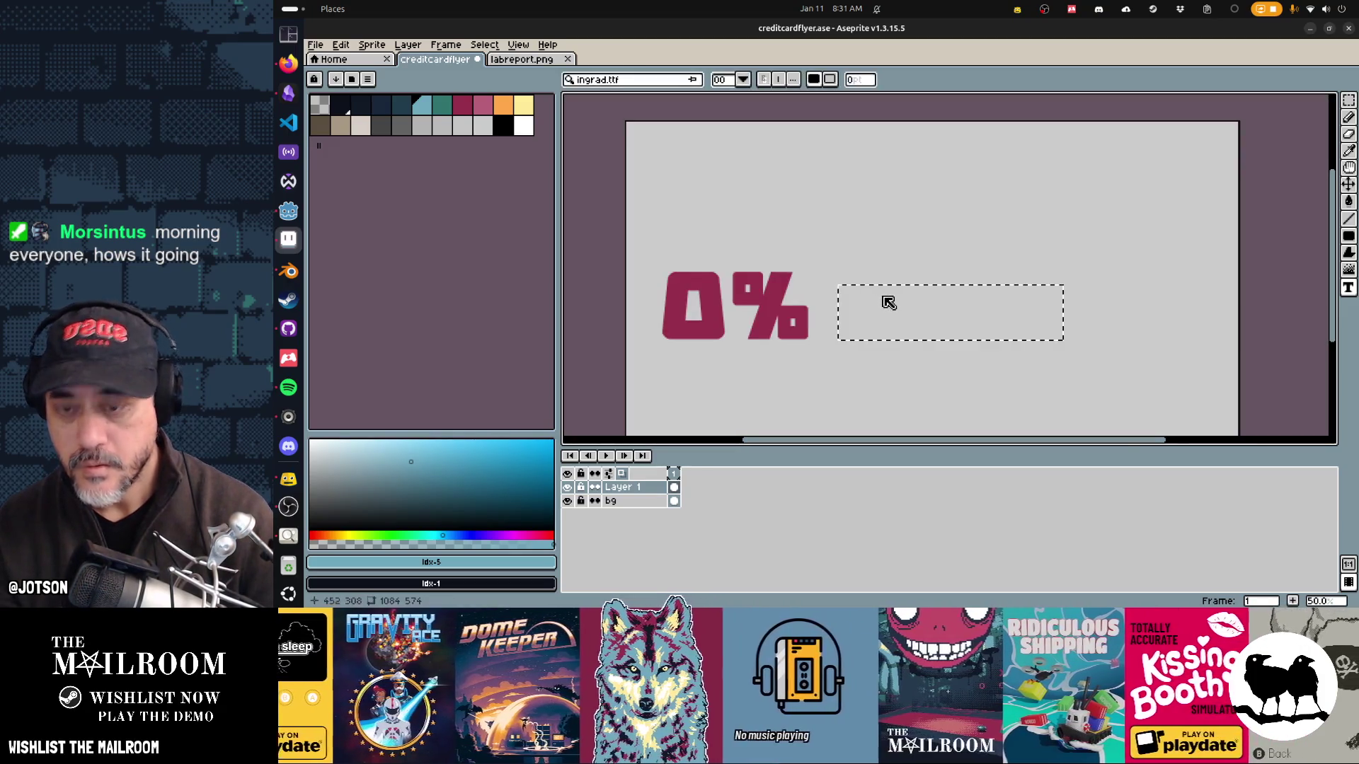
pyautogui.write('APR*')
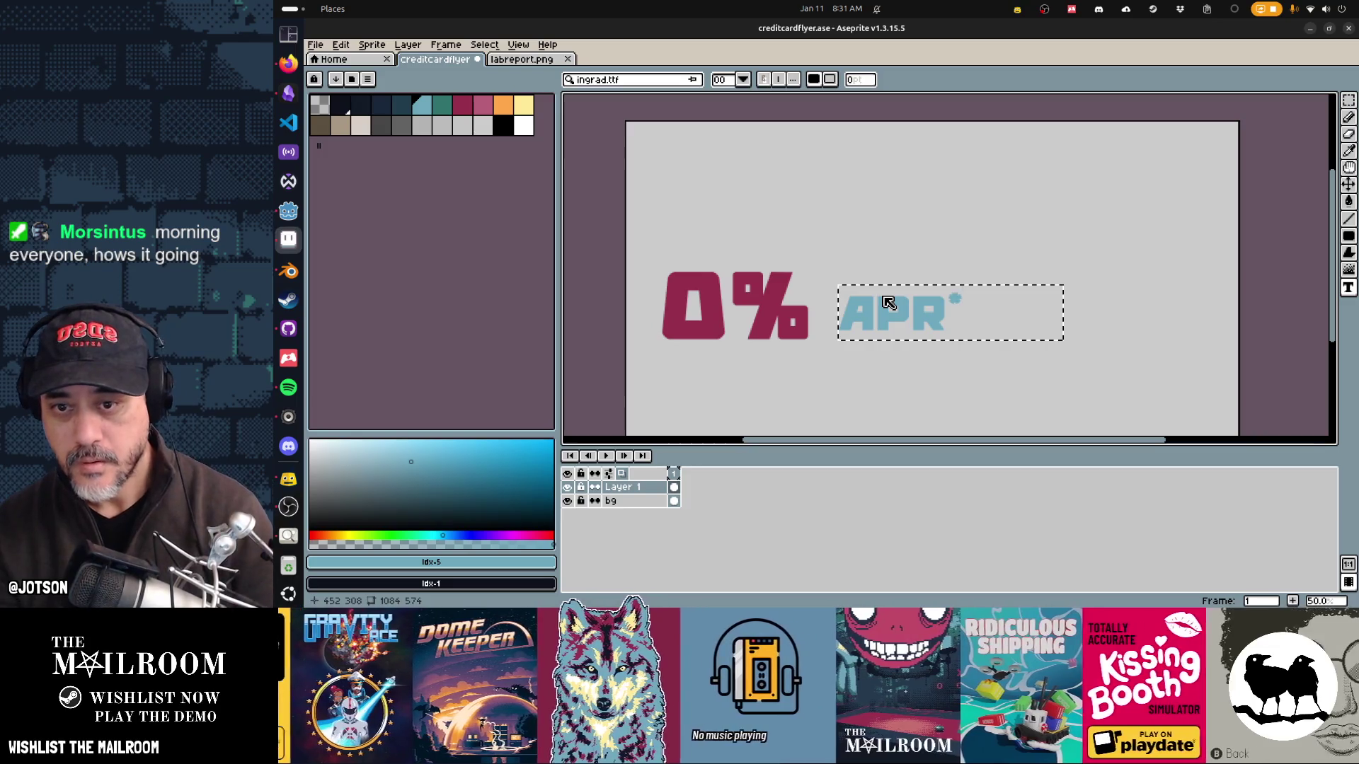
pyautogui.press('Return')
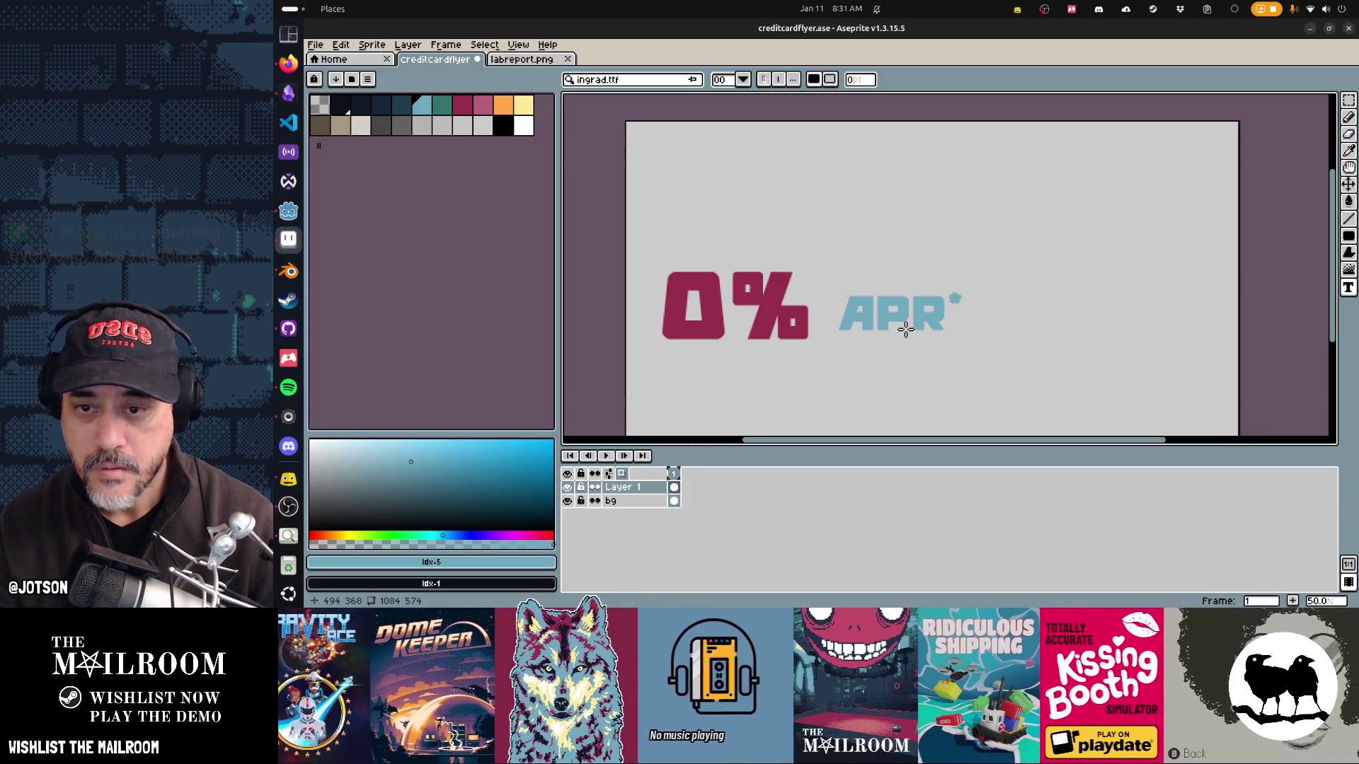
# Step: Nudge the APR* text slightly upward beside the 0%, undoing an accidental layer move
pyautogui.press('v')
pyautogui.moveTo(902, 329); pyautogui.dragTo(885, 318)
pyautogui.hotkey('ctrl', 'z')
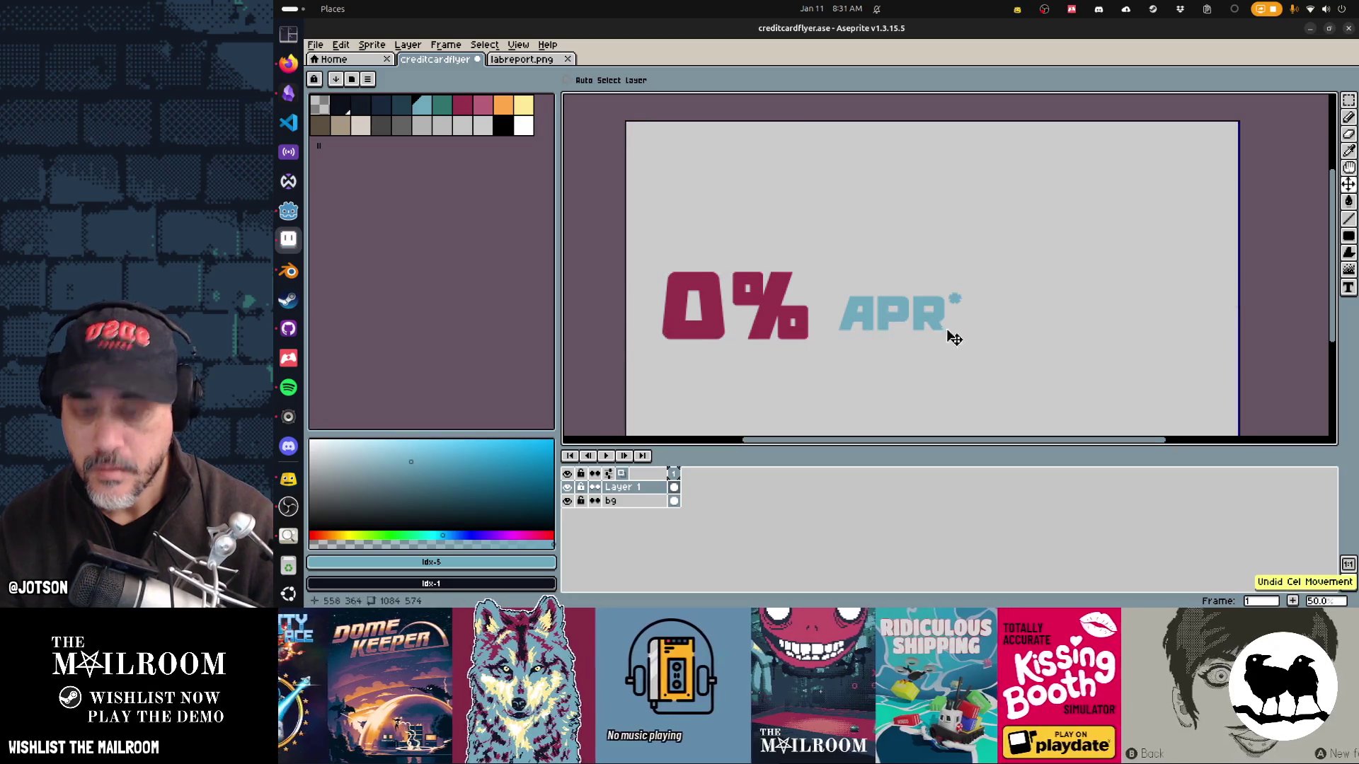
pyautogui.press('m')
pyautogui.moveTo(970, 344)
pyautogui.mouseDown()
pyautogui.moveTo(843, 291)
pyautogui.moveTo(825, 266)
pyautogui.moveTo(851, 283)
pyautogui.mouseUp()
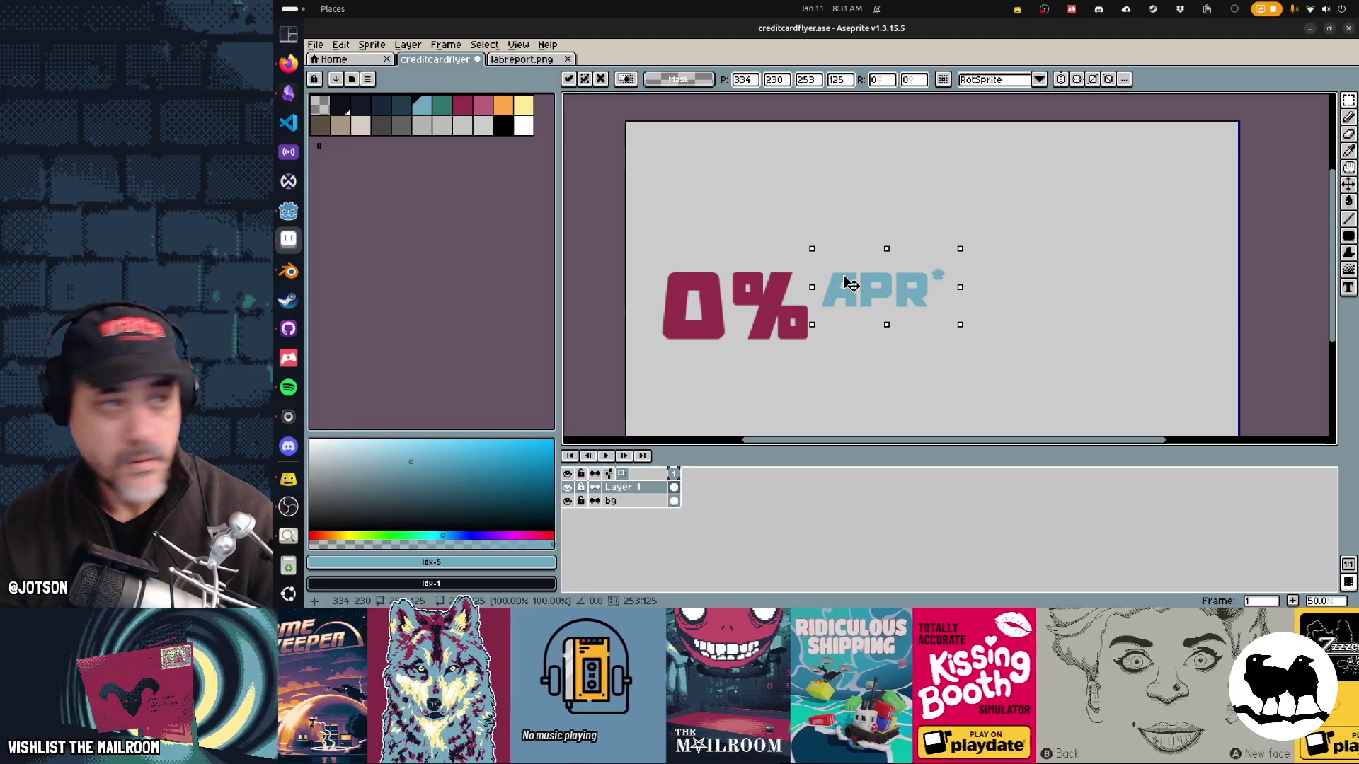
# Step: Commit the raised APR* and move the 0% APR* artwork lower on the flyer
pyautogui.hotkey('ctrl', 'd')
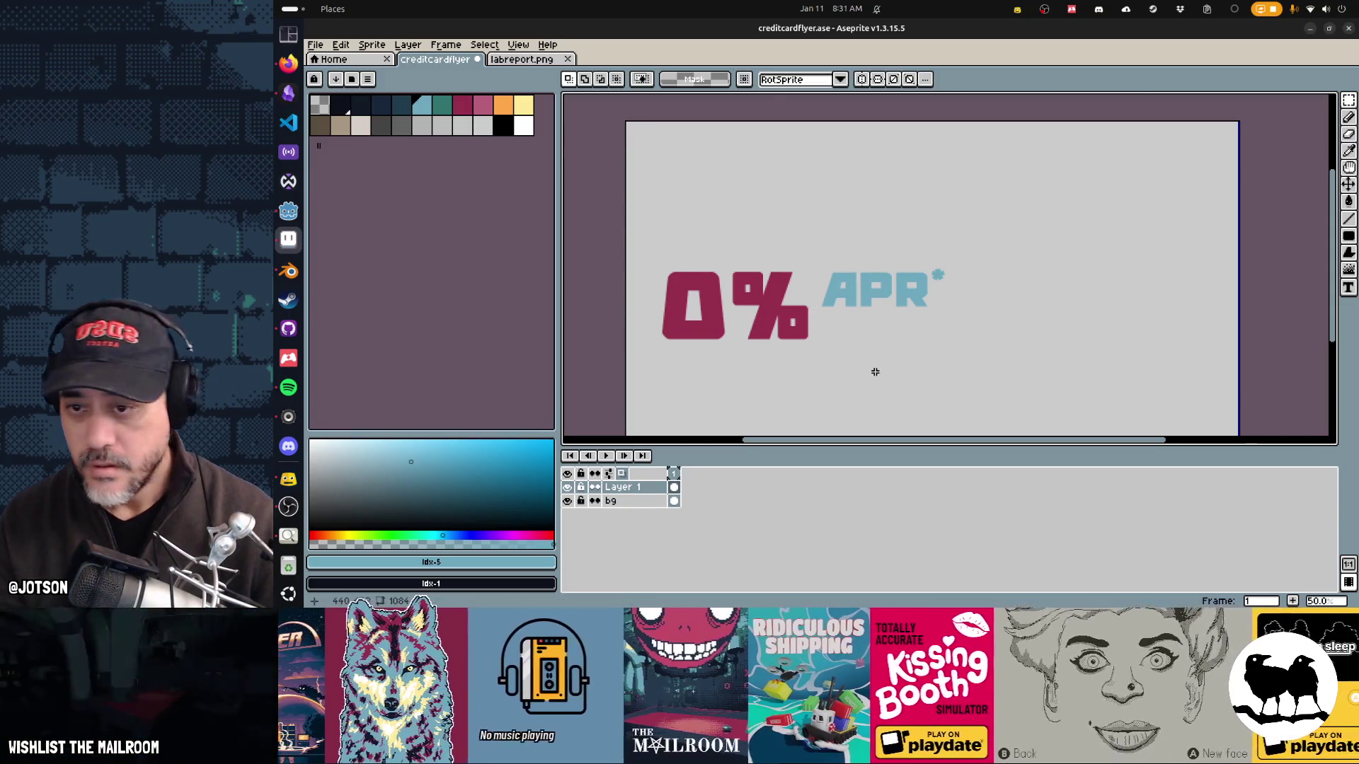
pyautogui.scroll(-3, 892, 327)
pyautogui.press('v')
pyautogui.moveTo(799, 263); pyautogui.dragTo(805, 312)
# Step: Fill the transparent gap above 0% with the grey #cccccc background colour
pyautogui.press('m')
pyautogui.moveTo(673, 212); pyautogui.dragTo(722, 237)
pyautogui.click(716, 236)
pyautogui.click(623, 500)
pyautogui.press('Delete')
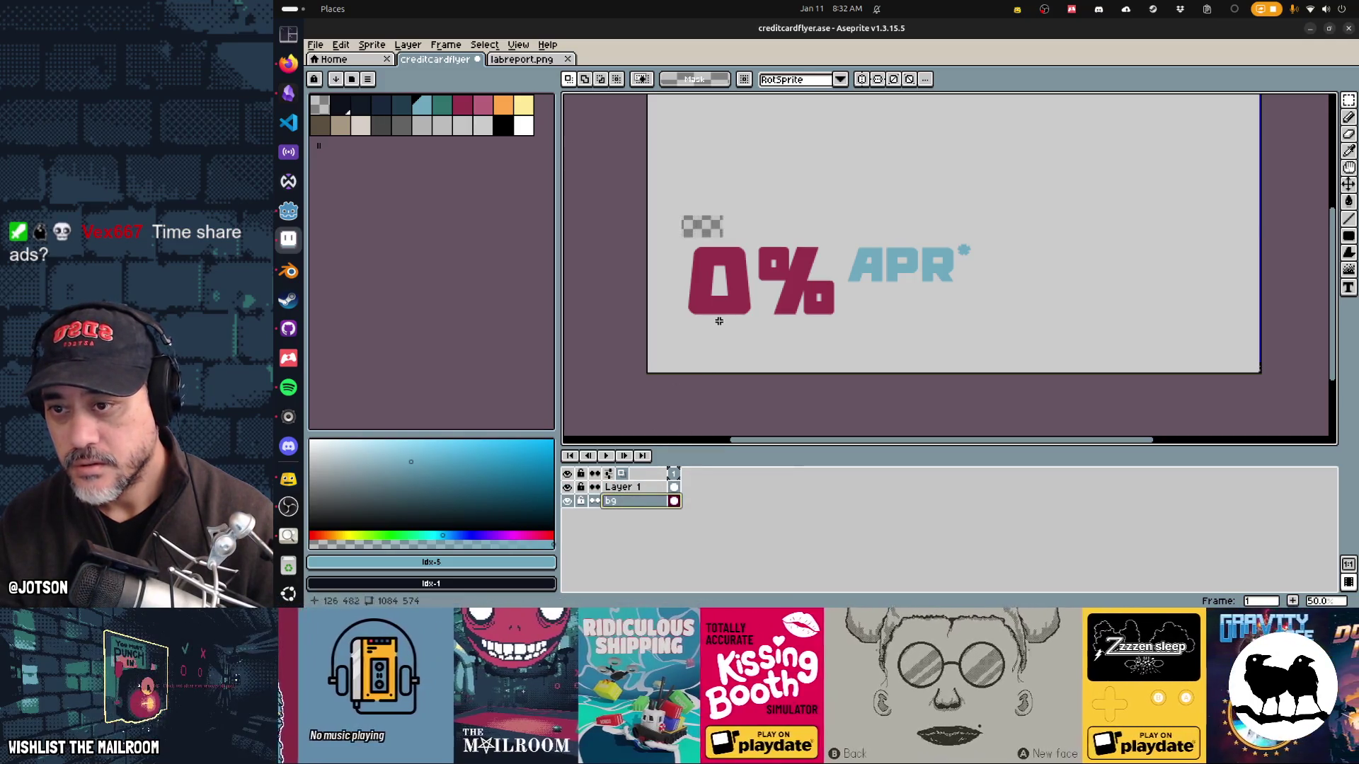
pyautogui.press('i')
pyautogui.click(761, 328)
pyautogui.press('g')
pyautogui.click(705, 226)
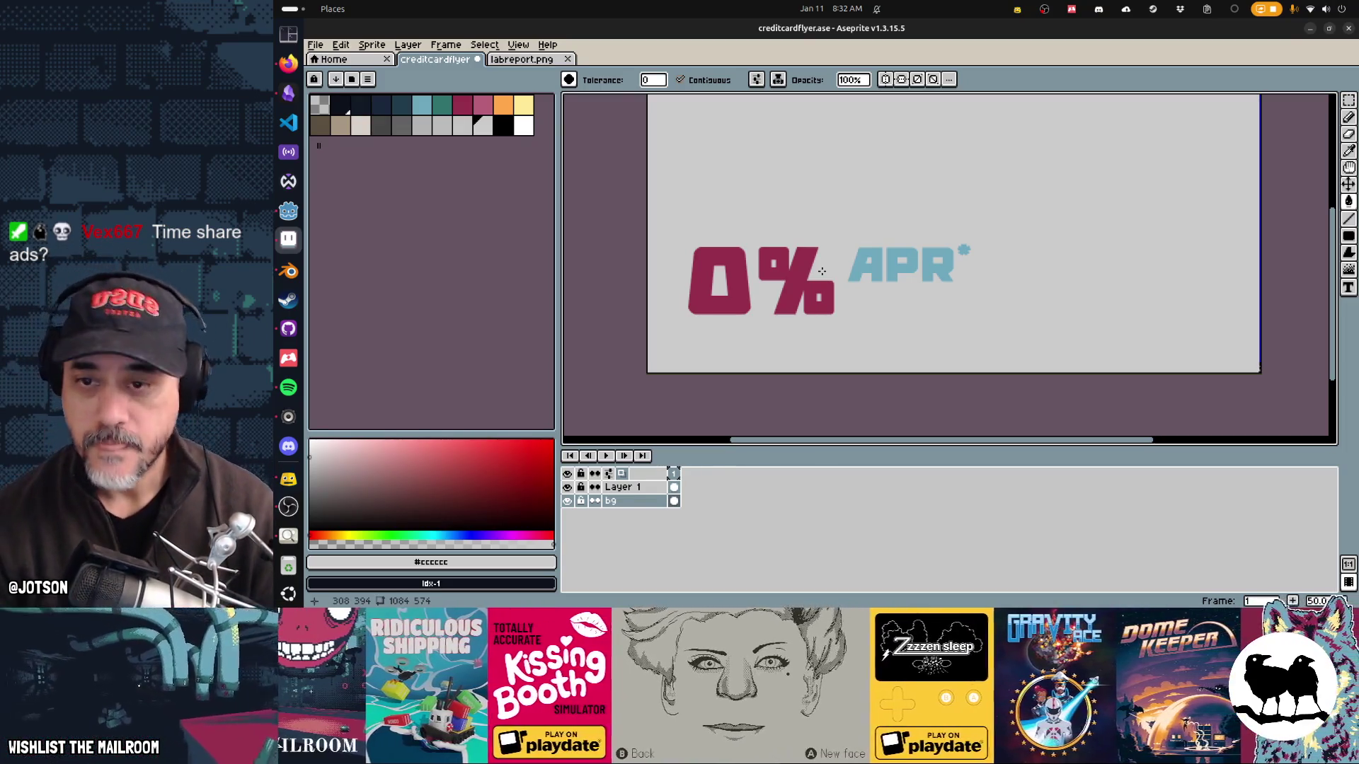
# Step: On Layer 1, nudge the 0% APR* text slightly down and right
pyautogui.scroll(-1, 854, 298)
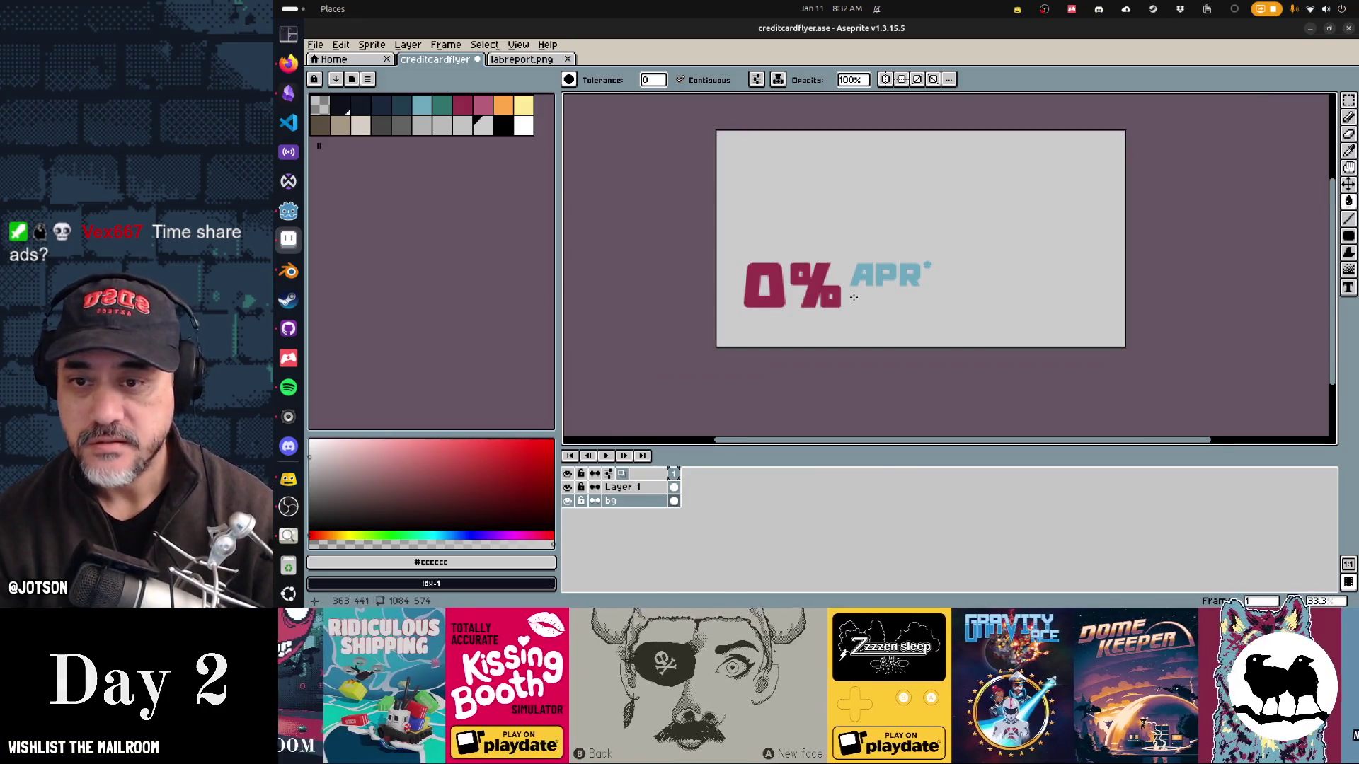
pyautogui.scroll(1, 853, 297)
pyautogui.scroll(1, 828, 269)
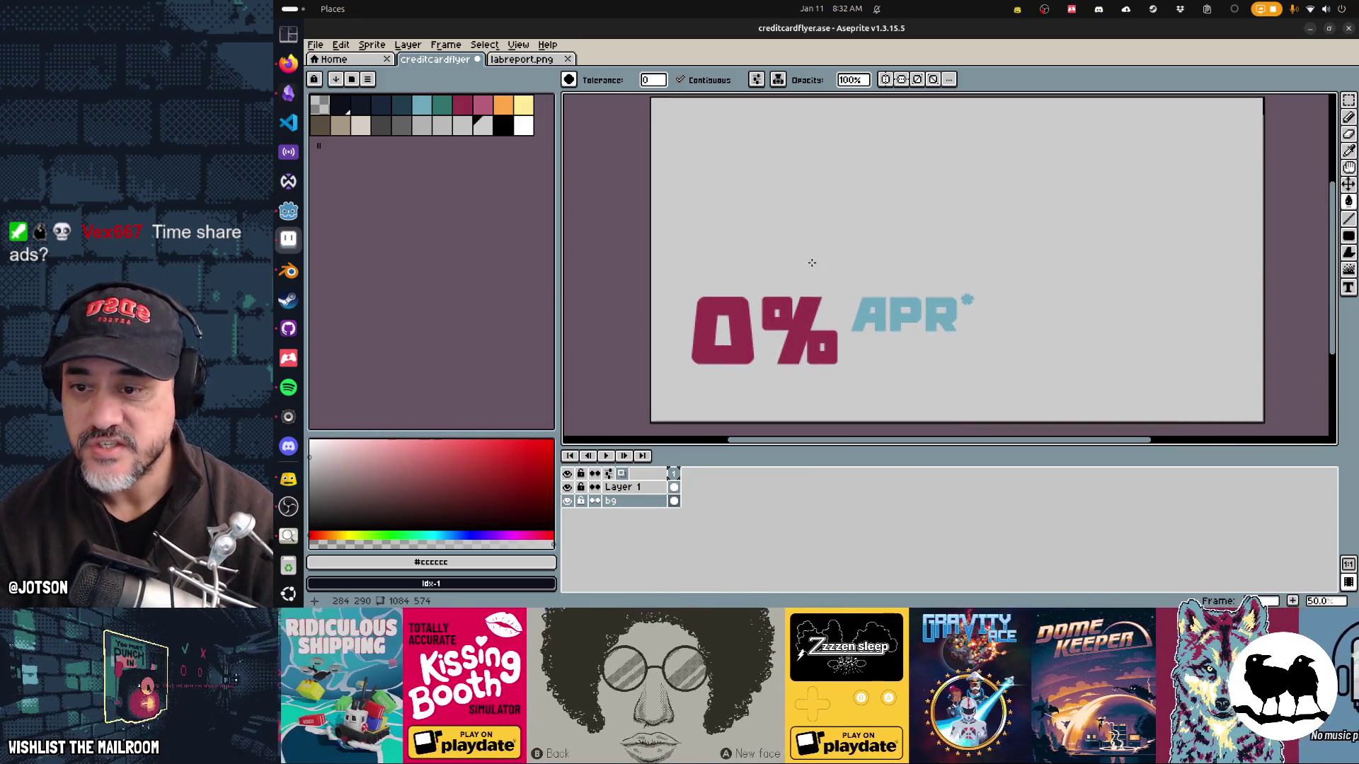
pyautogui.moveTo(837, 223); pyautogui.dragTo(824, 214)
pyautogui.hotkey('alt', 'Up')
pyautogui.press('v')
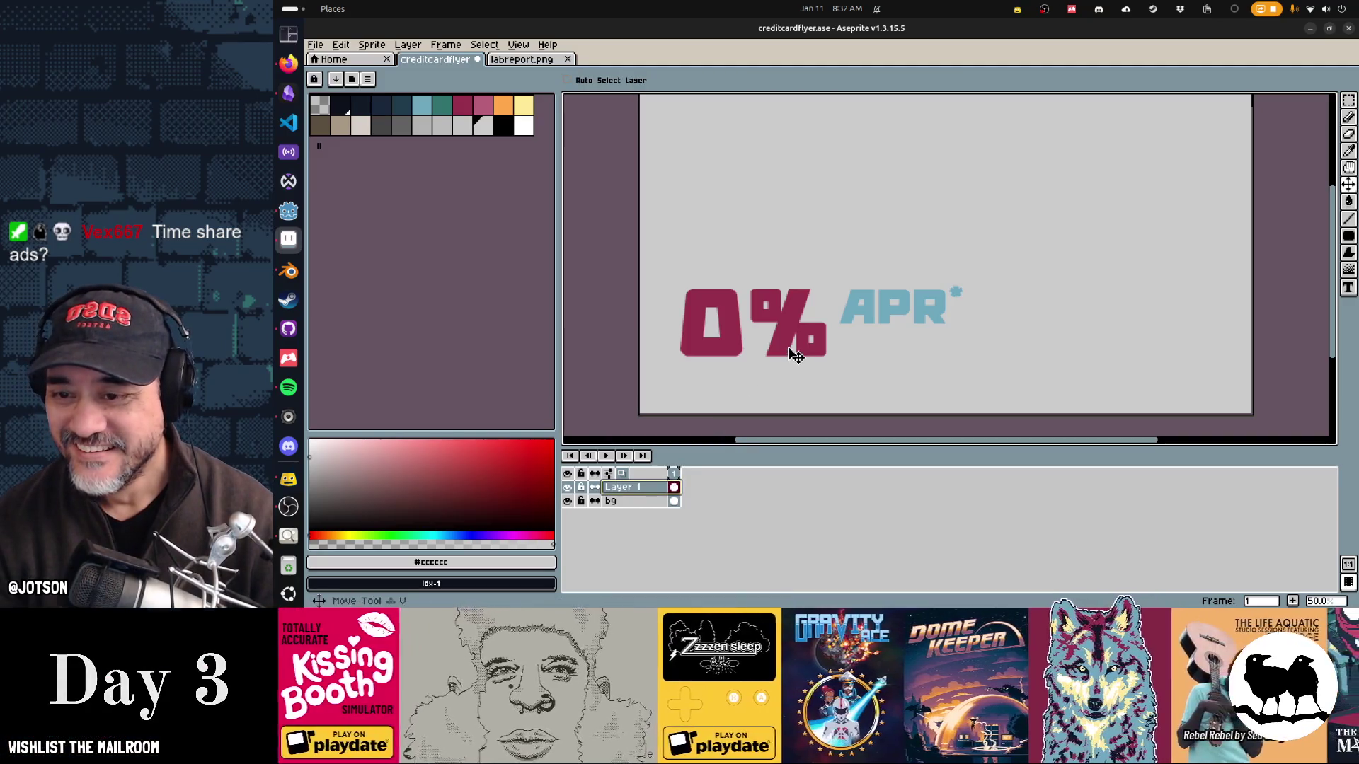
pyautogui.moveTo(791, 354); pyautogui.dragTo(792, 356)
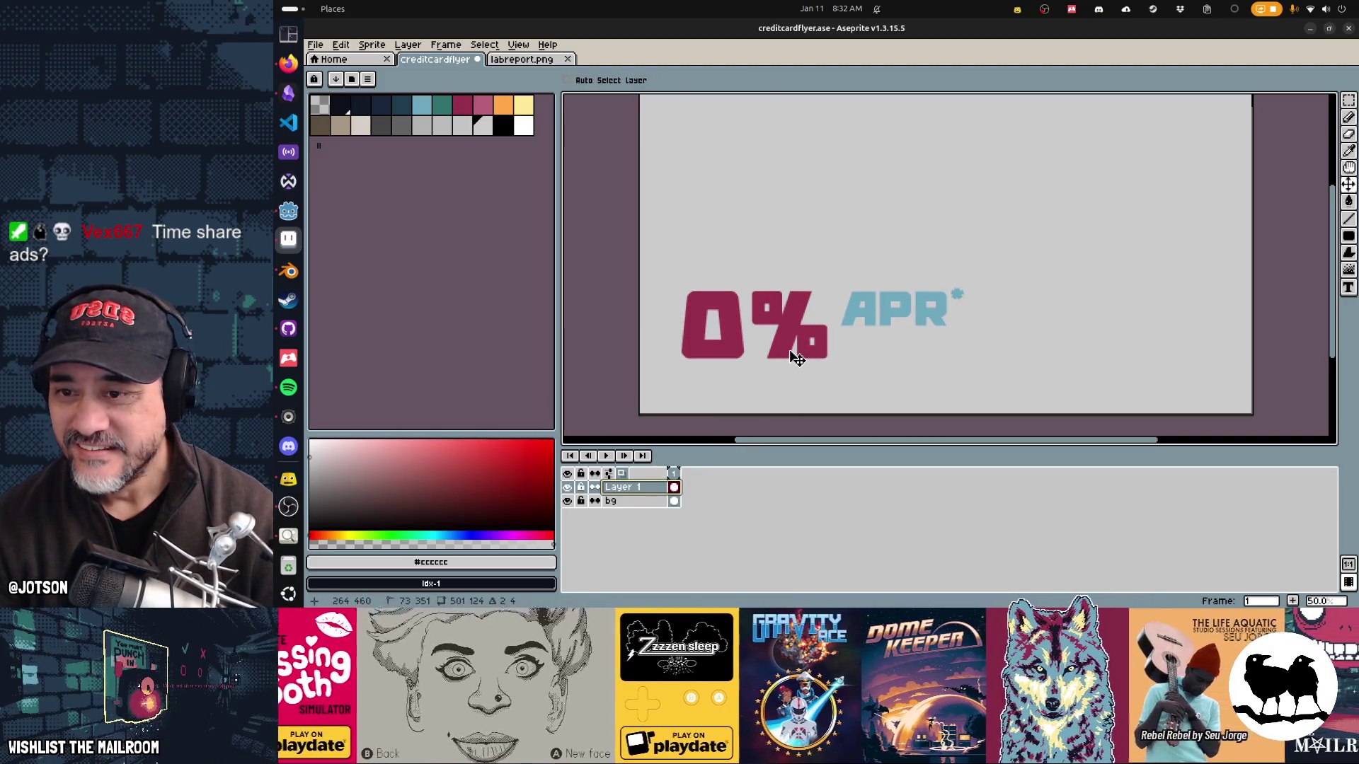
# Step: Check the credit card ad references and set crimson as the text colour
pyautogui.hotkey('alt', 'Tab')
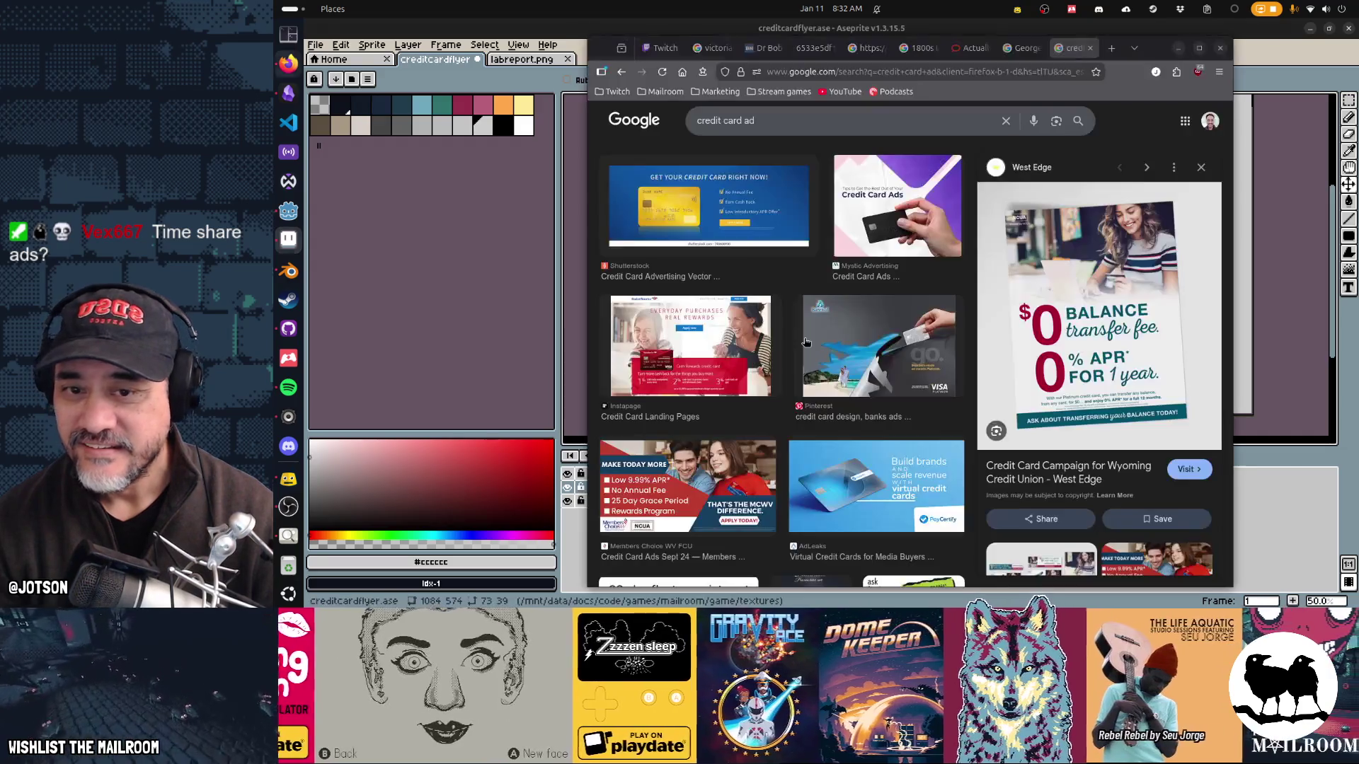
pyautogui.hotkey('alt', 'Tab')
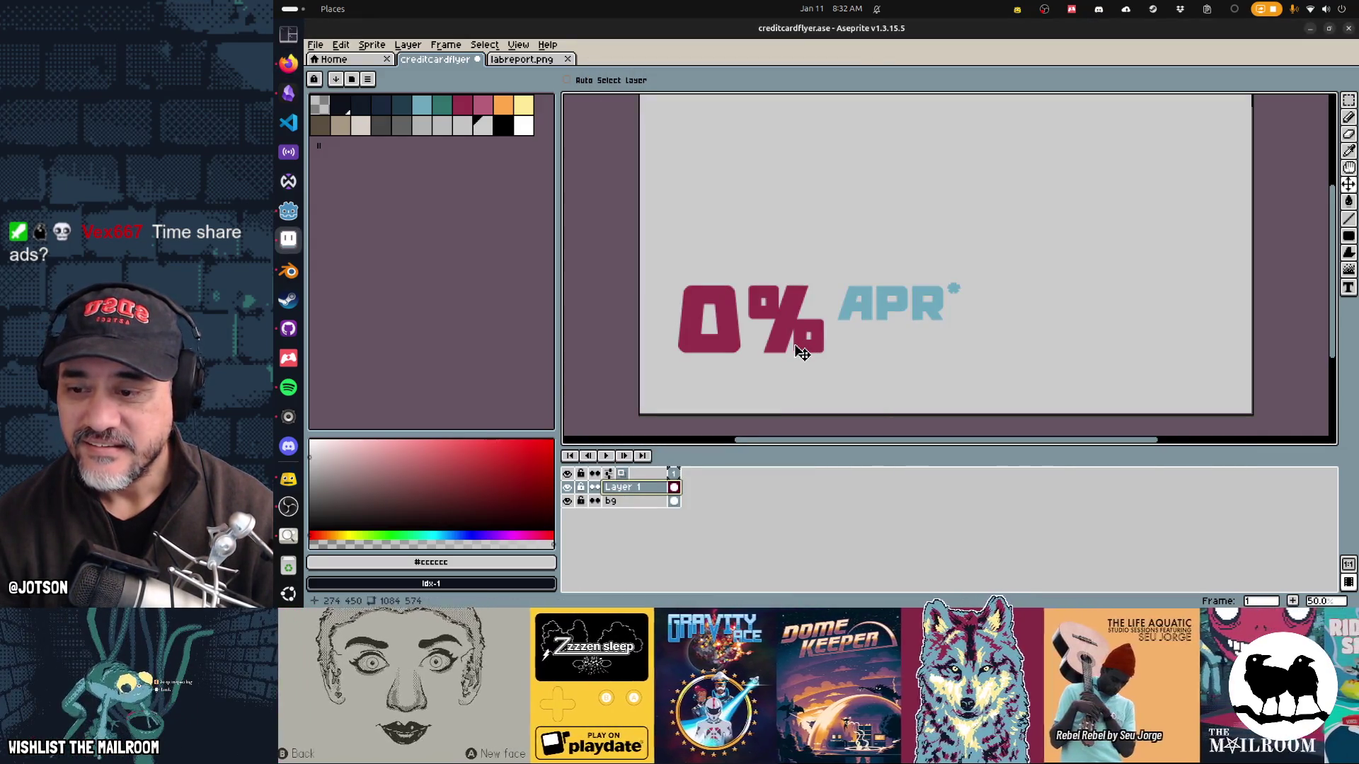
pyautogui.click(467, 107)
pyautogui.press('t')
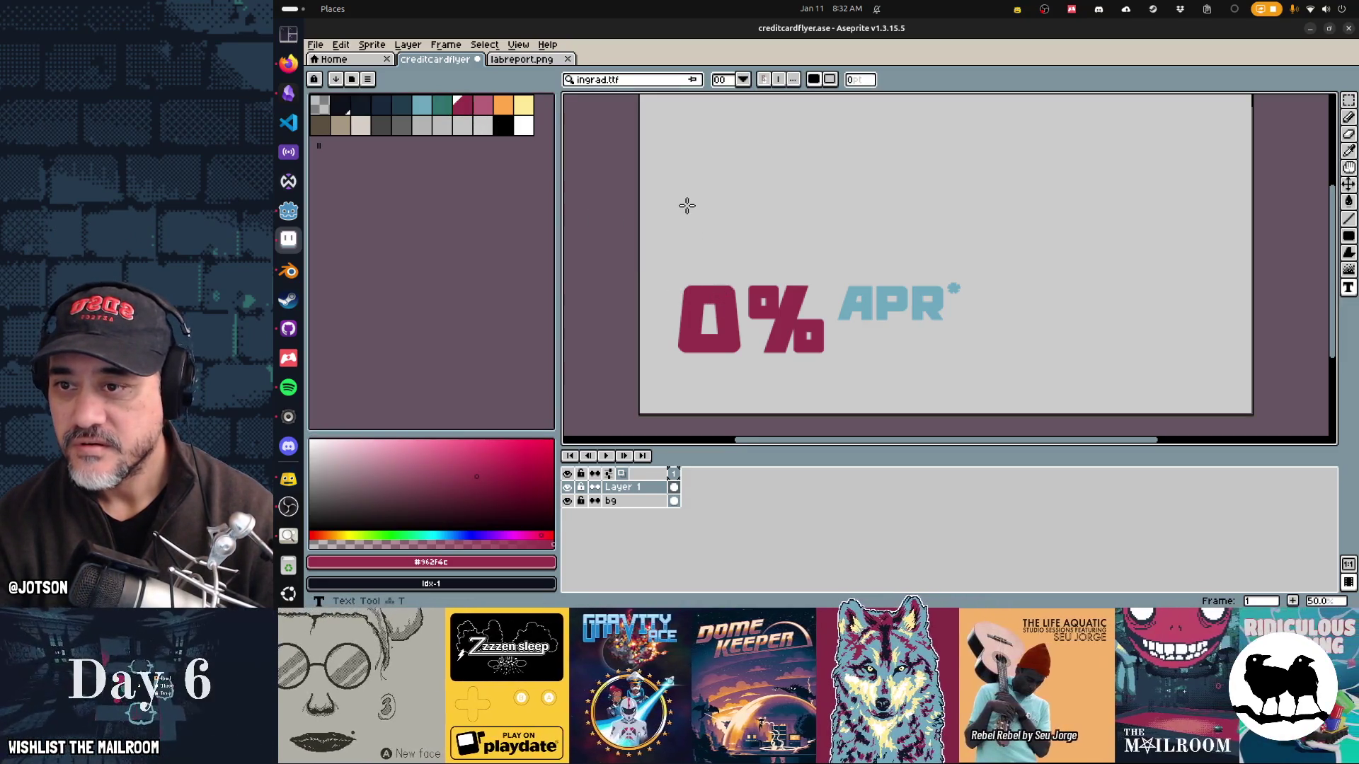
# Step: Add a large crimson 0 at font size 200 above the 0% APR* line
pyautogui.click(686, 205)
pyautogui.write('0')
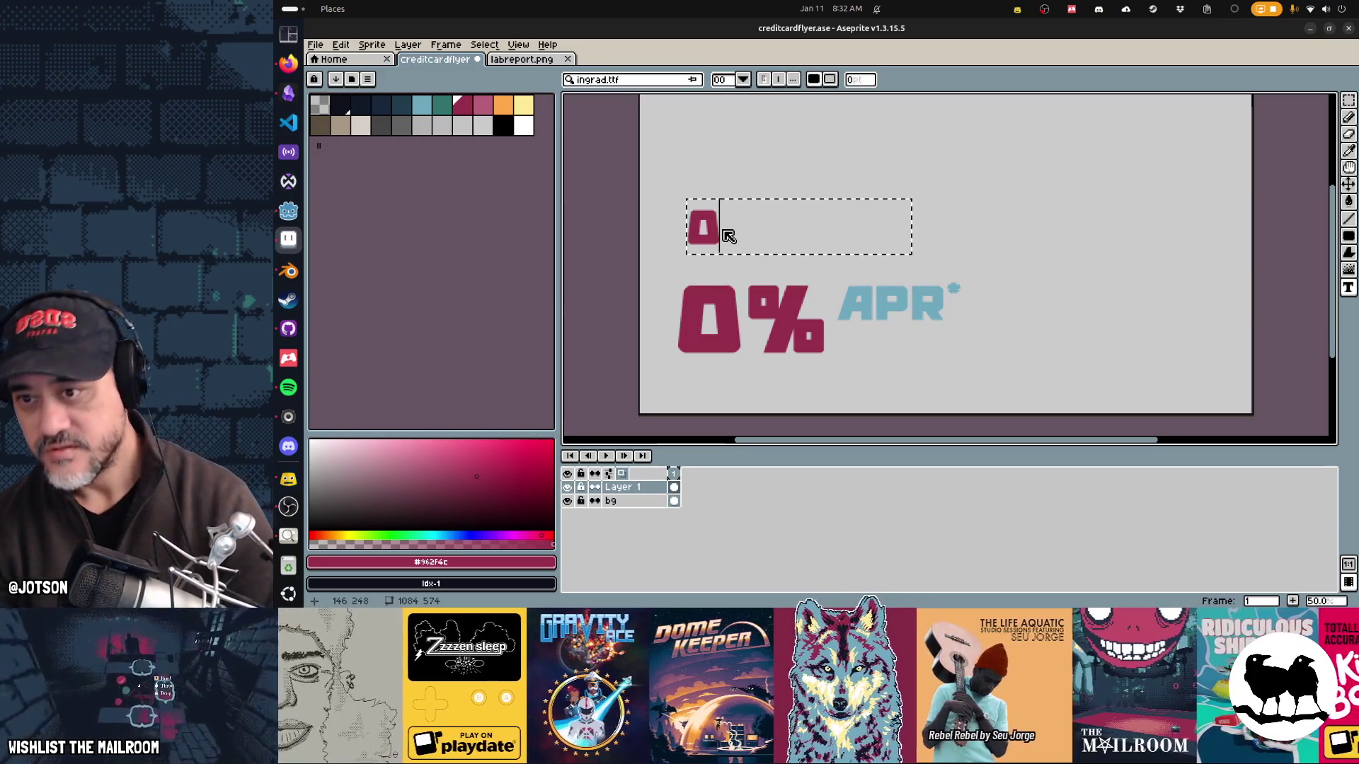
pyautogui.press('Escape')
pyautogui.click(725, 79)
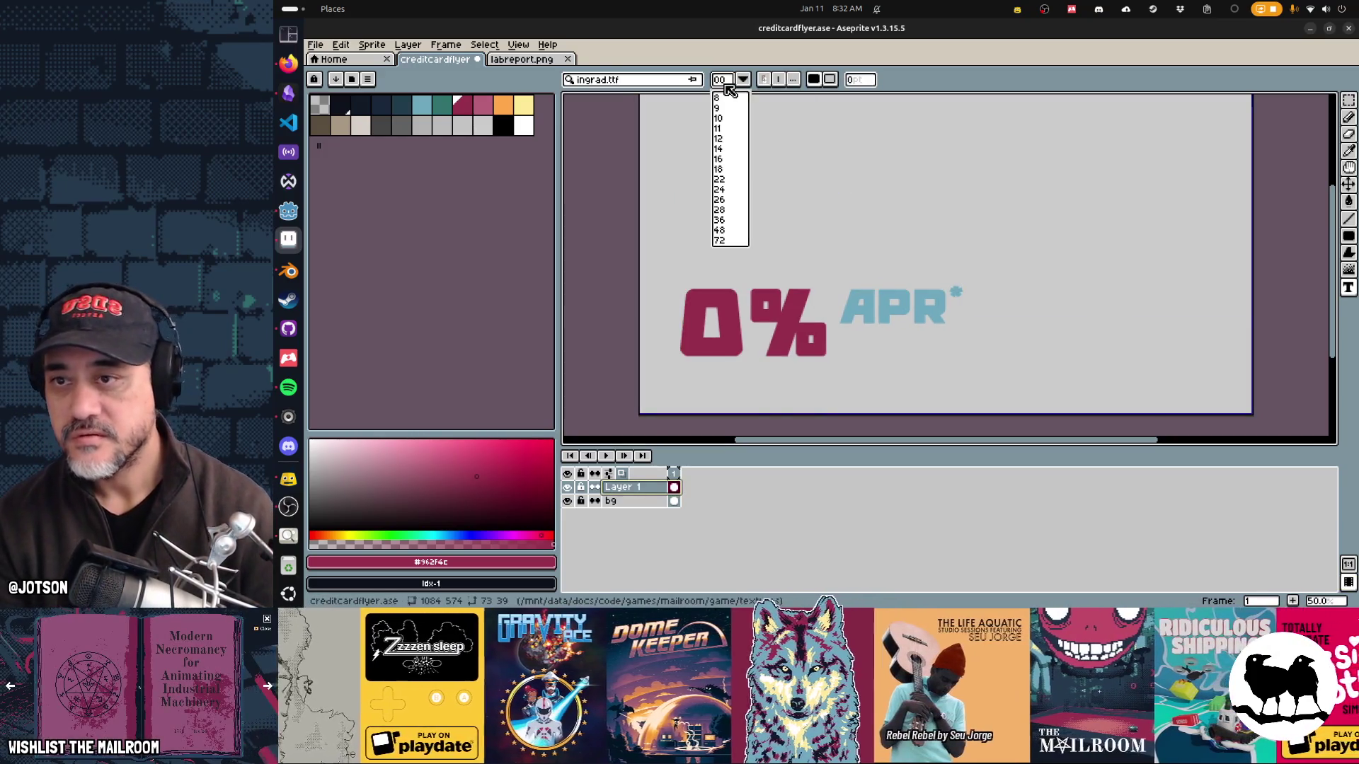
pyautogui.write('200')
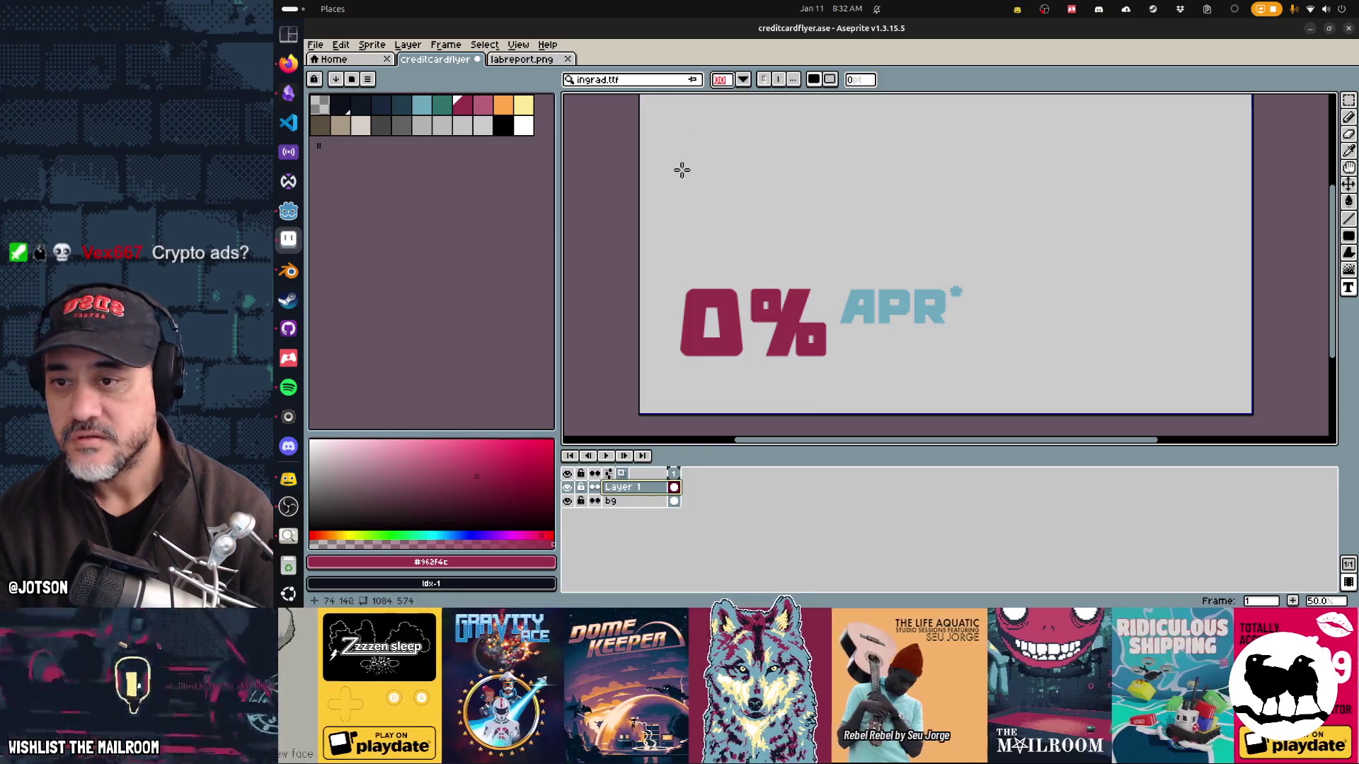
pyautogui.click(684, 172)
pyautogui.write('0')
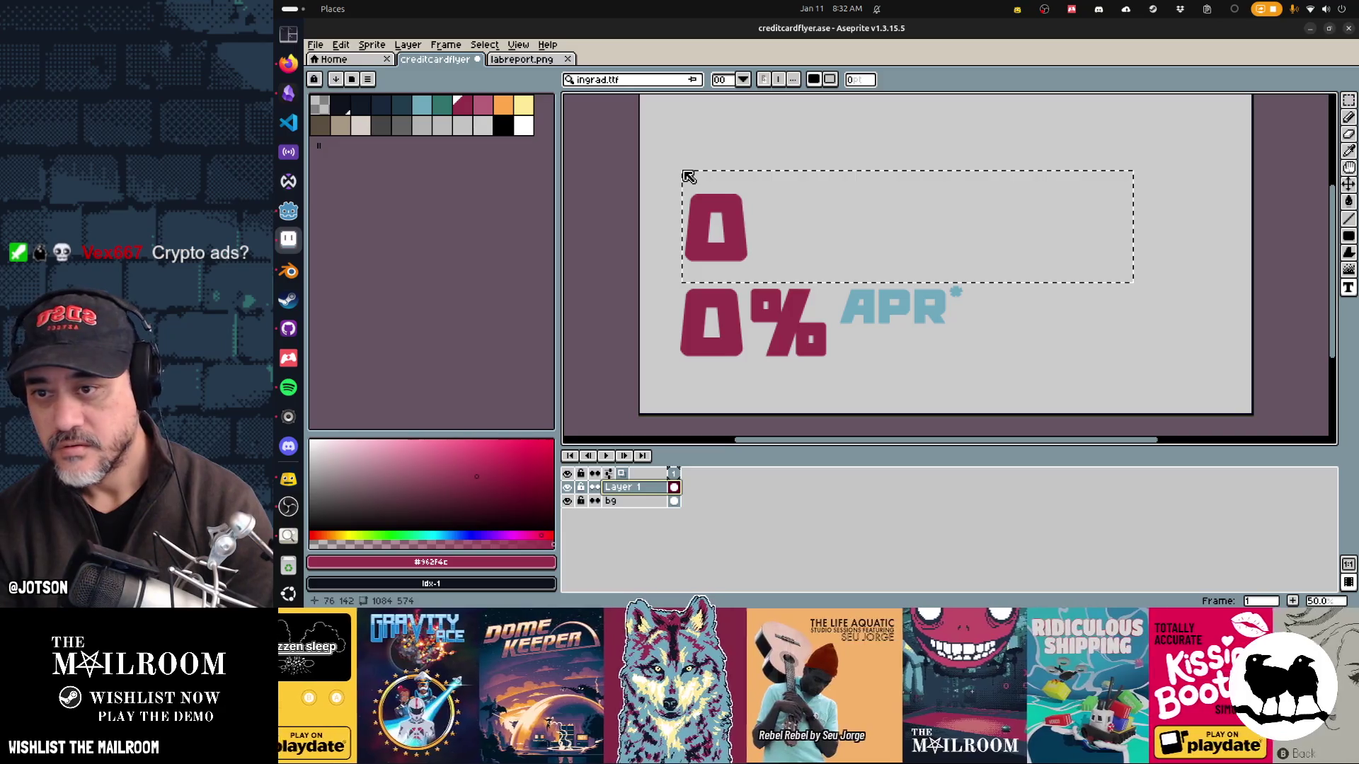
pyautogui.click(683, 170)
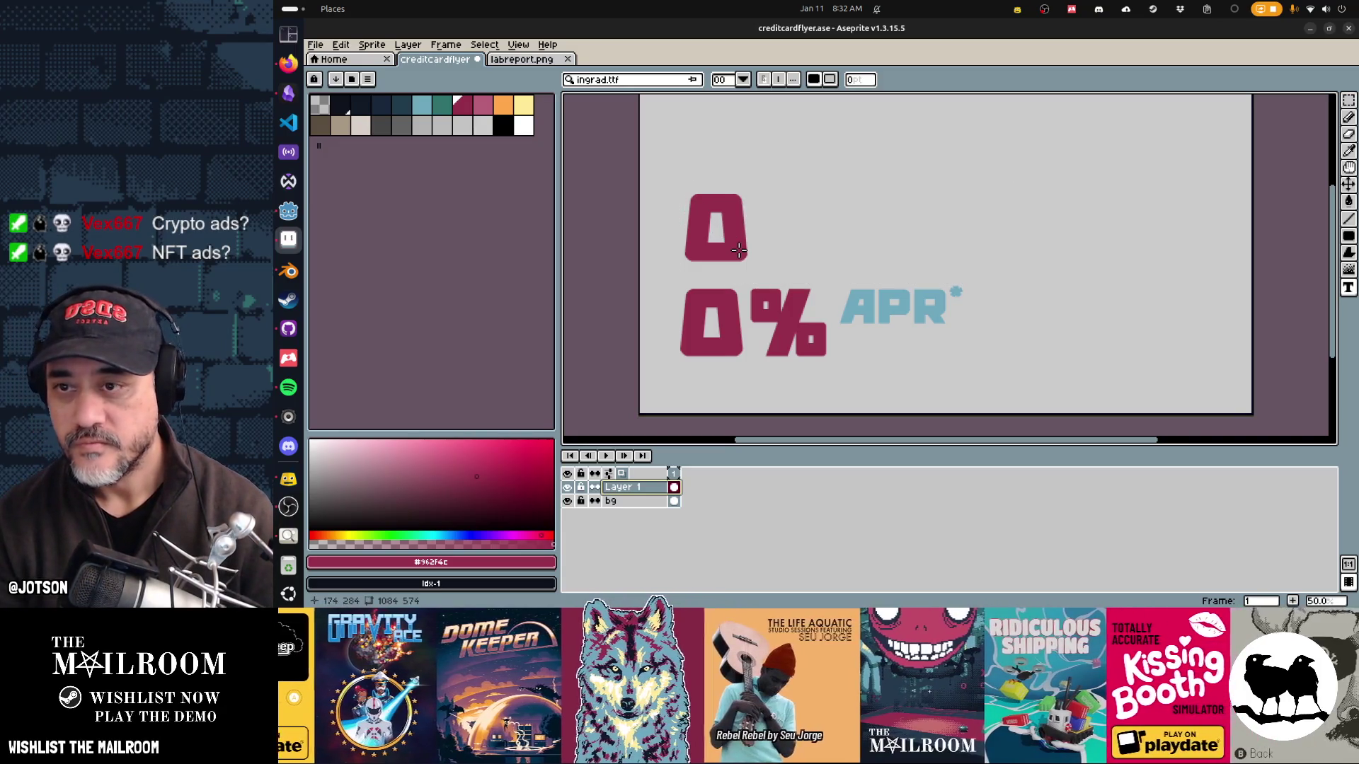
# Step: Type a smaller crimson $ sign beside the large 0
pyautogui.press('m')
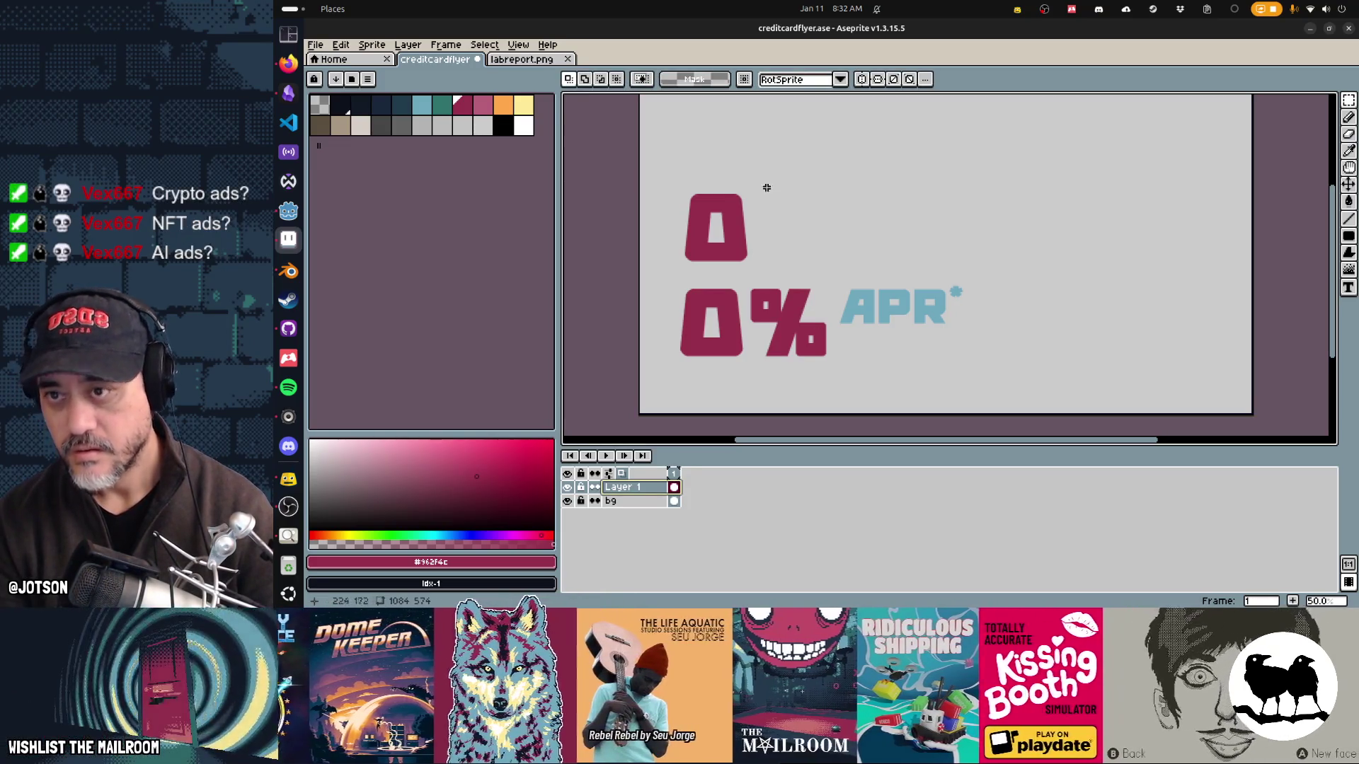
pyautogui.press('t')
pyautogui.click(731, 81)
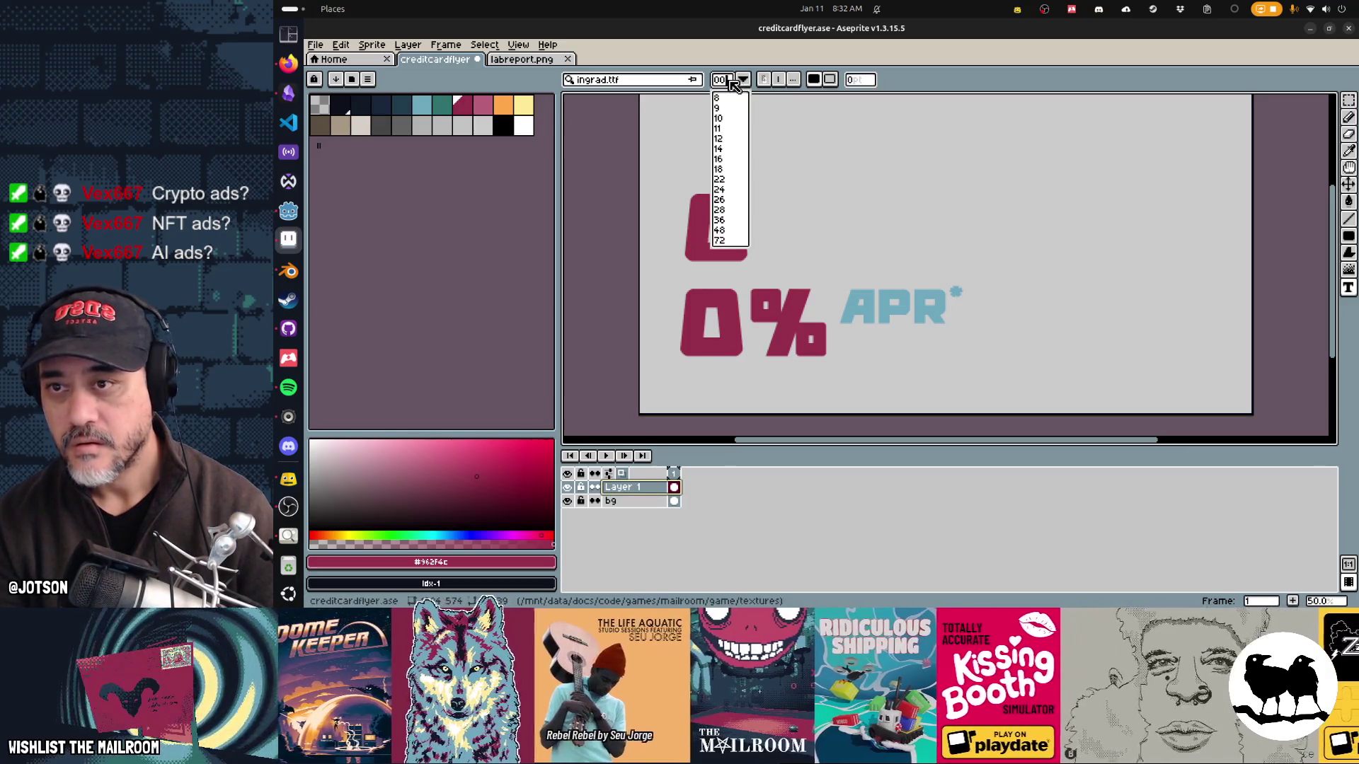
pyautogui.click(734, 84)
pyautogui.click(764, 194)
pyautogui.write('$')
pyautogui.press('Return')
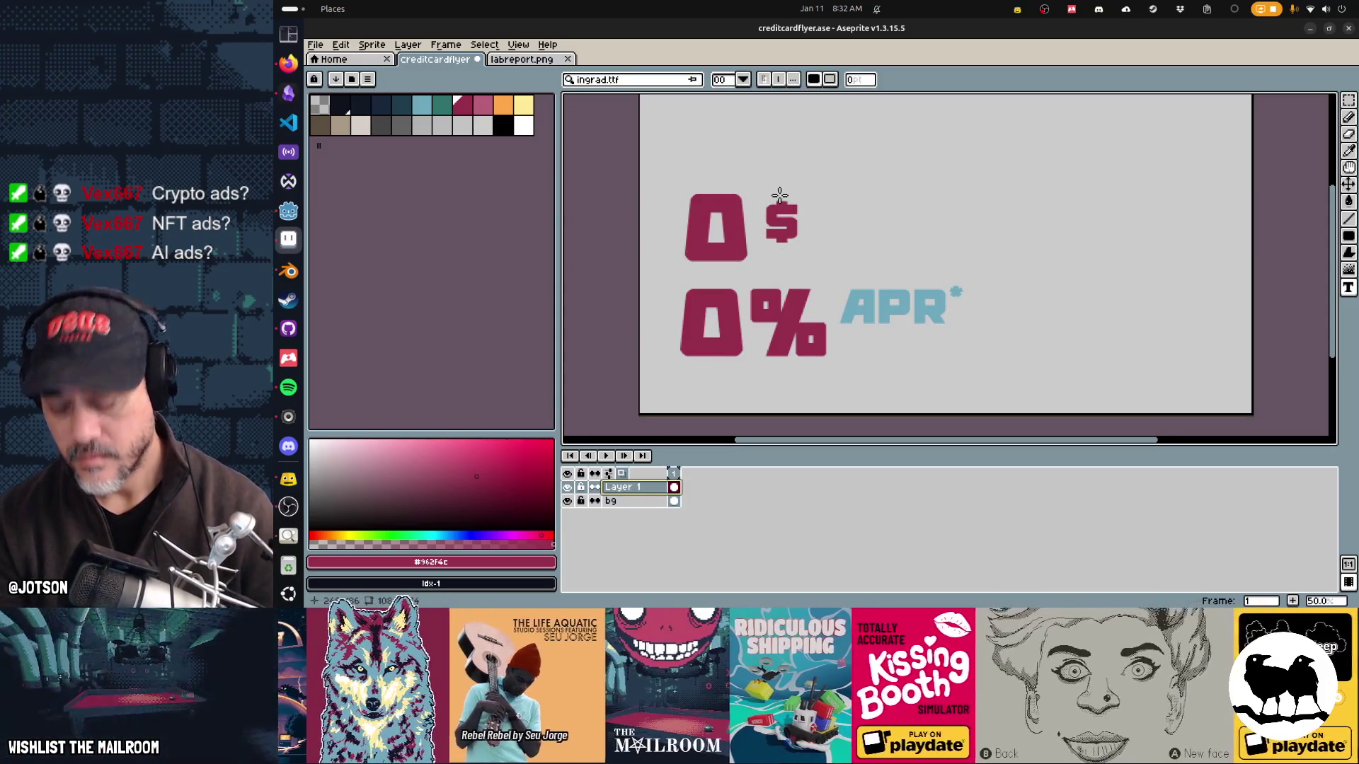
# Step: Move the $ to the left of the 0, shift the text right, and pick light blue
pyautogui.press('m')
pyautogui.moveTo(811, 251); pyautogui.dragTo(756, 182)
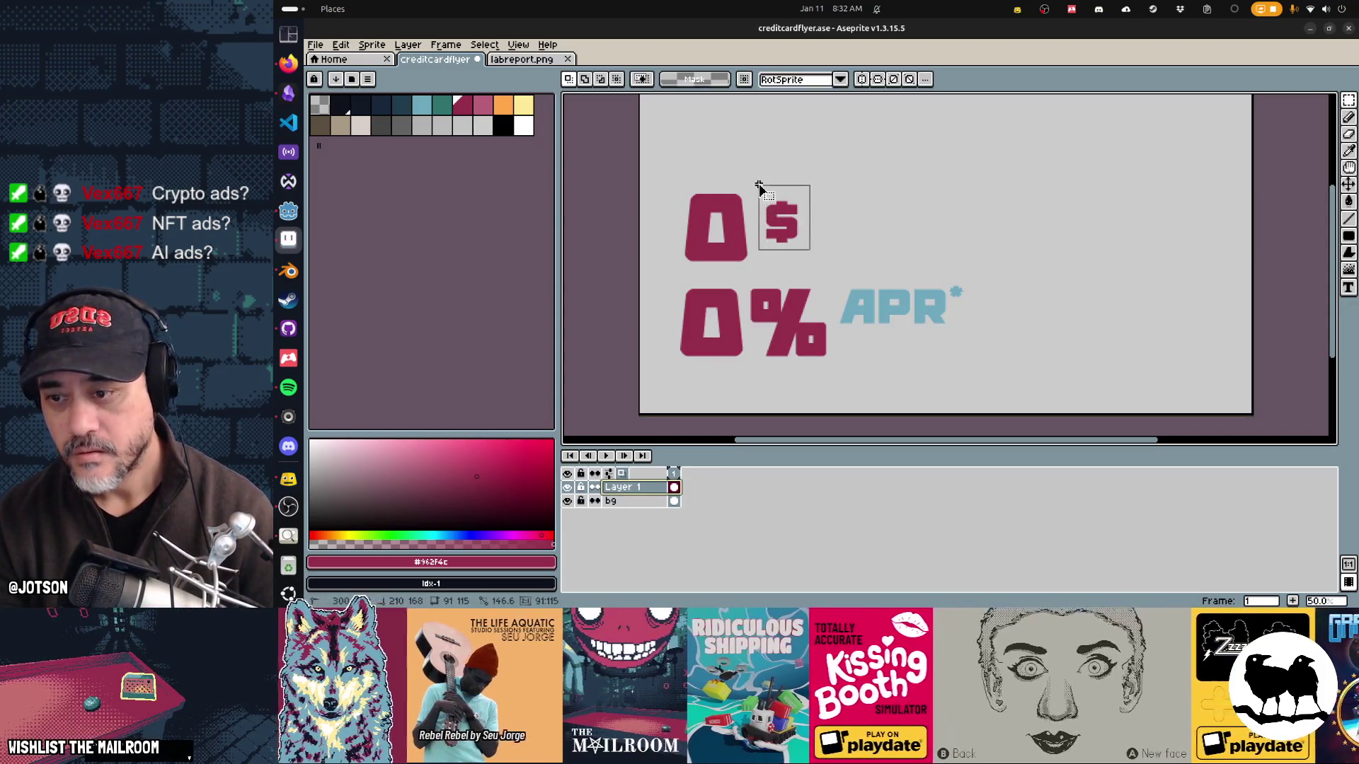
pyautogui.moveTo(782, 234); pyautogui.dragTo(673, 227)
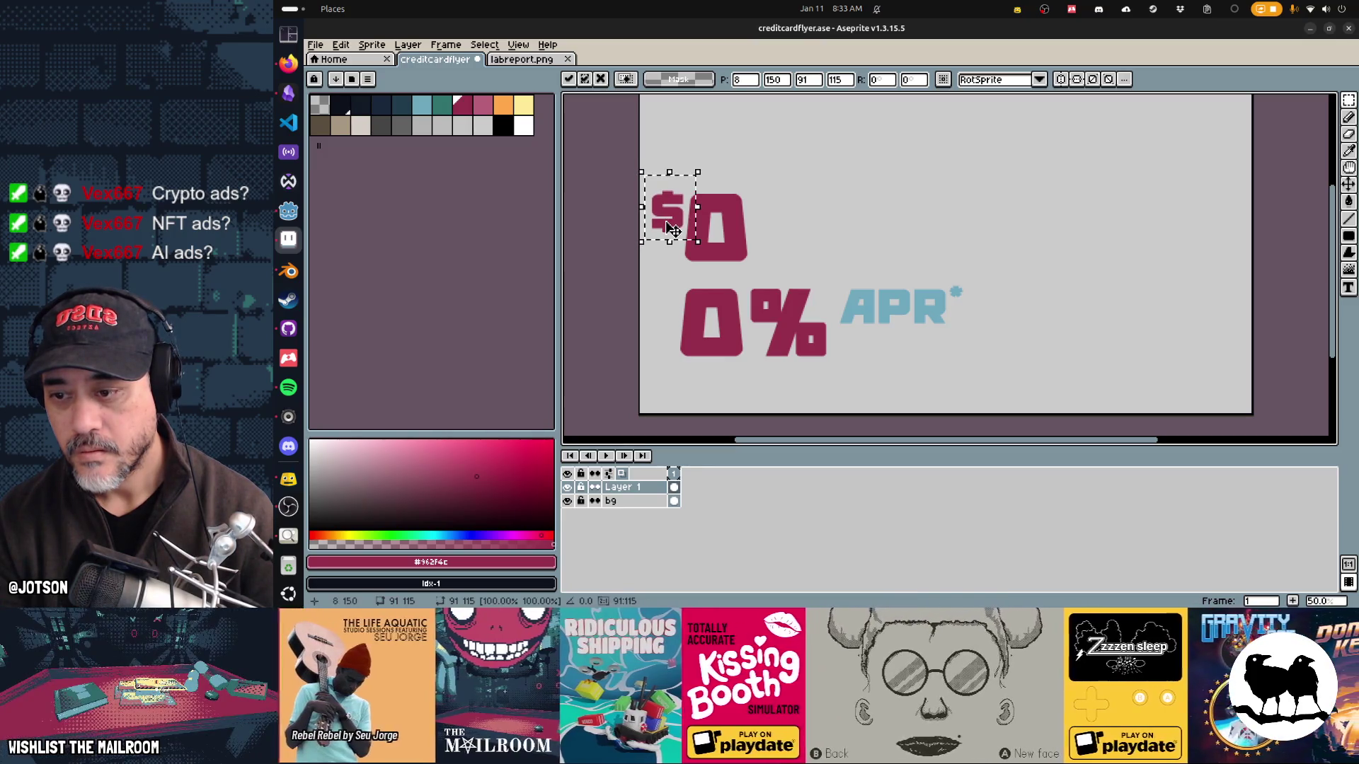
pyautogui.press('Return')
pyautogui.press('v')
pyautogui.moveTo(736, 261); pyautogui.dragTo(758, 258)
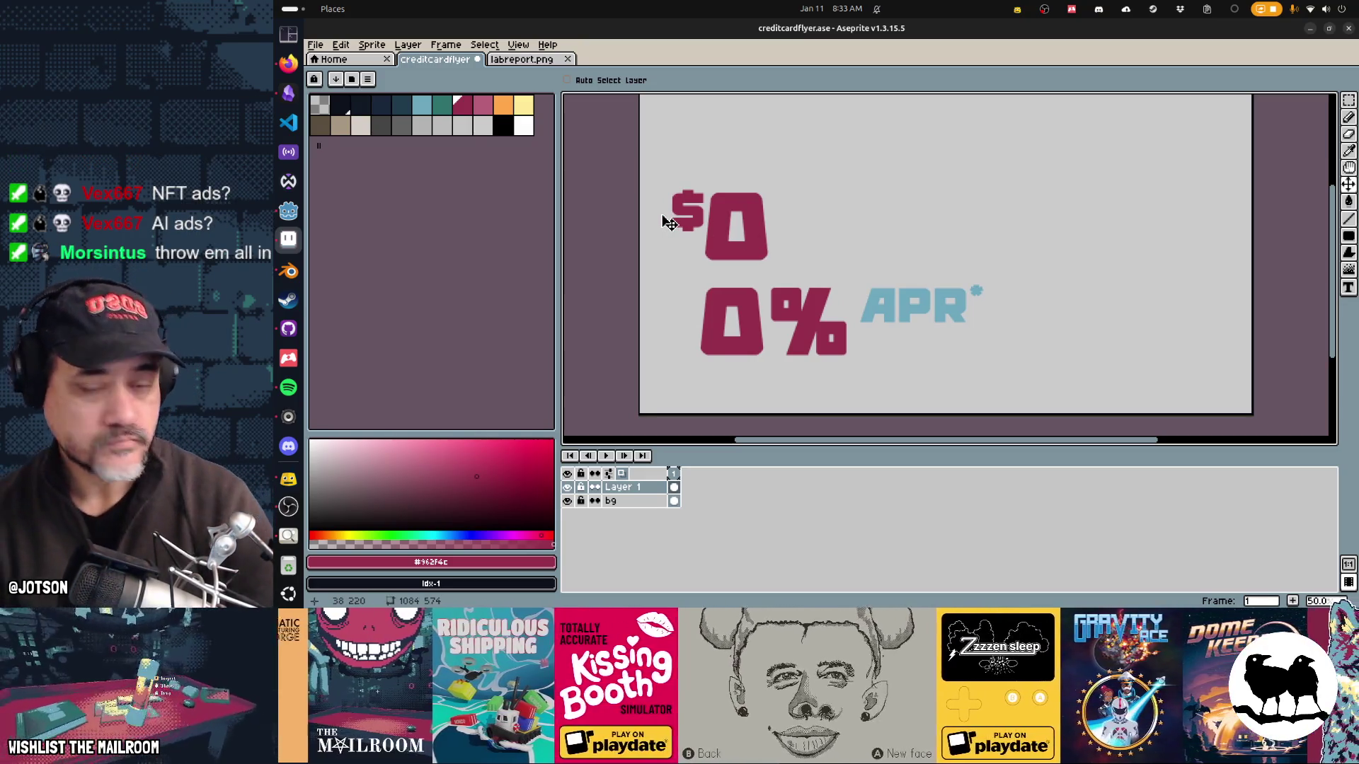
pyautogui.click(422, 104)
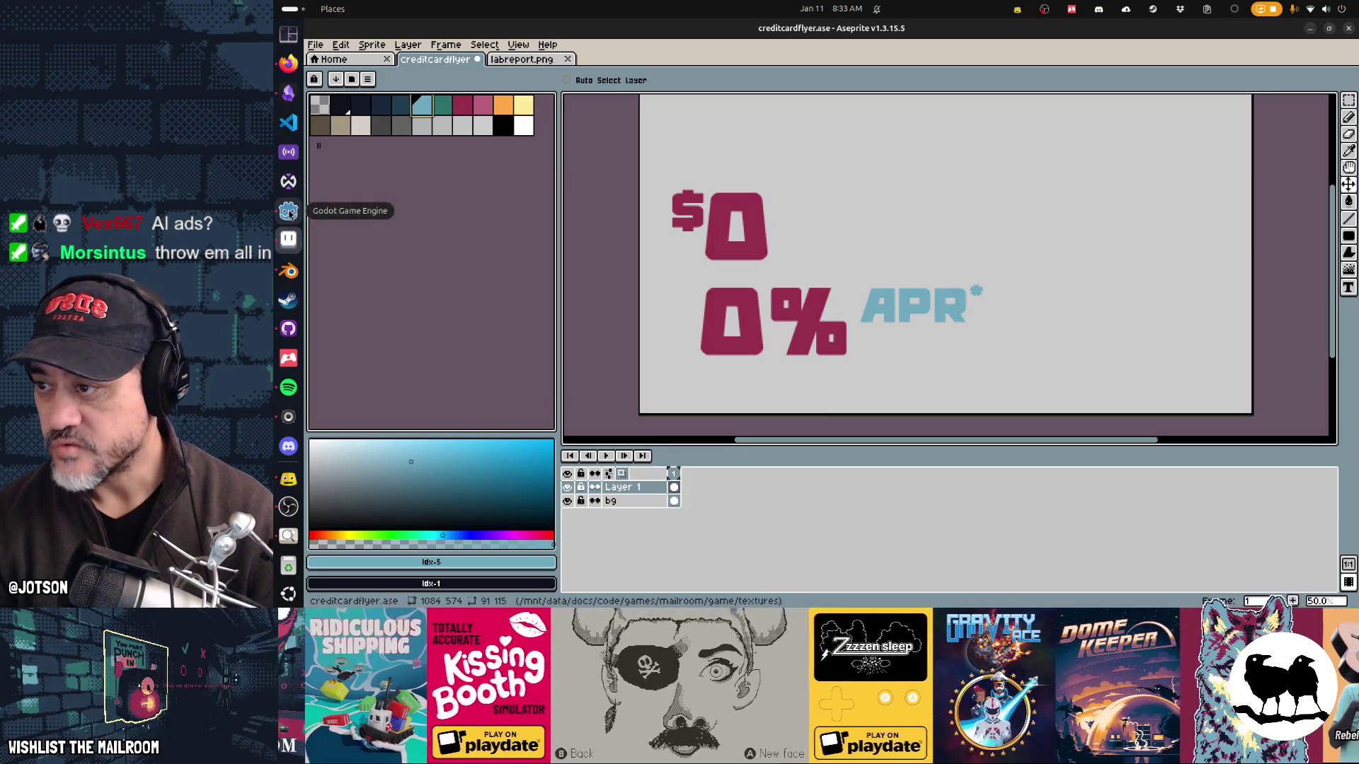
pyautogui.click(288, 65)
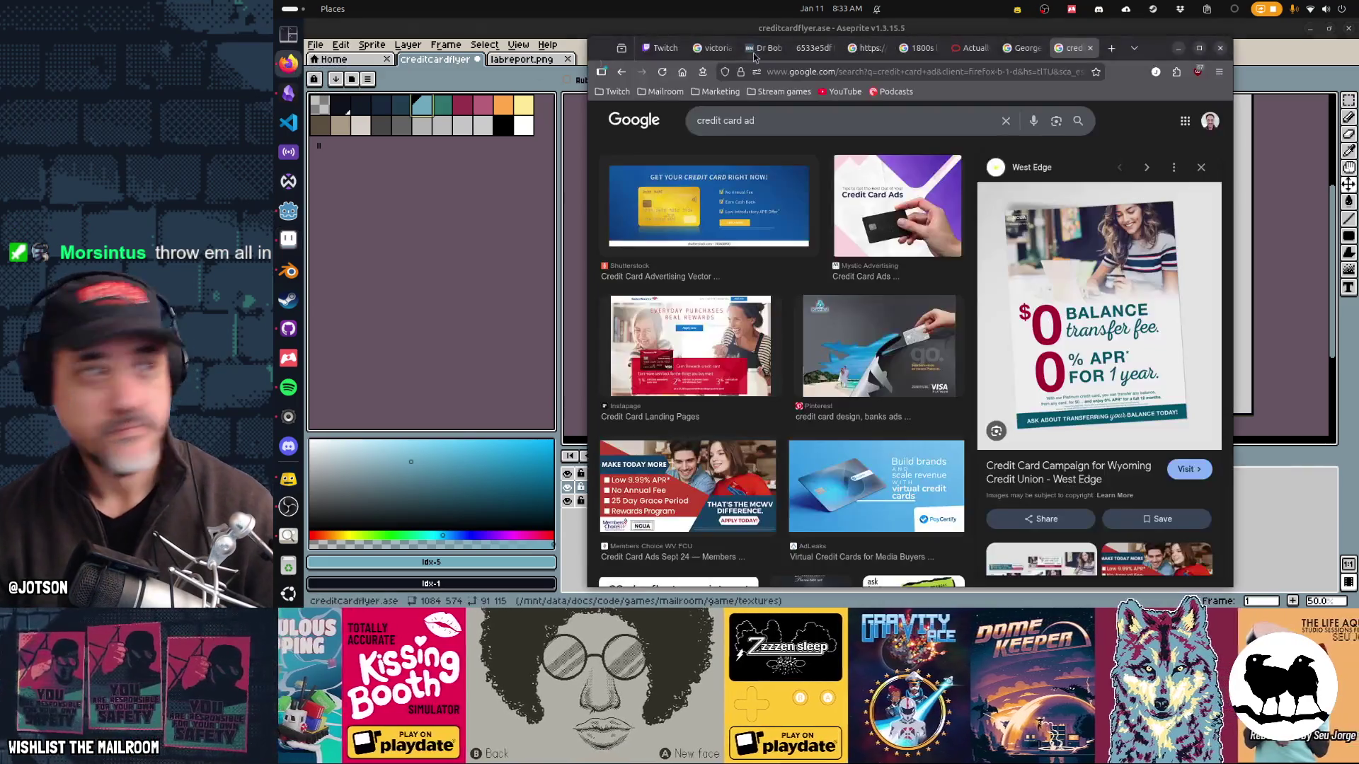
# Step: Load the DeepL translator and enter 'Balance transfers' as the source text
pyautogui.click(976, 70)
pyautogui.write('depl')
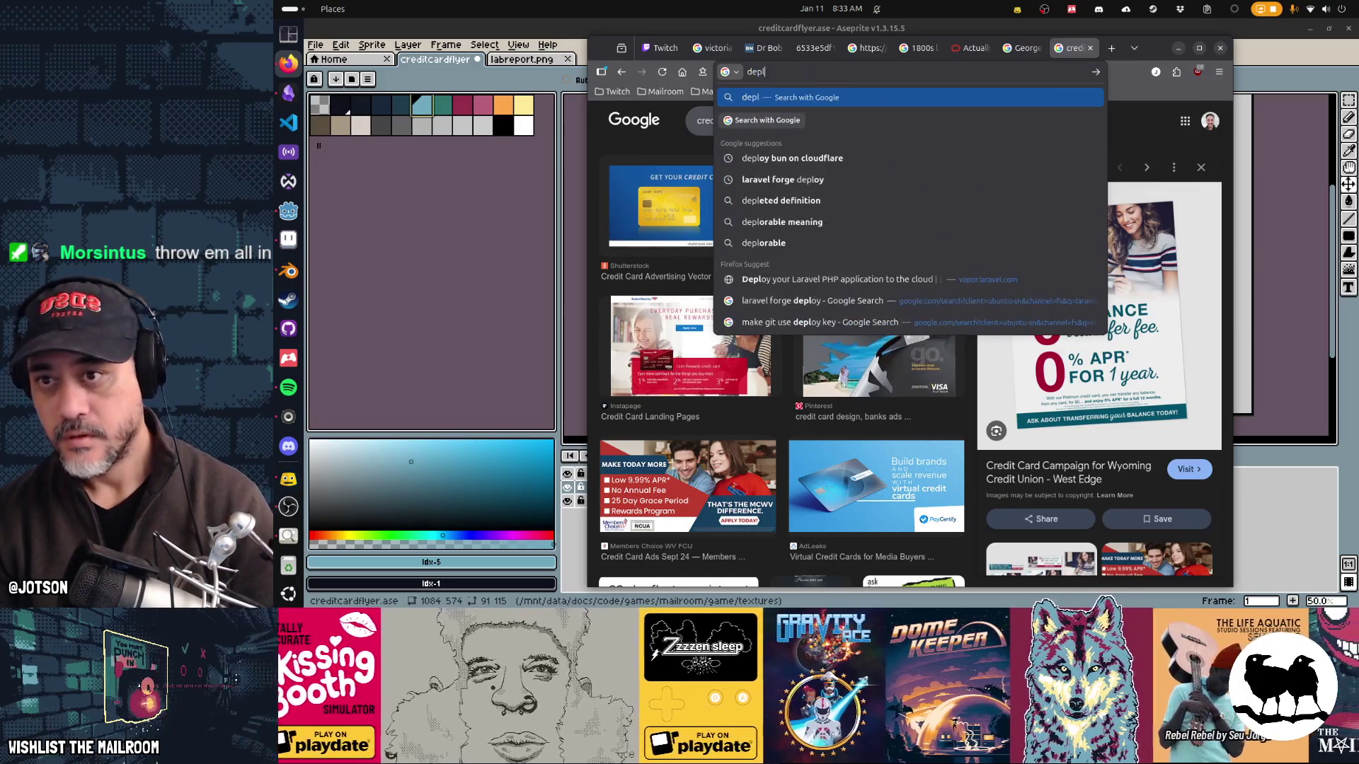
pyautogui.press('BackSpace')
pyautogui.press('BackSpace')
pyautogui.write('epl')
pyautogui.press('Return')
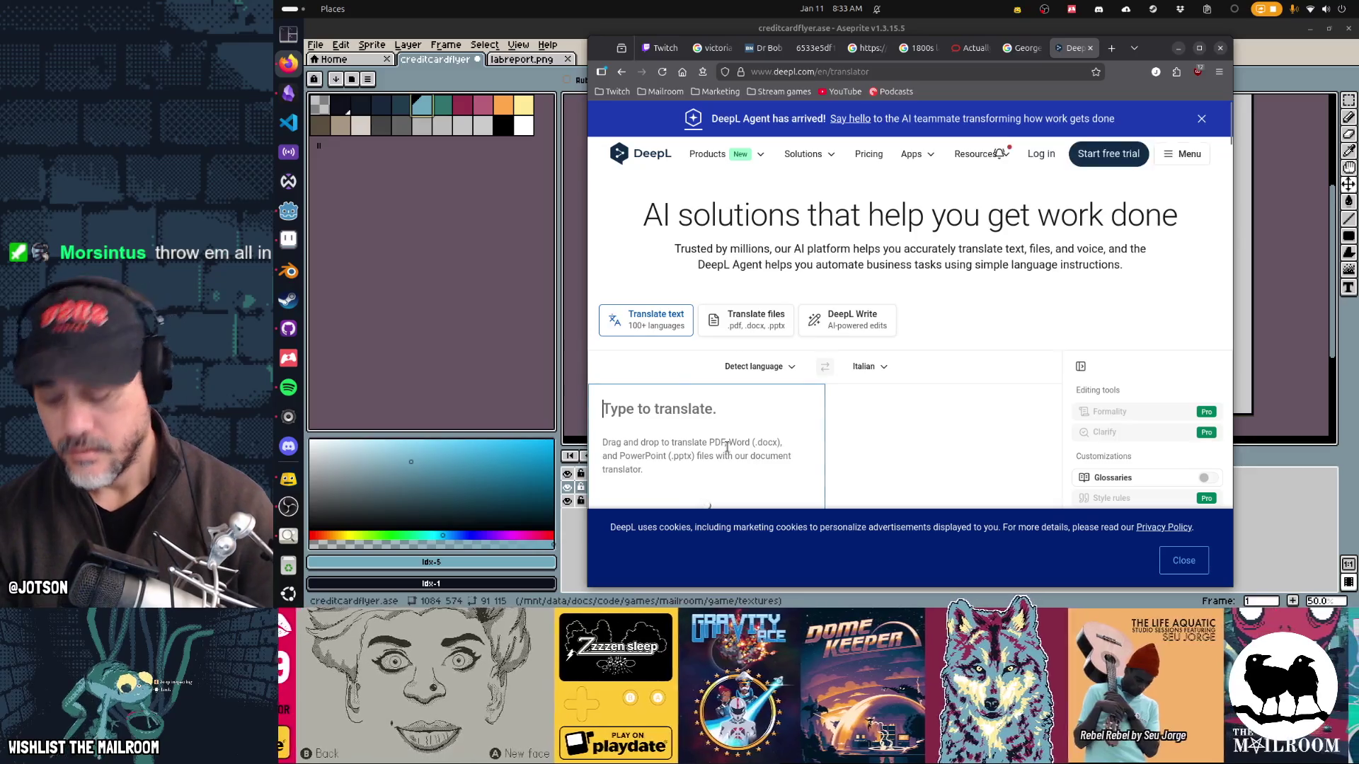
pyautogui.write('Balance transfers')
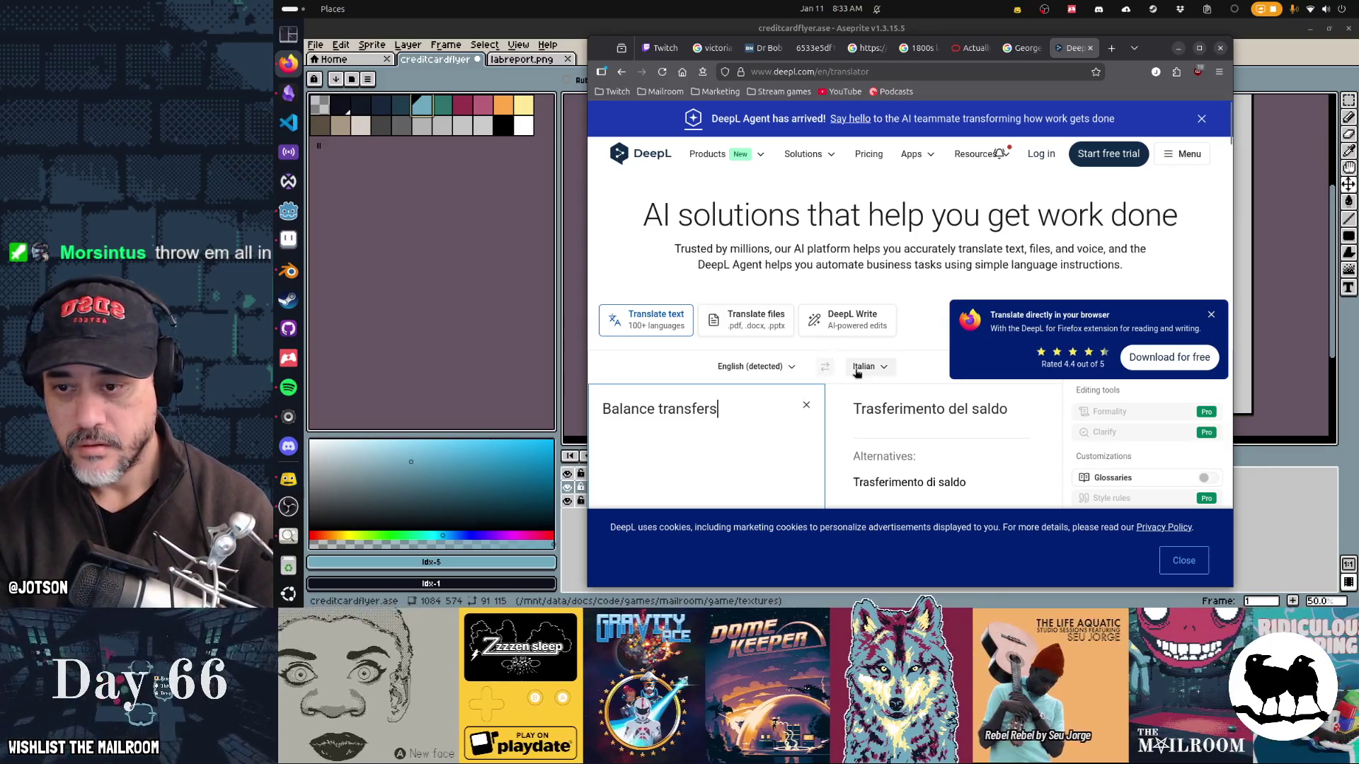
# Step: Set Russian as the target language and select the Переводы баланса translation
pyautogui.click(875, 372)
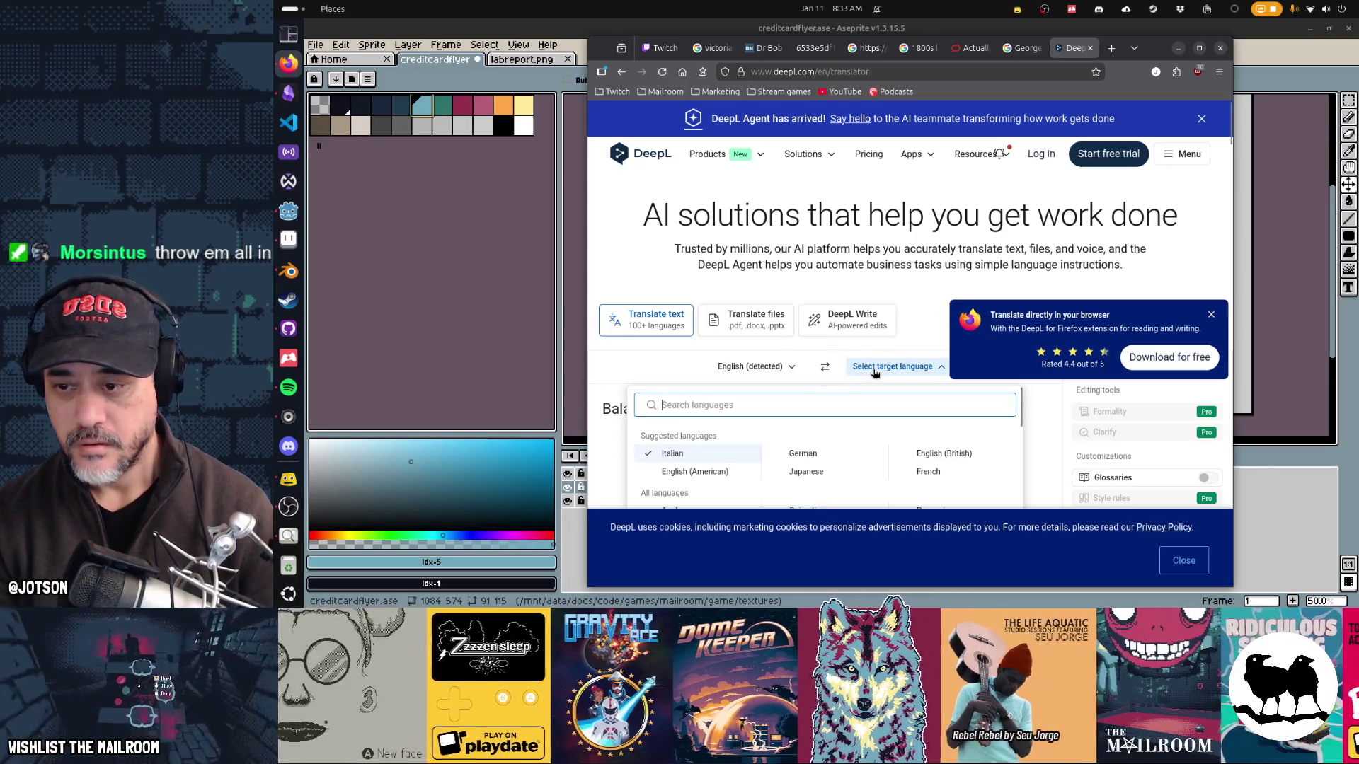
pyautogui.write('russian')
pyautogui.press('Down')
pyautogui.press('Return')
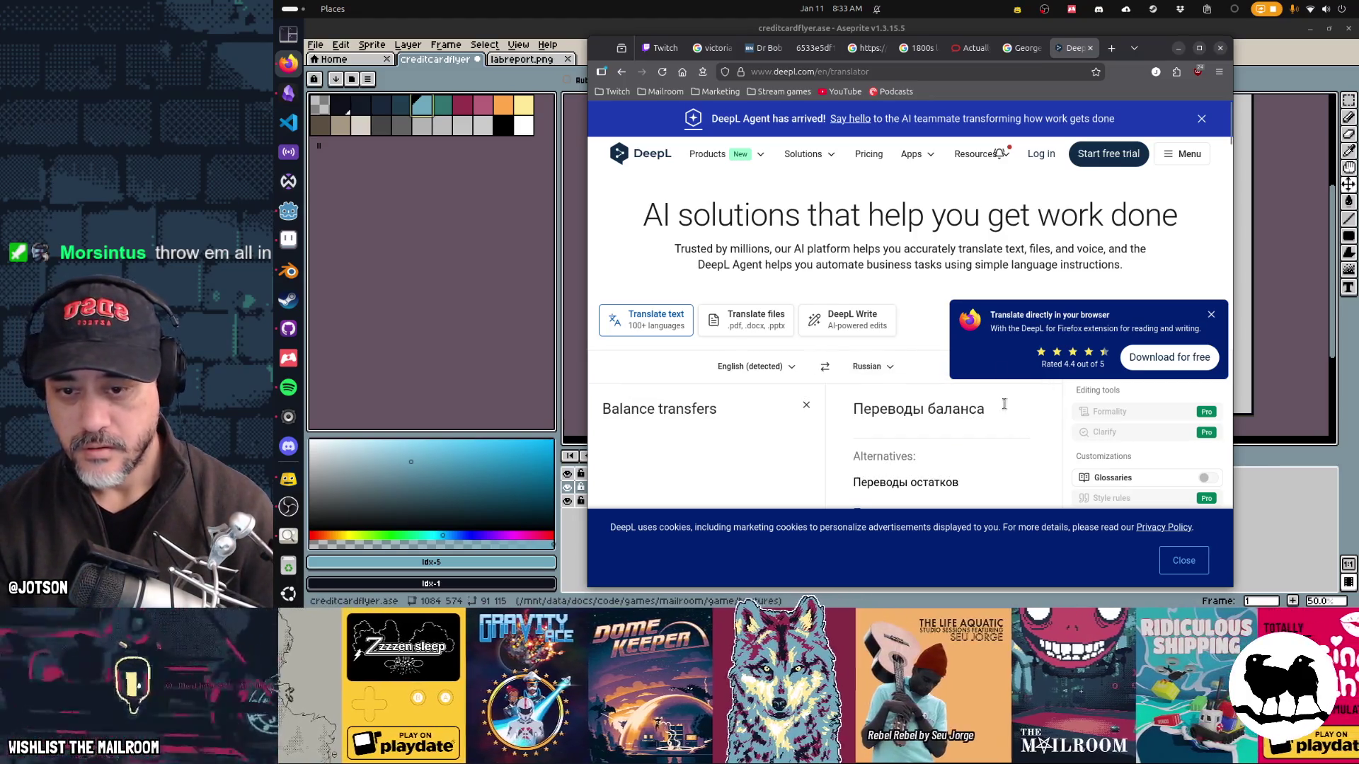
pyautogui.moveTo(988, 409); pyautogui.dragTo(863, 405)
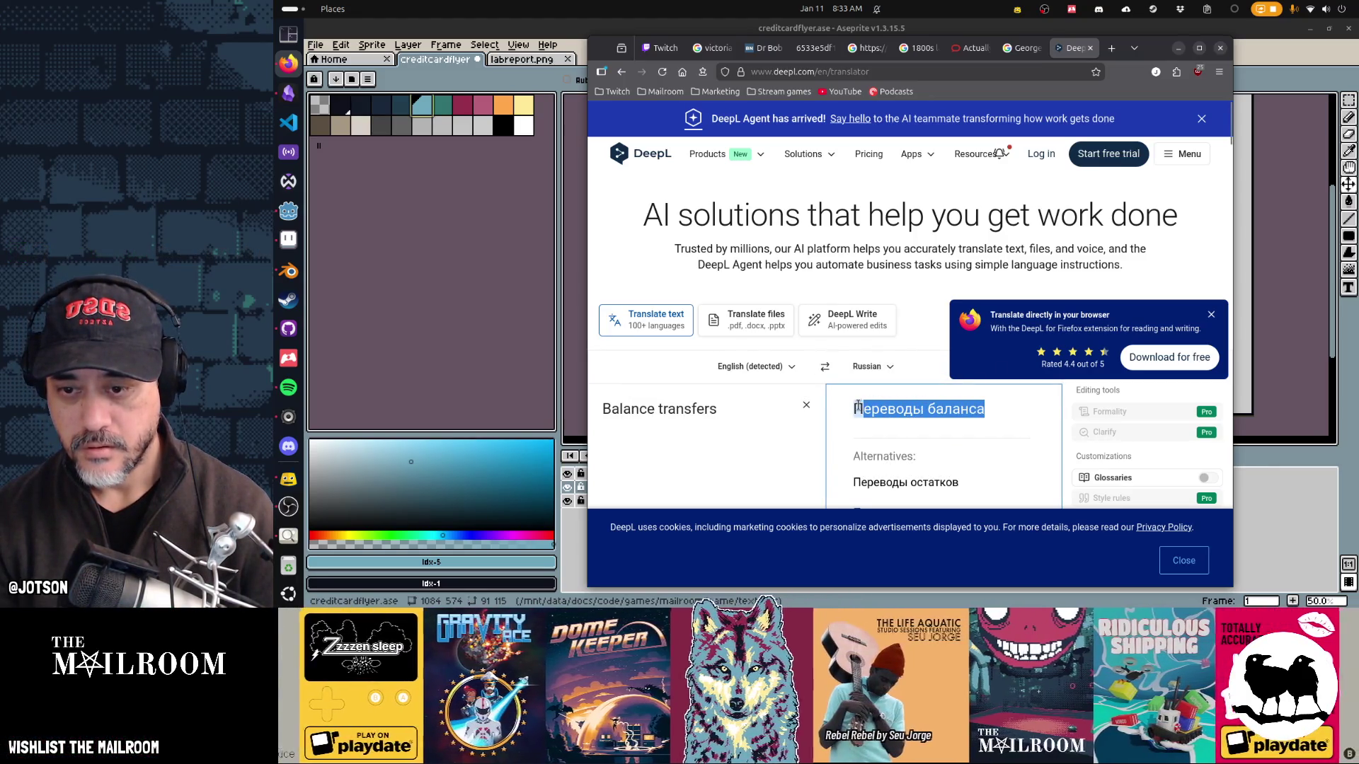
pyautogui.hotkey('alt', 'Tab')
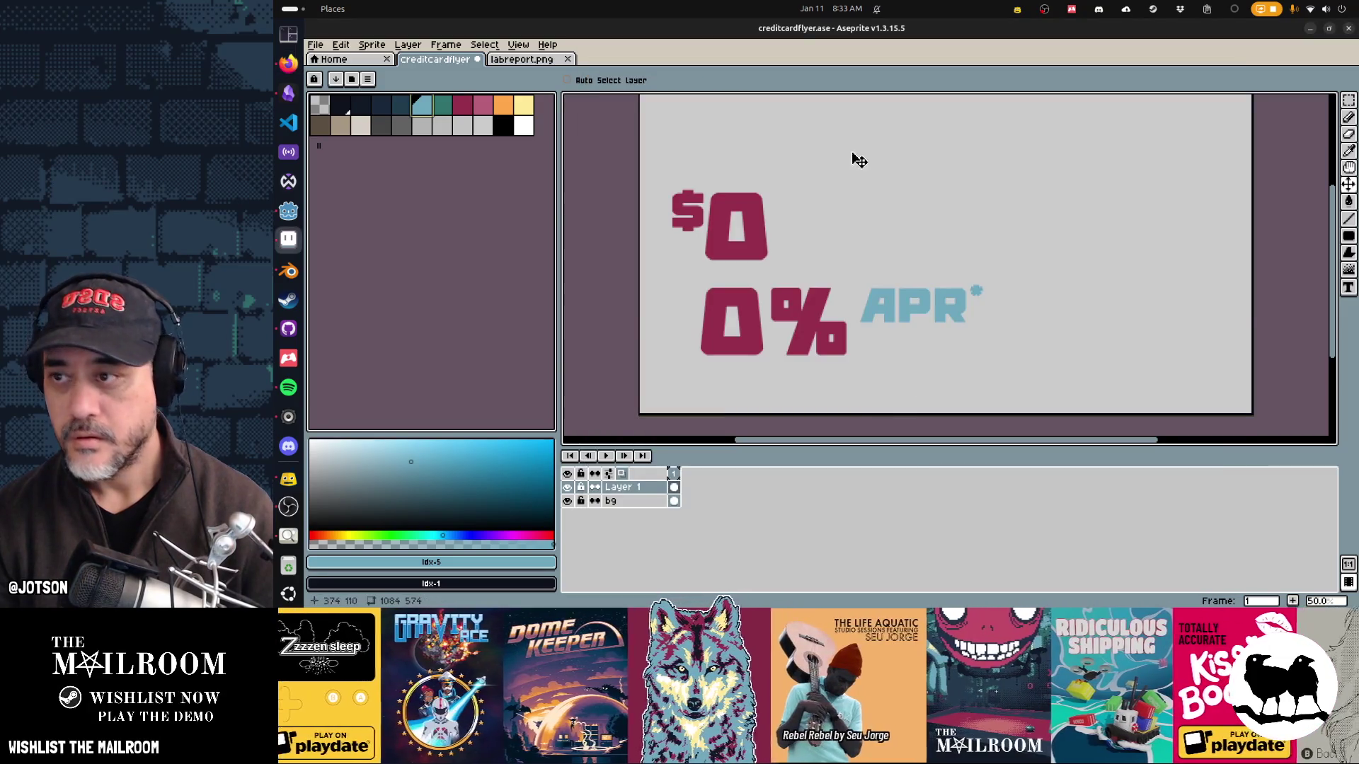
# Step: Paste the Russian translation right of $0 as a trial, then undo it
pyautogui.moveTo(852, 158); pyautogui.dragTo(844, 165)
pyautogui.press('t')
pyautogui.click(837, 209)
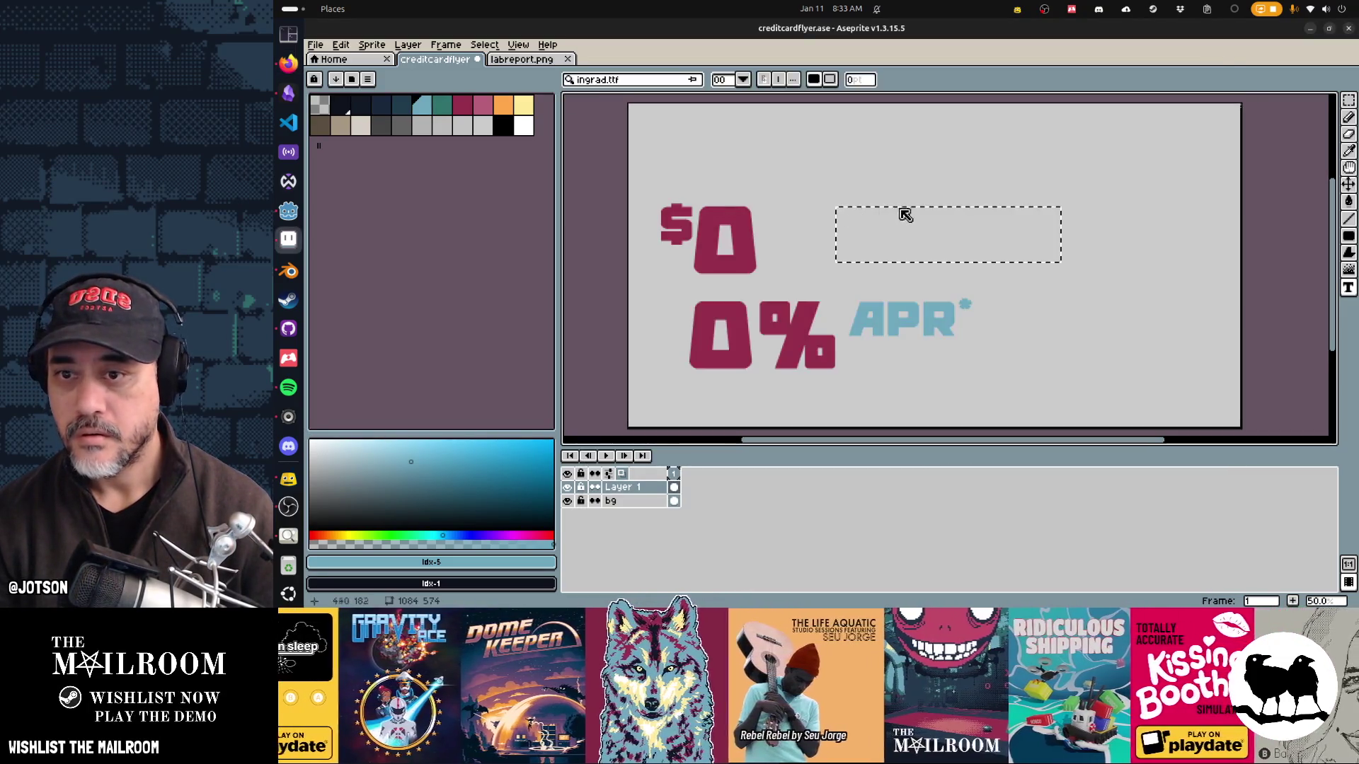
pyautogui.hotkey('ctrl', 'v')
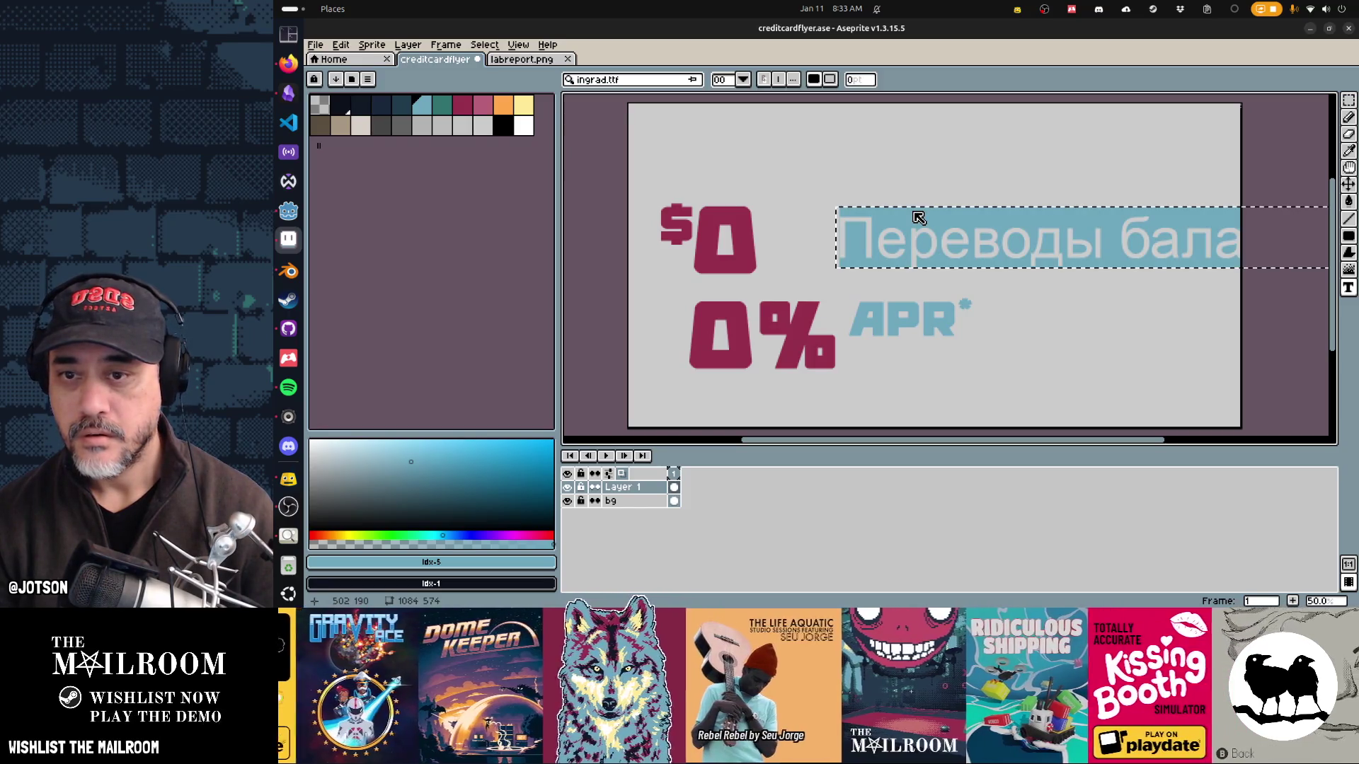
pyautogui.press('Return')
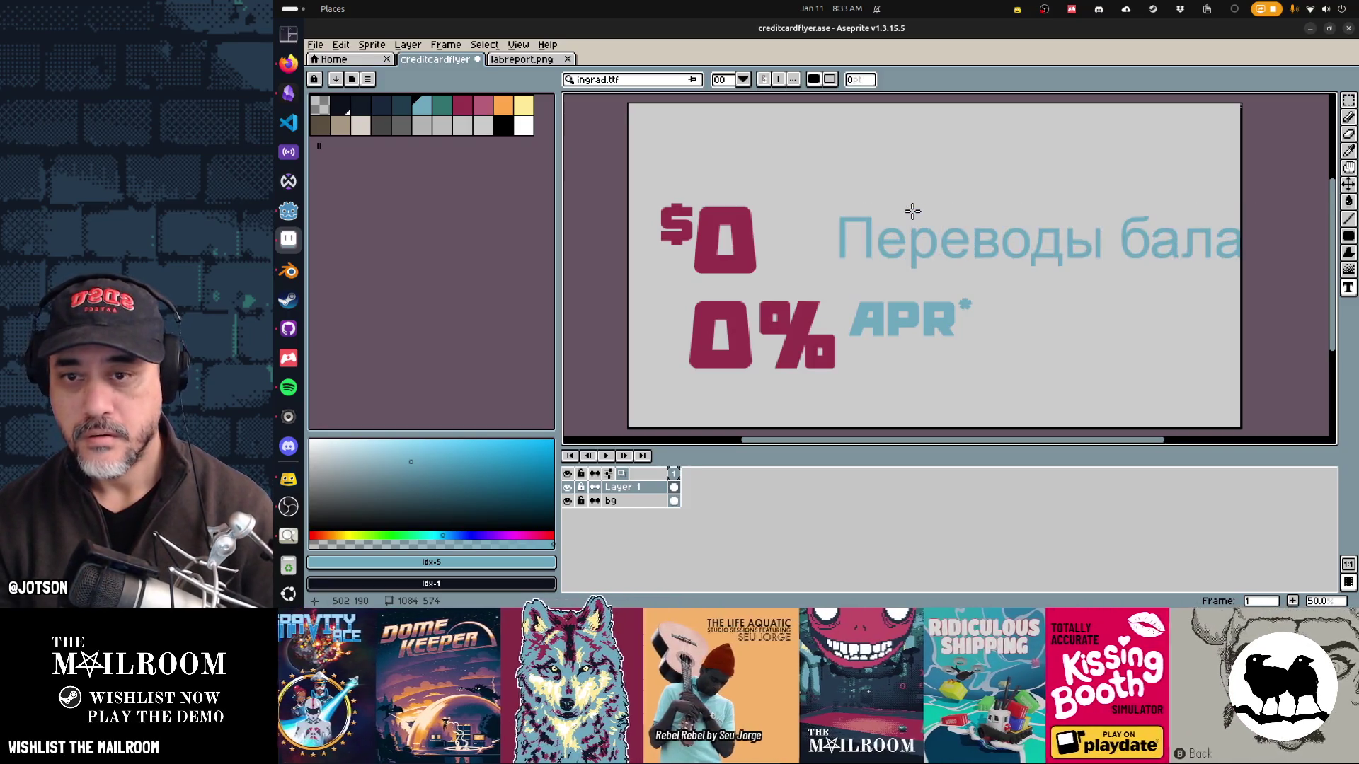
pyautogui.press('v')
pyautogui.moveTo(989, 253); pyautogui.dragTo(970, 253)
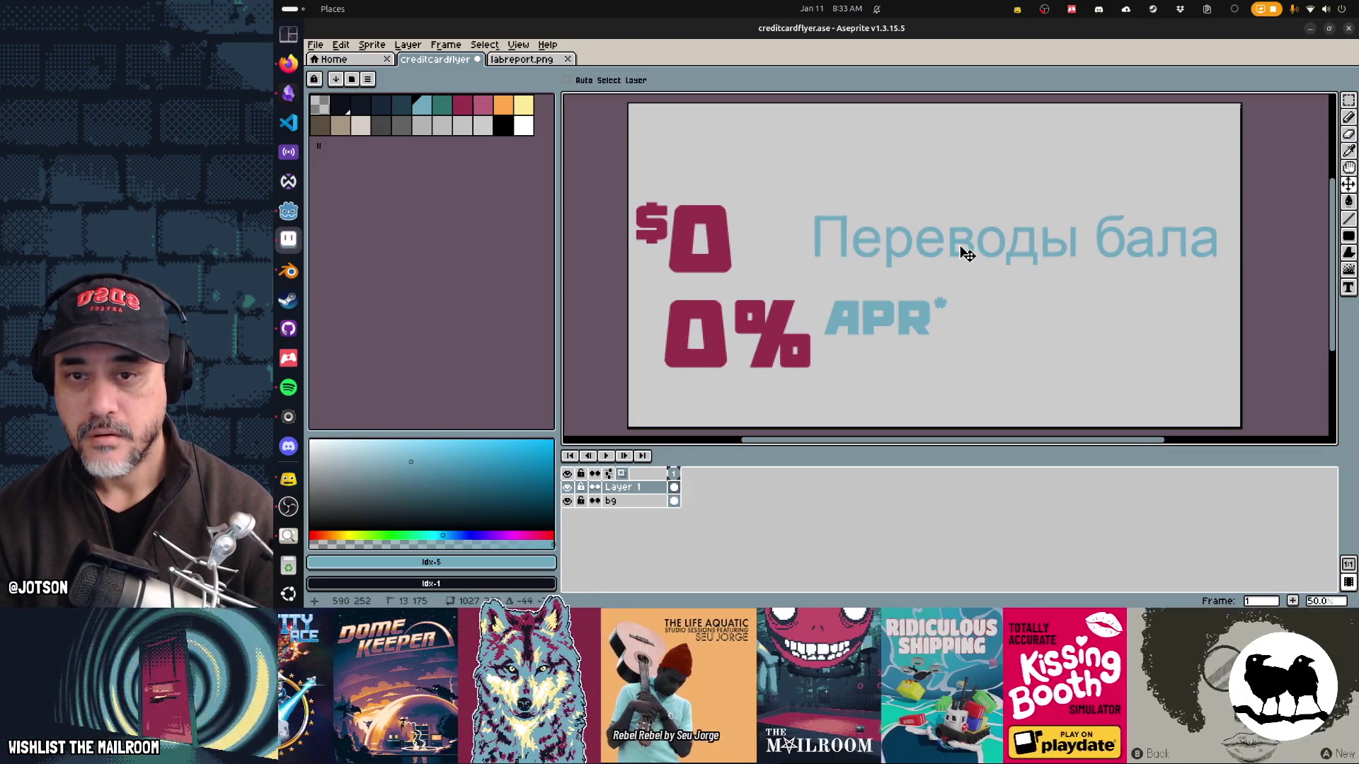
pyautogui.hotkey('ctrl', 'z')
pyautogui.press('t')
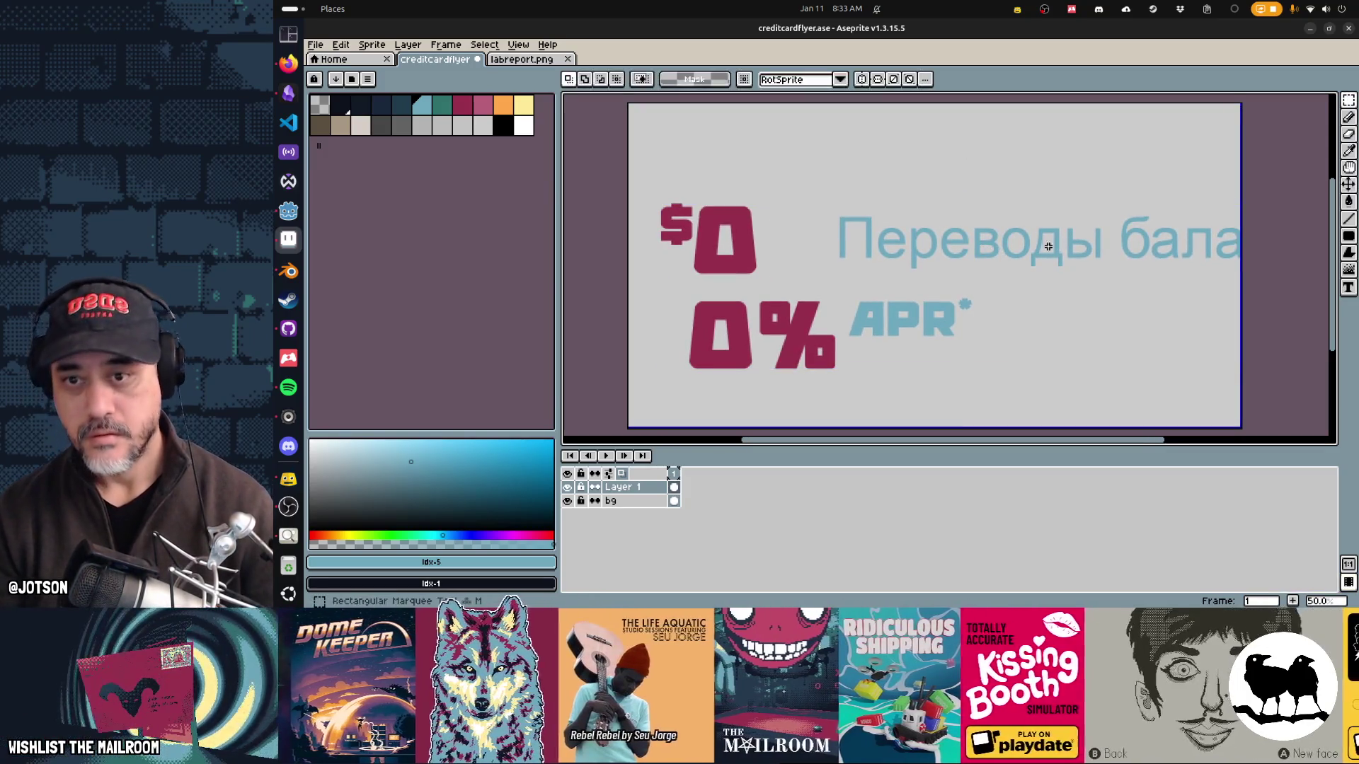
pyautogui.hotkey('ctrl', 'z')
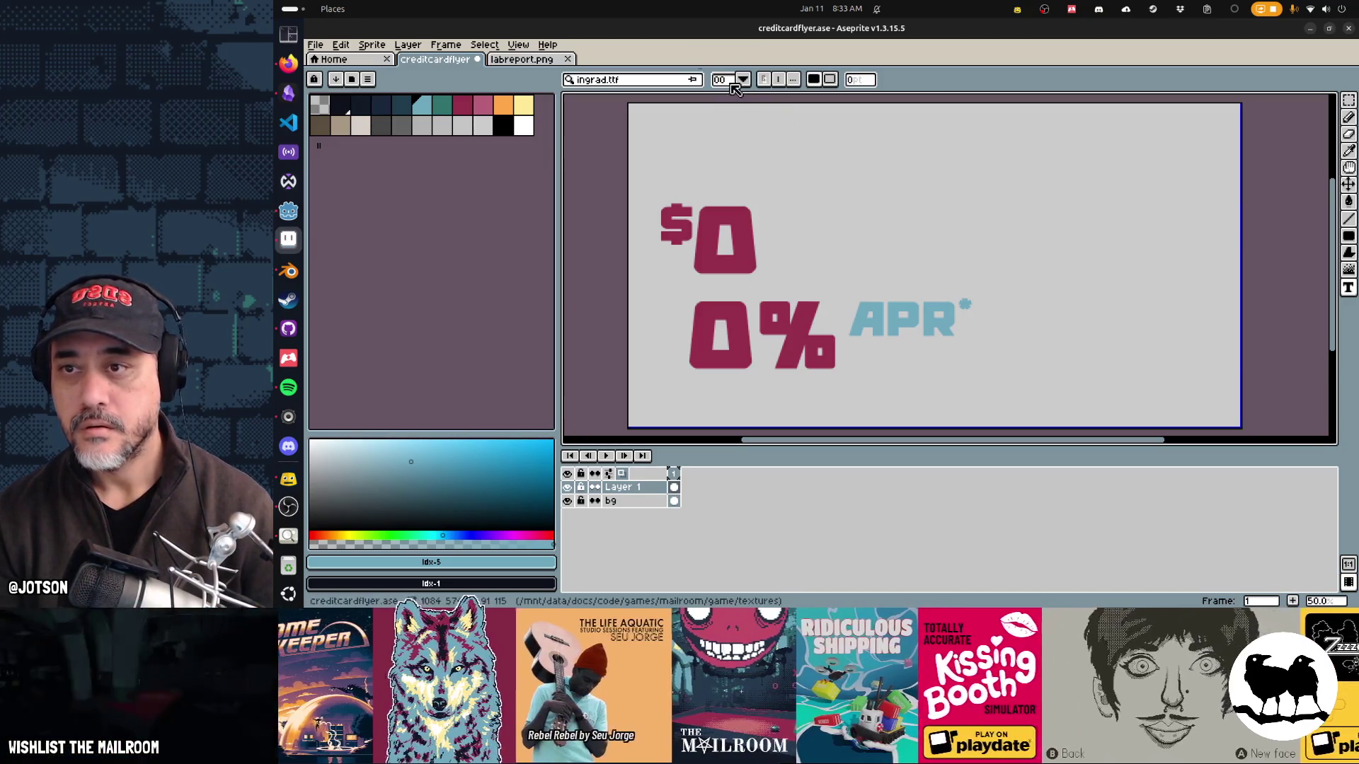
# Step: Try pasting the Russian text twice more near APR and undo each paste
pyautogui.click(743, 78)
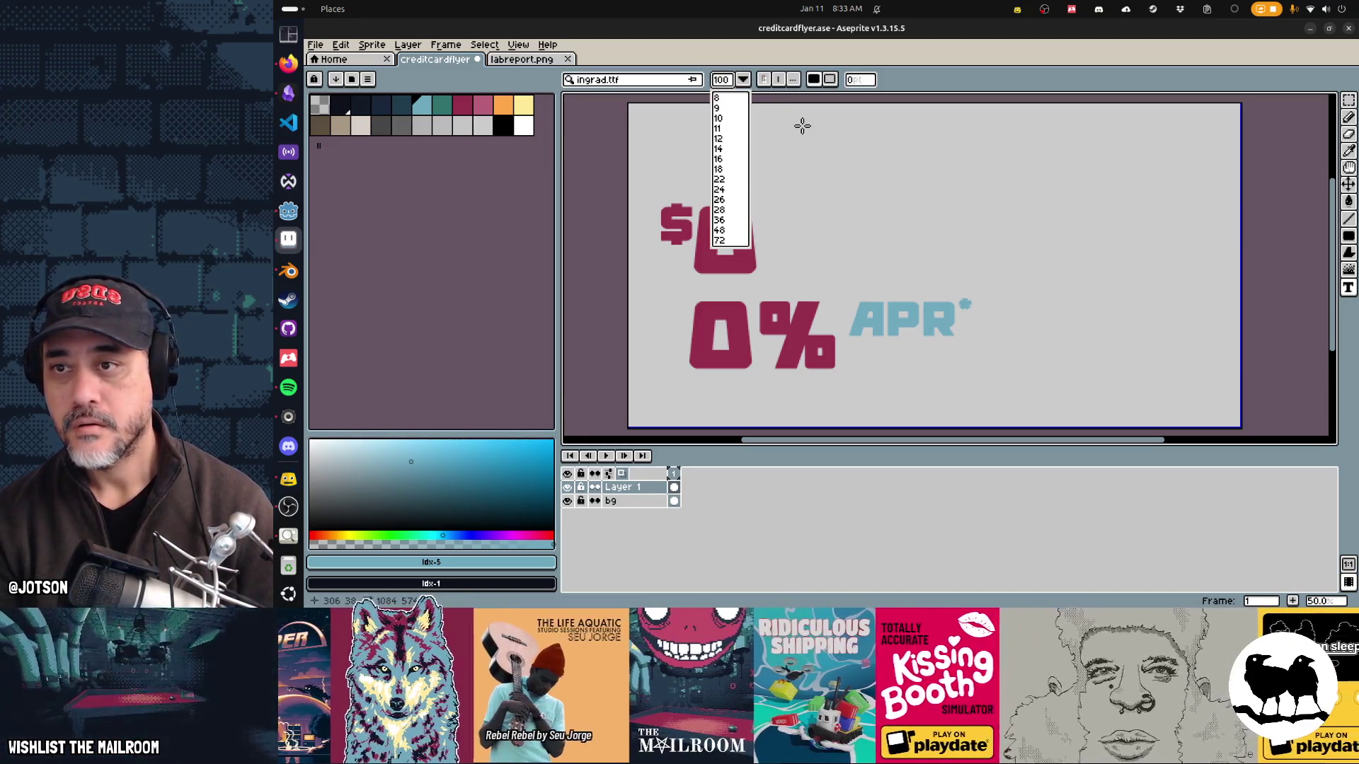
pyautogui.press('Escape')
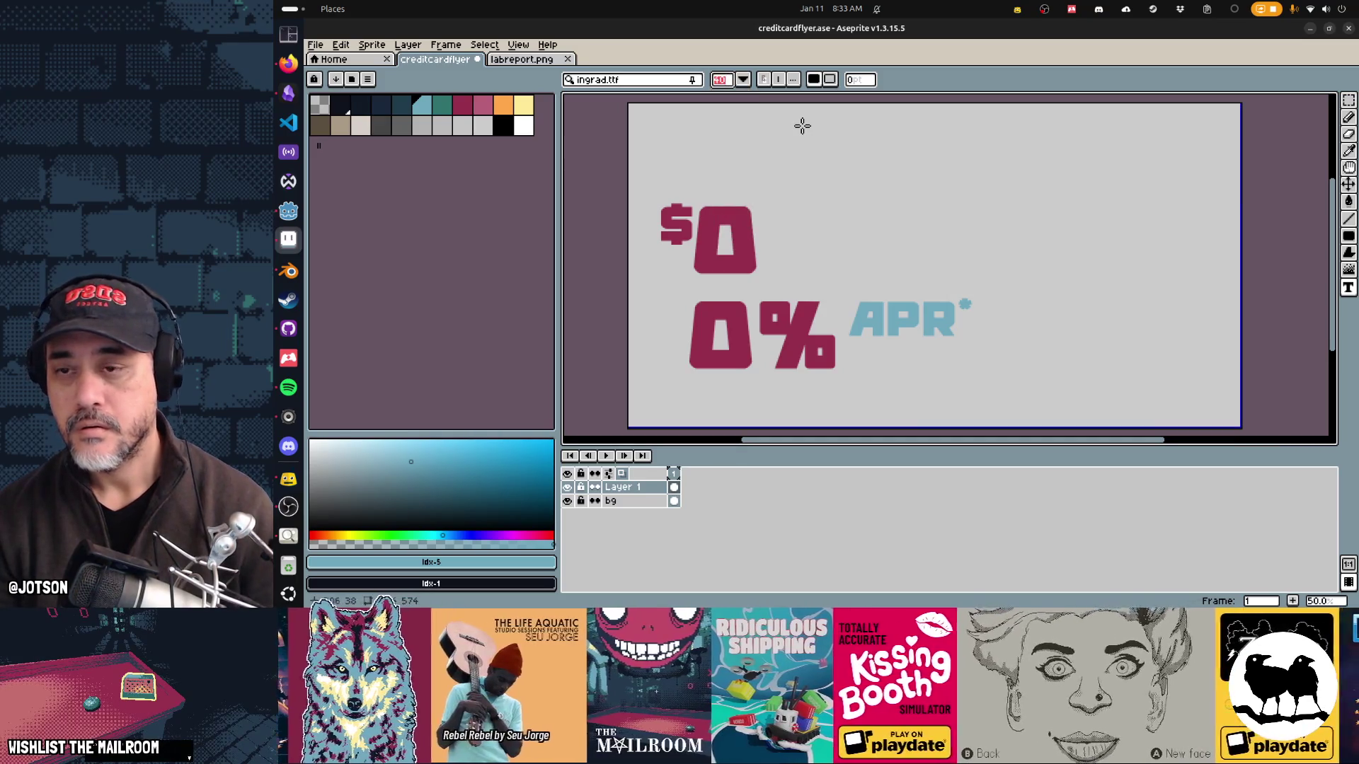
pyautogui.click(855, 206)
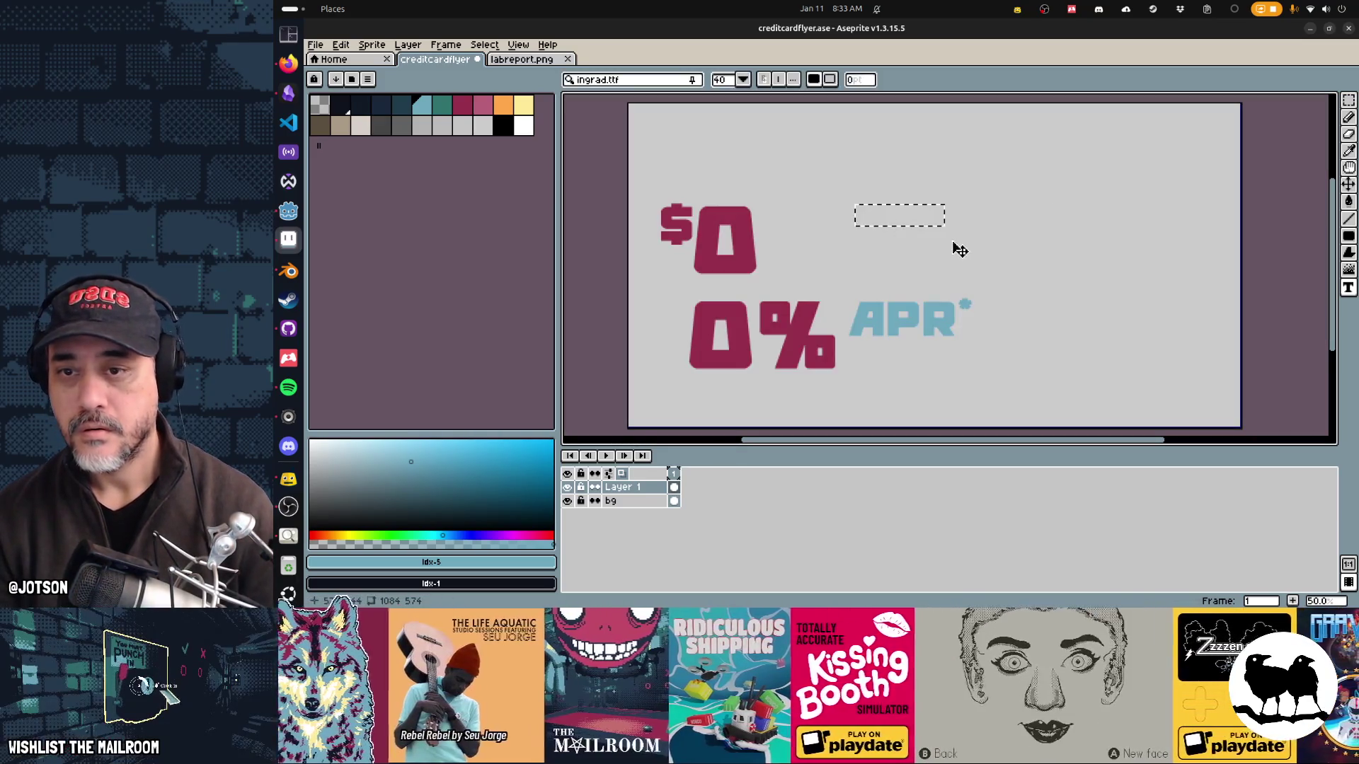
pyautogui.write('Переводы баланса')
pyautogui.hotkey('ctrl', 'z')
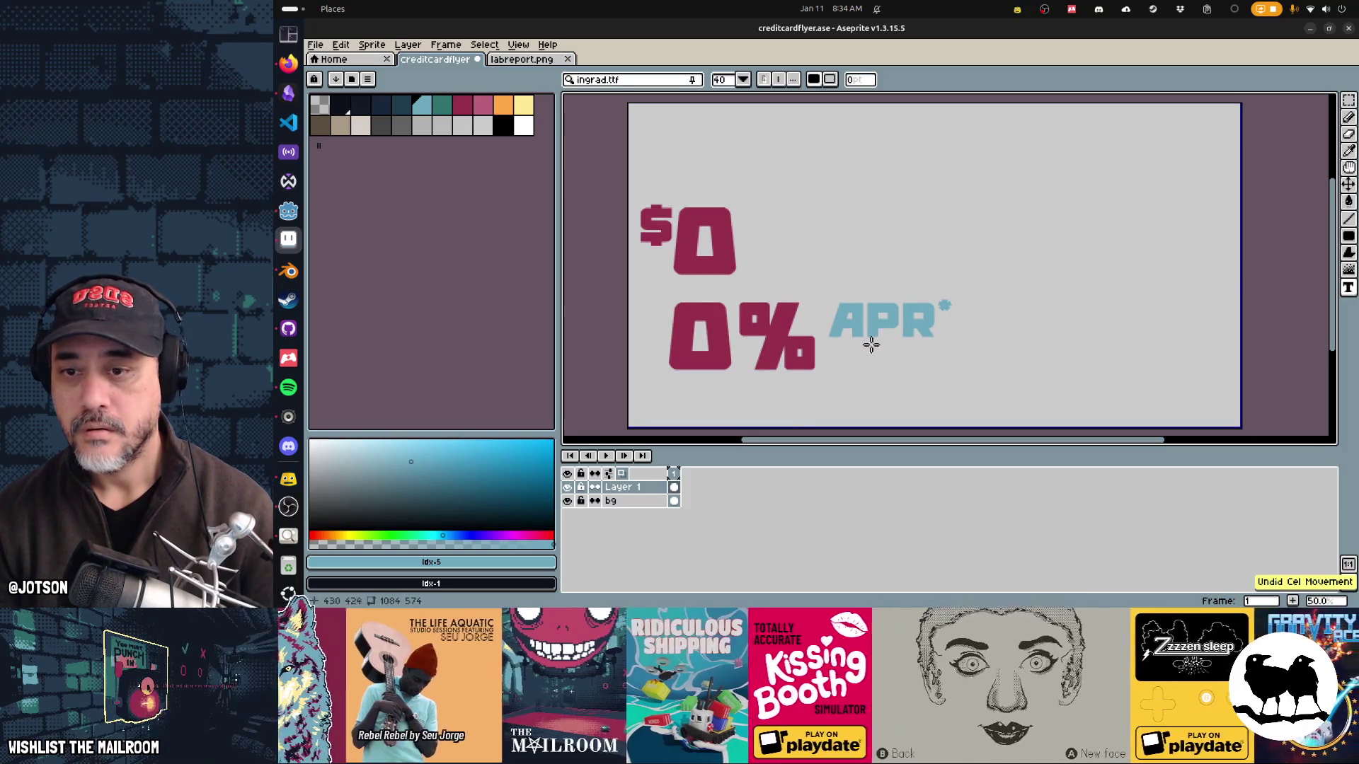
pyautogui.click(742, 80)
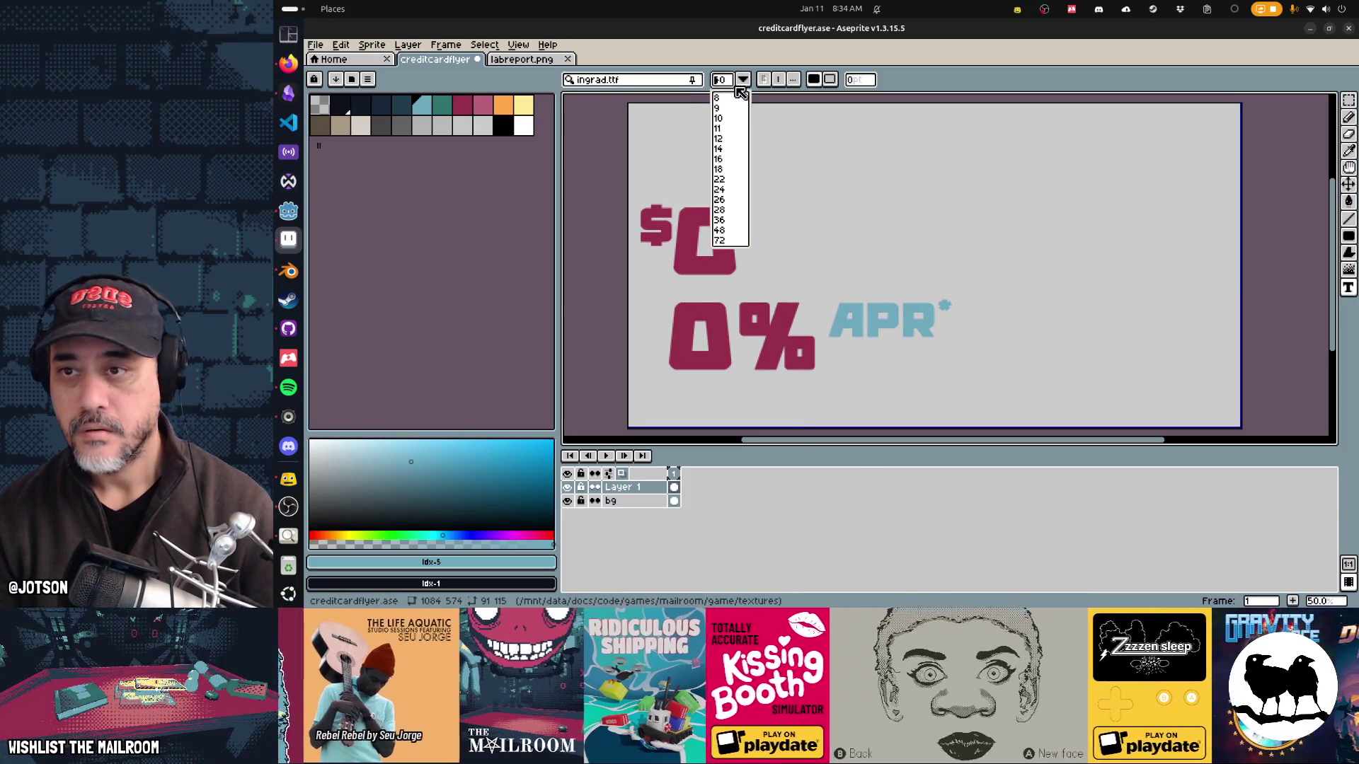
pyautogui.write('80')
pyautogui.click(740, 90)
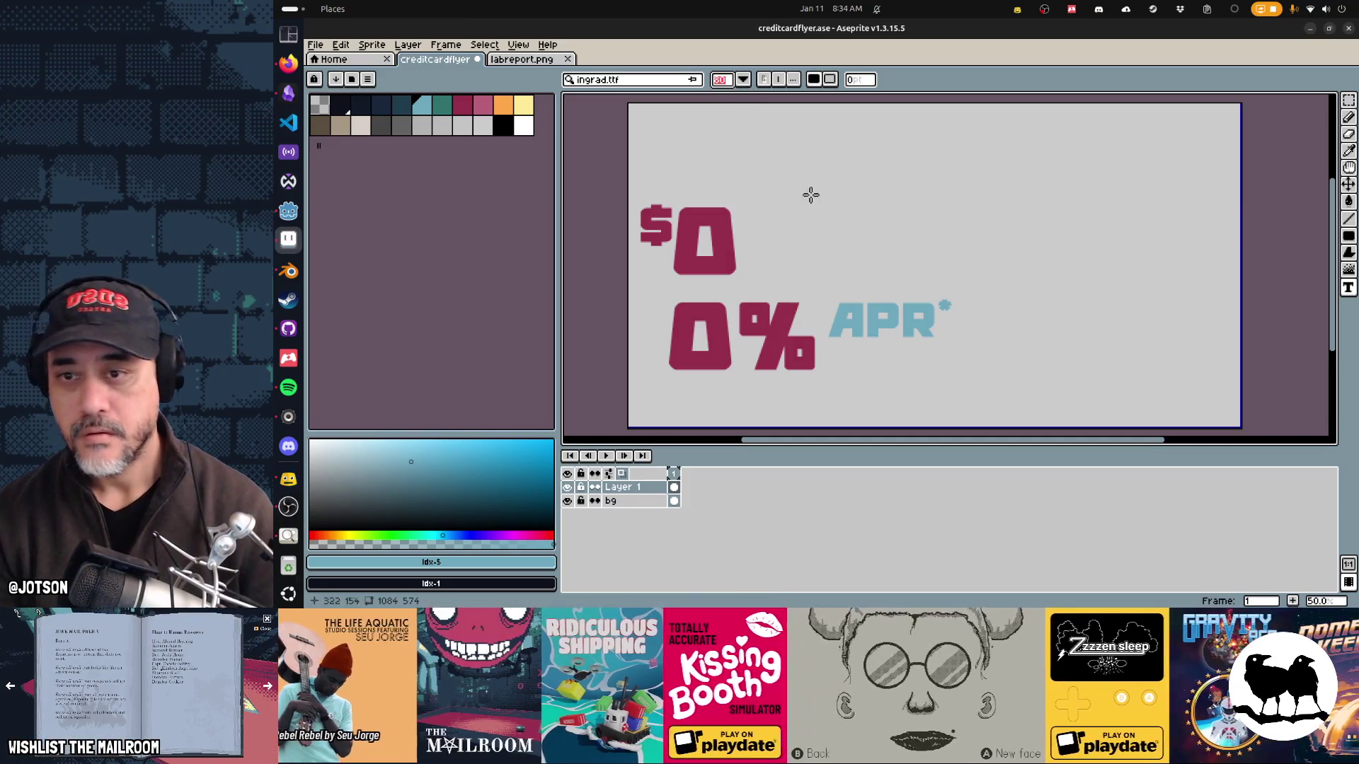
pyautogui.click(834, 212)
pyautogui.write('Переводы баланса')
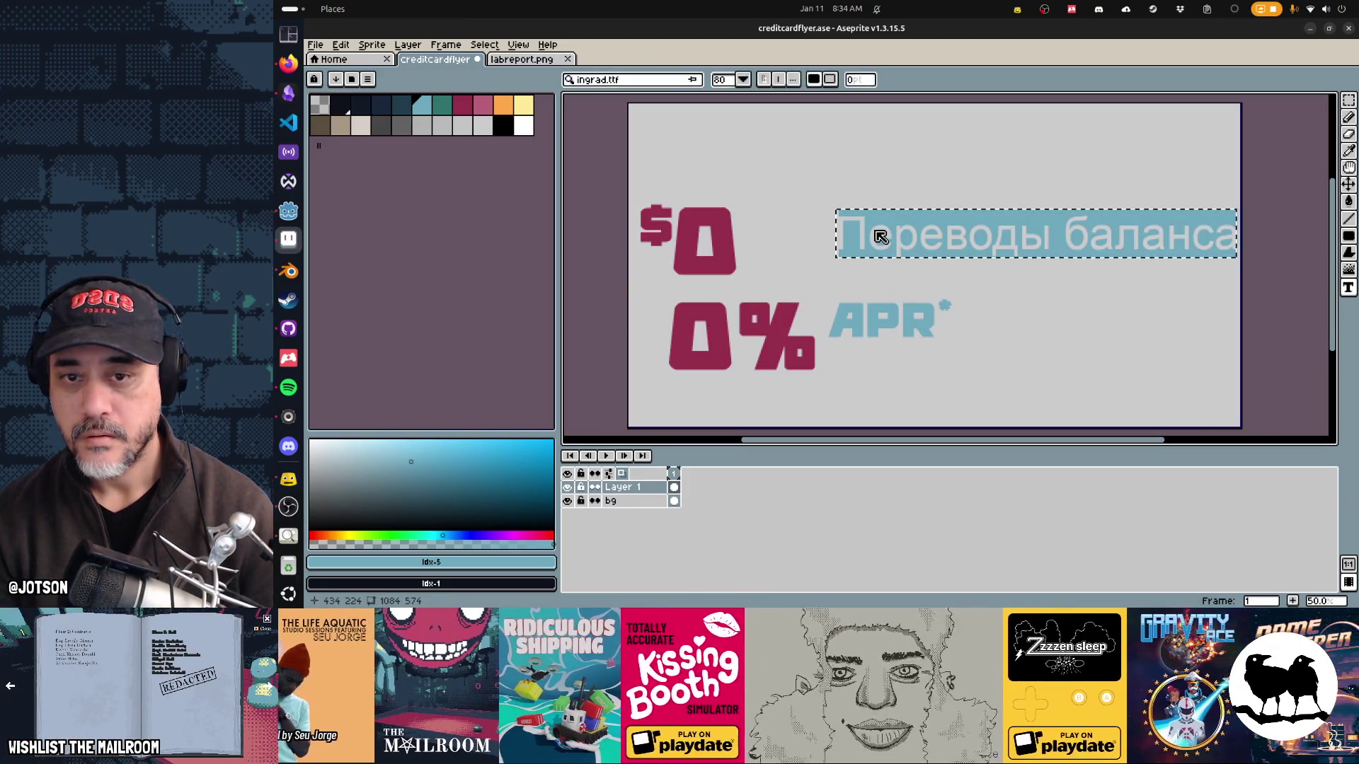
pyautogui.hotkey('ctrl', 'z')
# Step: Set the text size to 100 for the Russian headline
pyautogui.click(729, 81)
pyautogui.write('100')
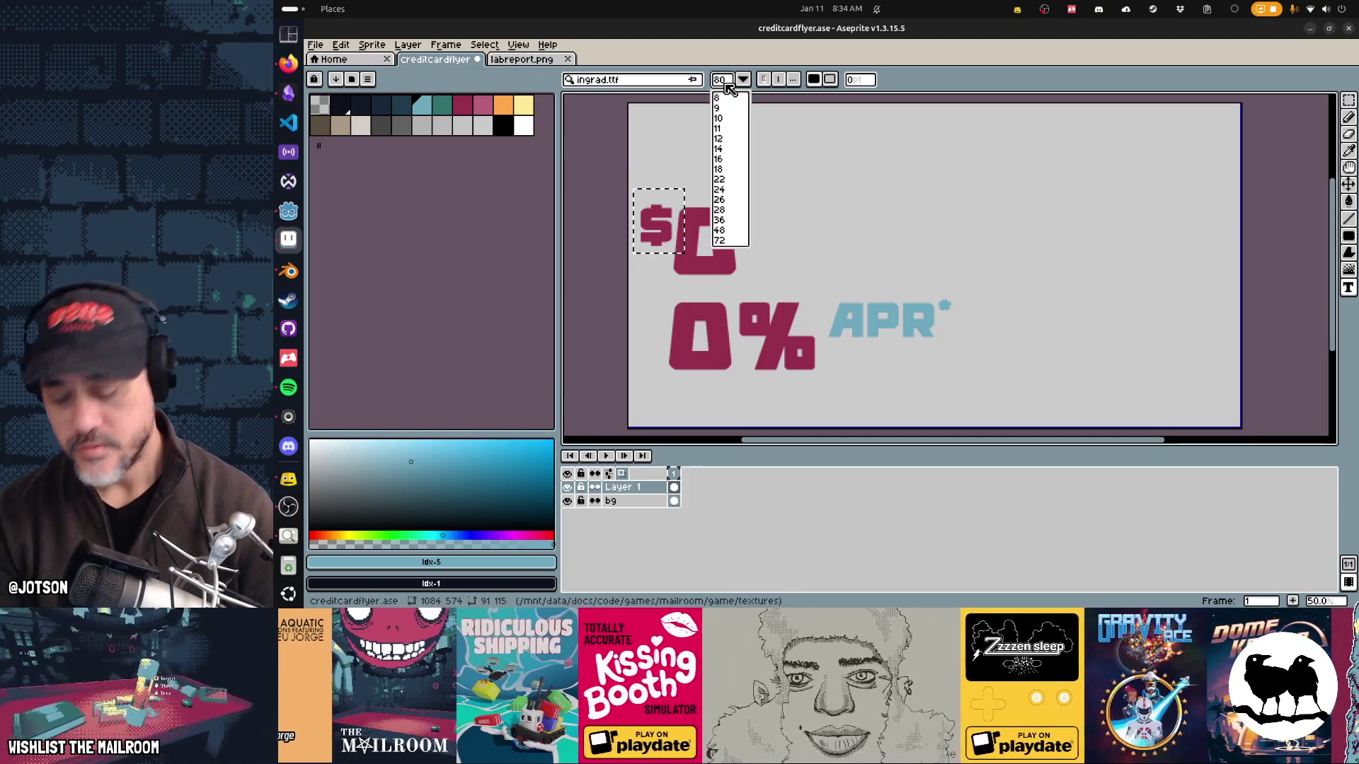
pyautogui.press('Return')
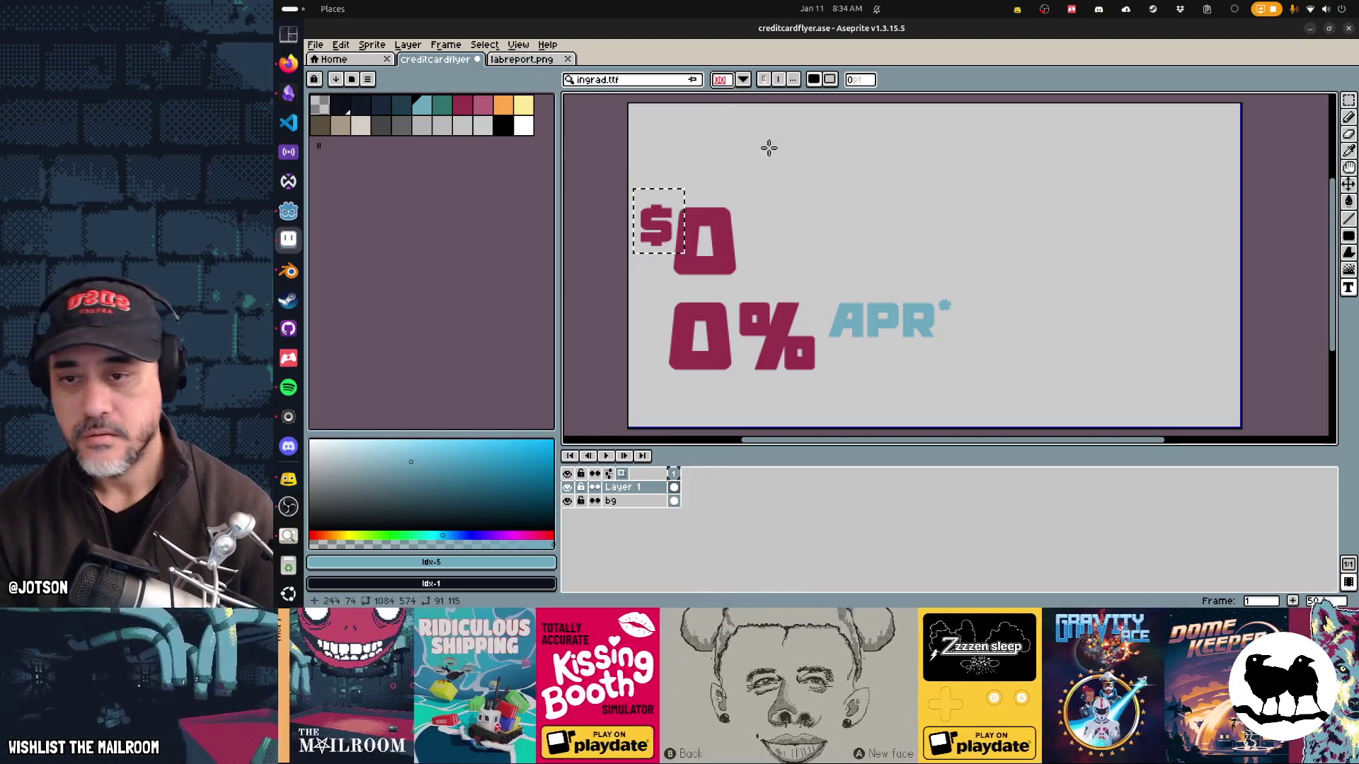
pyautogui.click(655, 82)
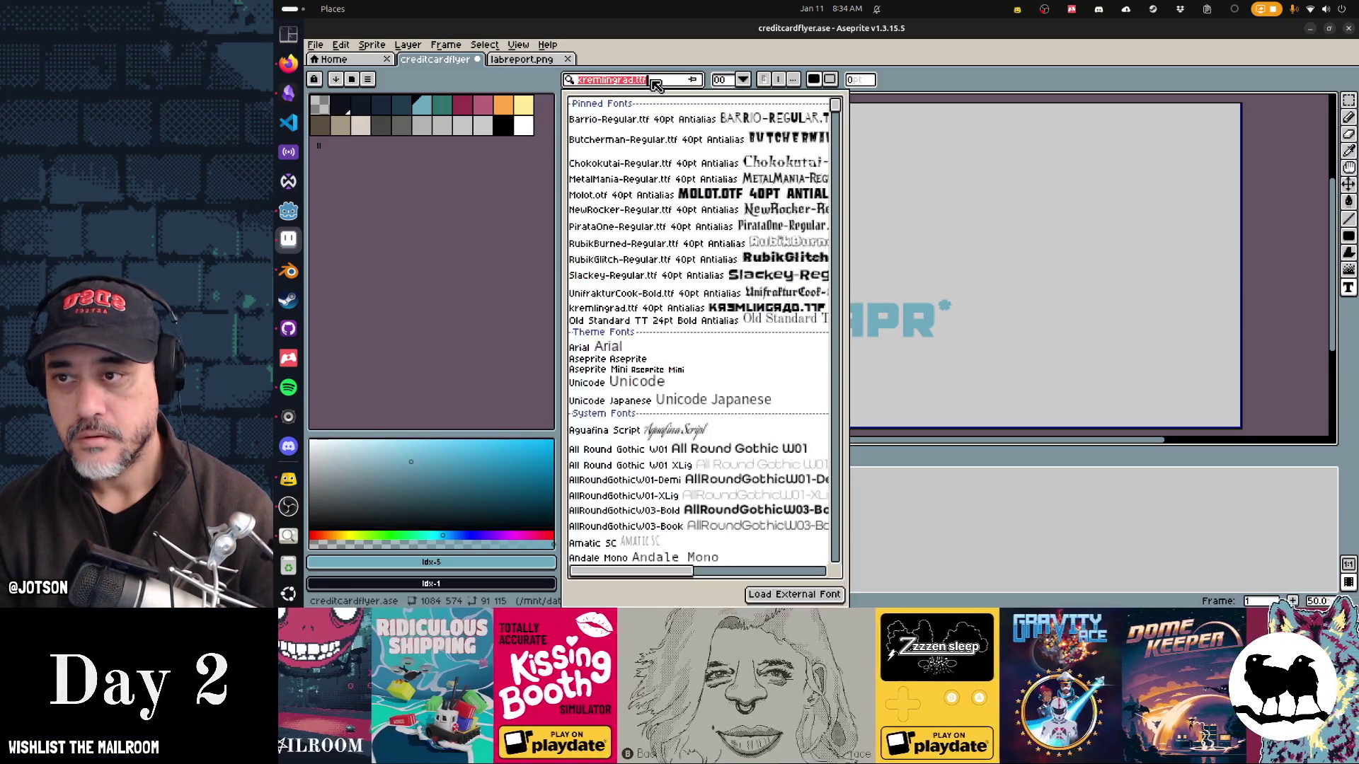
# Step: Add the word Переводы in the kremlingrad font right of $0
pyautogui.click(929, 85)
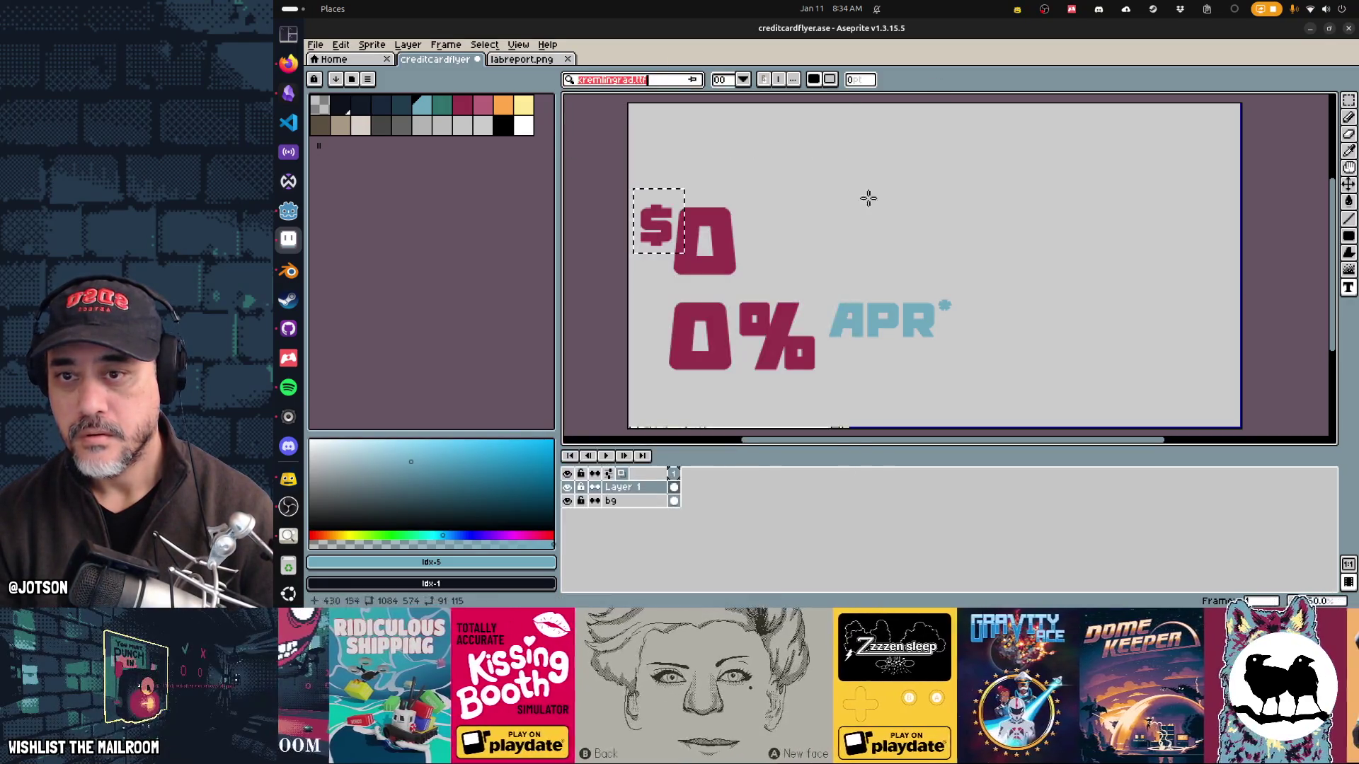
pyautogui.click(842, 200)
pyautogui.hotkey('ctrl', 'v')
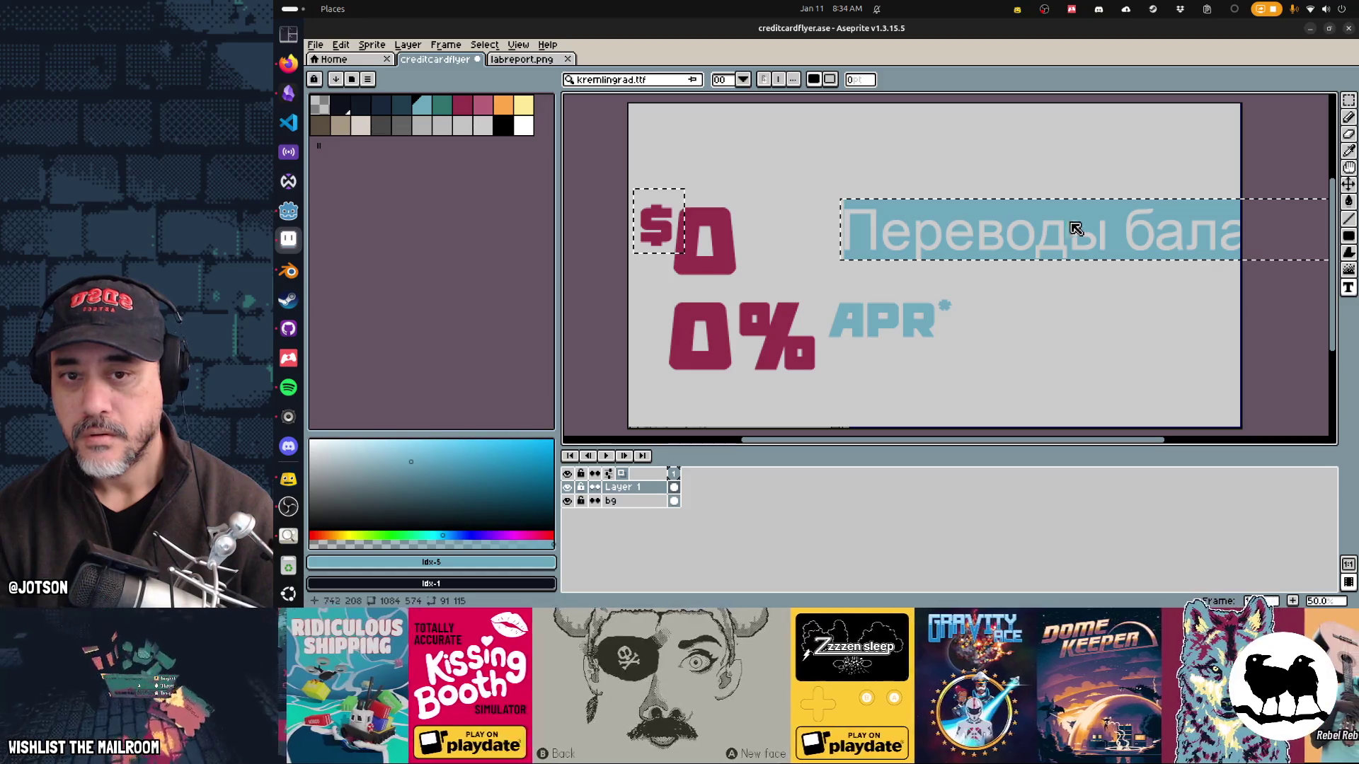
pyautogui.click(1087, 236)
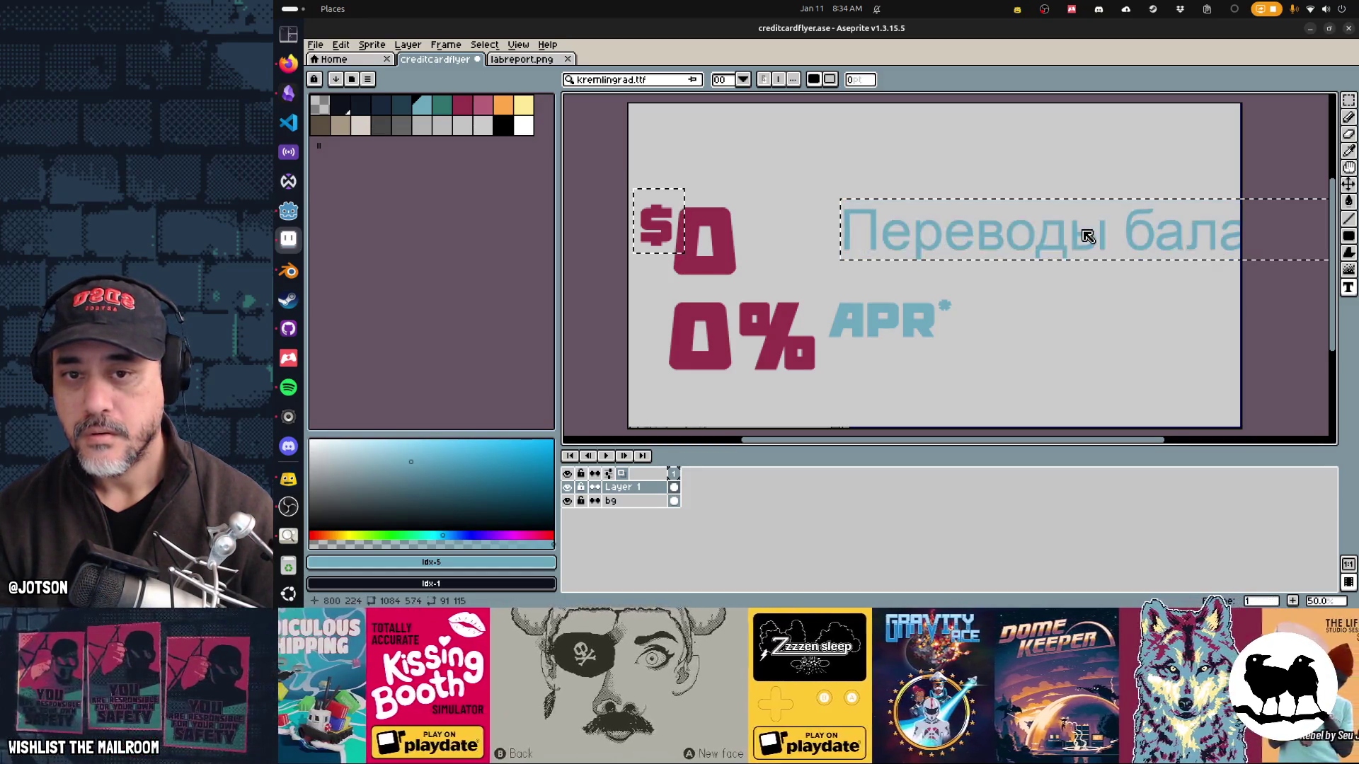
pyautogui.press('BackSpace')
pyautogui.press('BackSpace')
pyautogui.press('BackSpace')
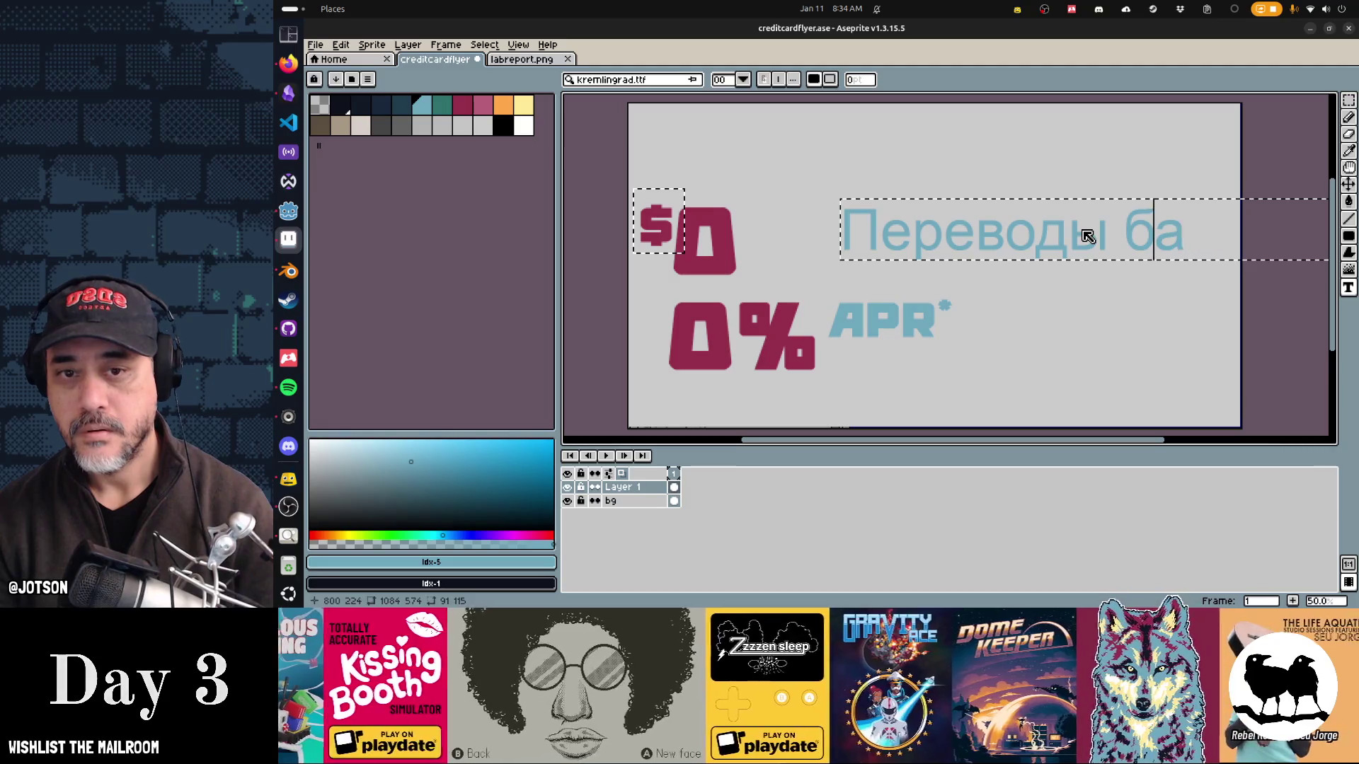
pyautogui.press('Return')
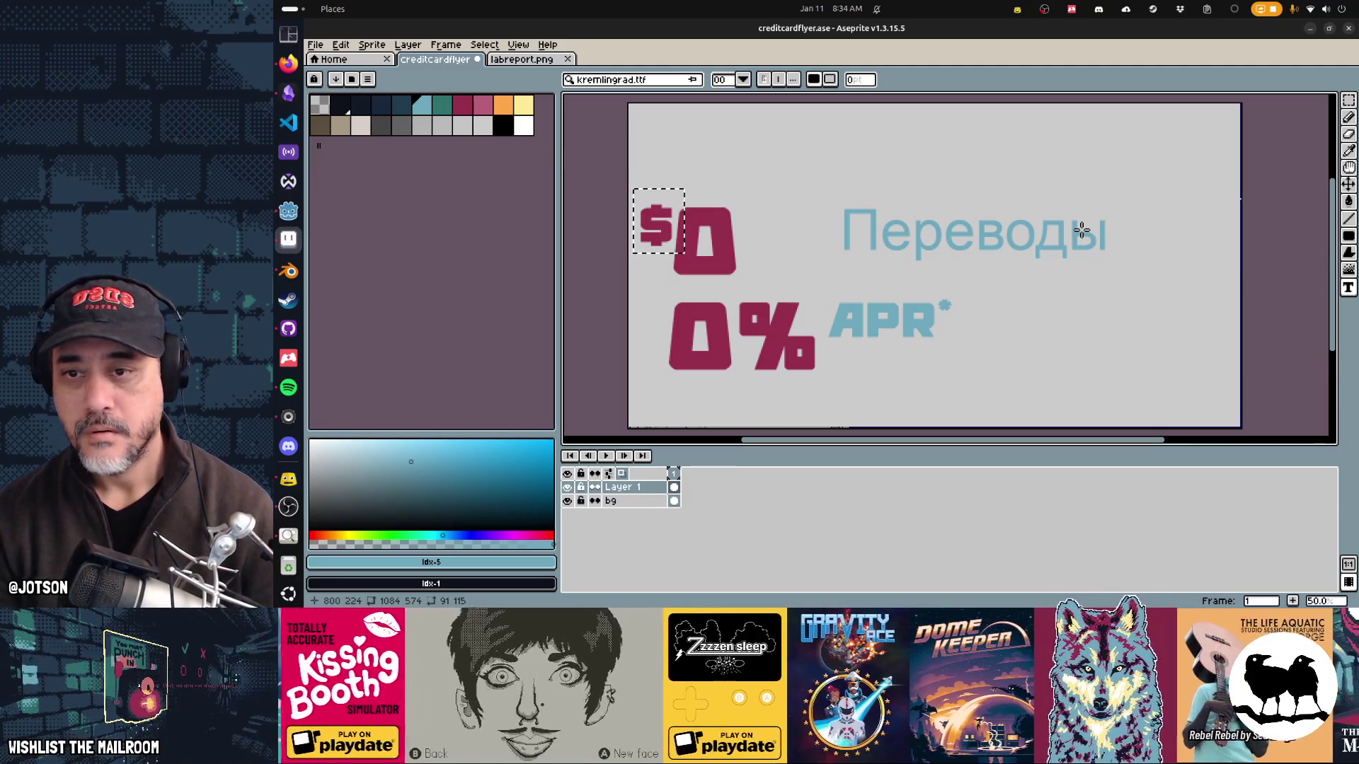
# Step: Move Переводы up to the top of the flyer above $0
pyautogui.press('m')
pyautogui.moveTo(1130, 197)
pyautogui.mouseDown()
pyautogui.moveTo(821, 263)
pyautogui.moveTo(874, 248)
pyautogui.mouseUp()
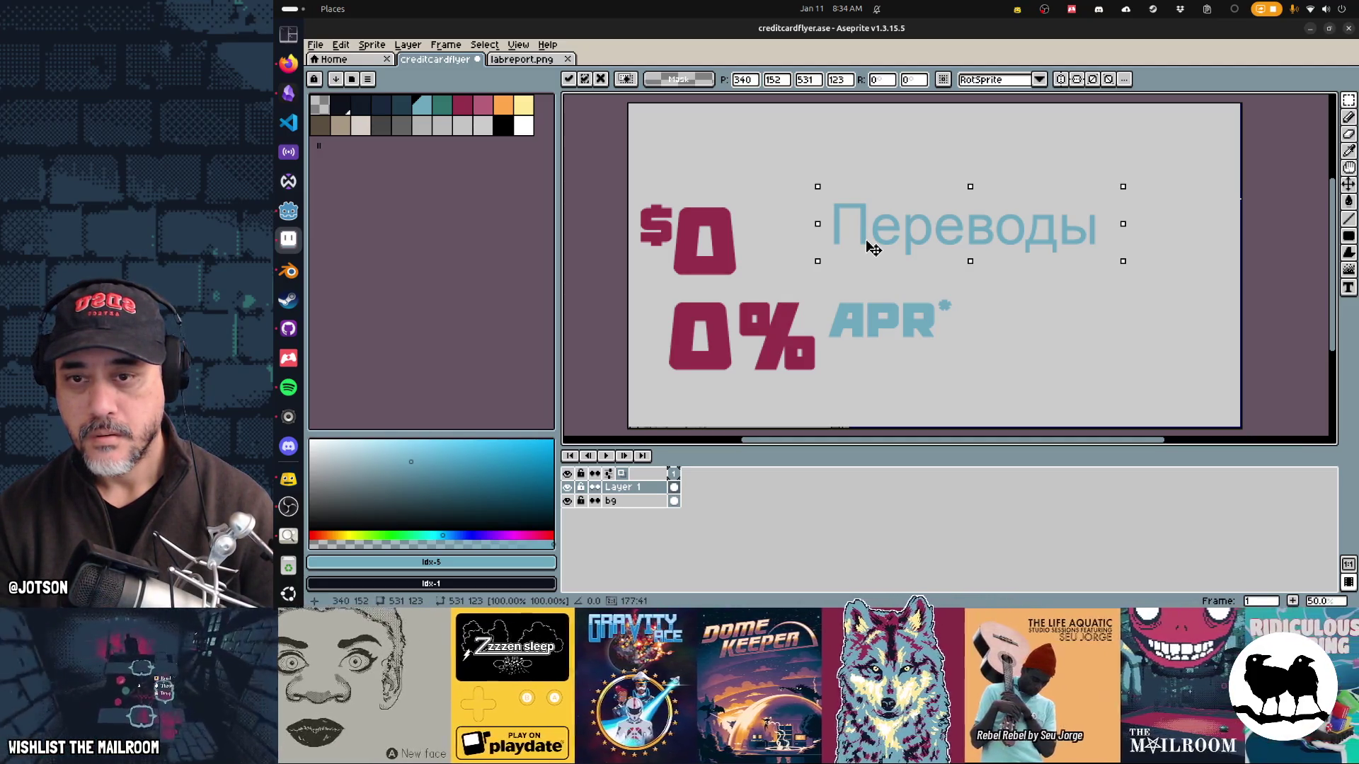
pyautogui.press('Escape')
pyautogui.hotkey('ctrl', 'z')
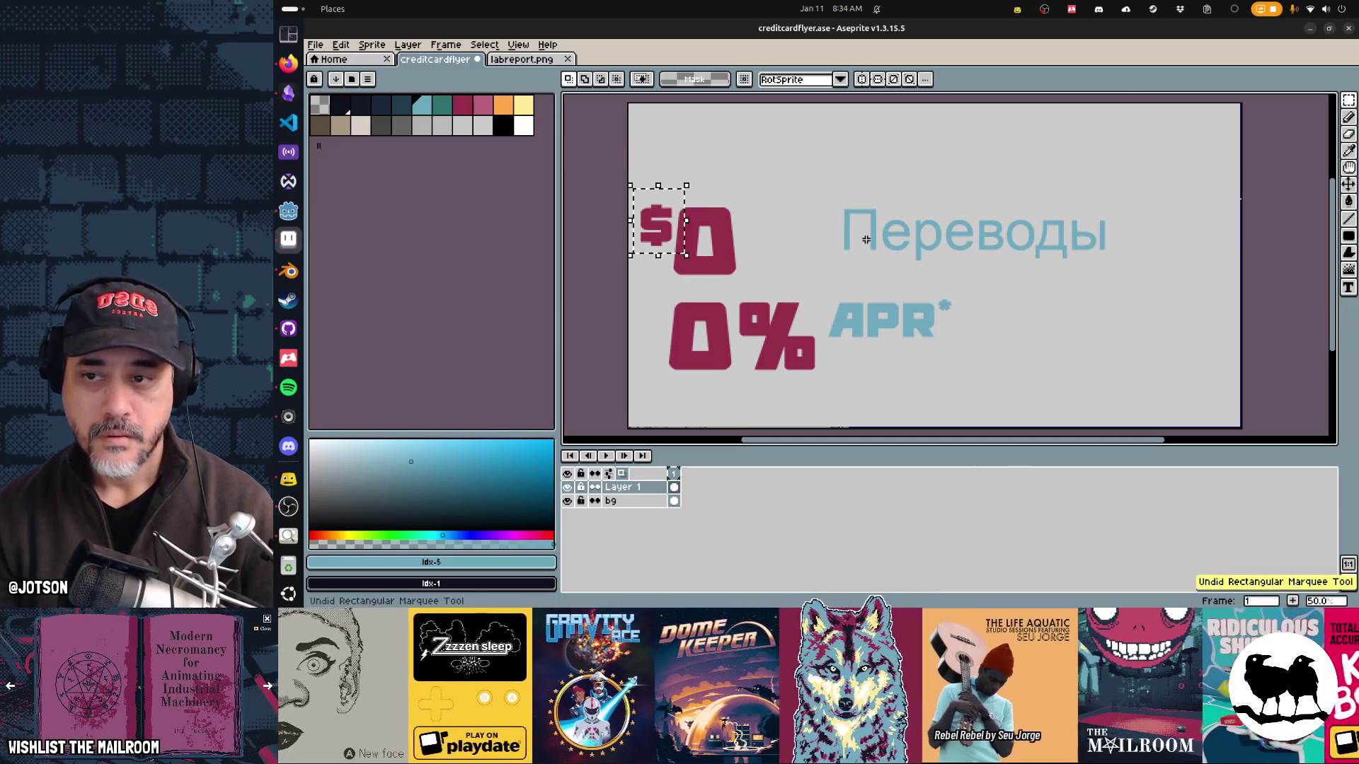
pyautogui.hotkey('ctrl', 'z')
pyautogui.hotkey('ctrl', 'y')
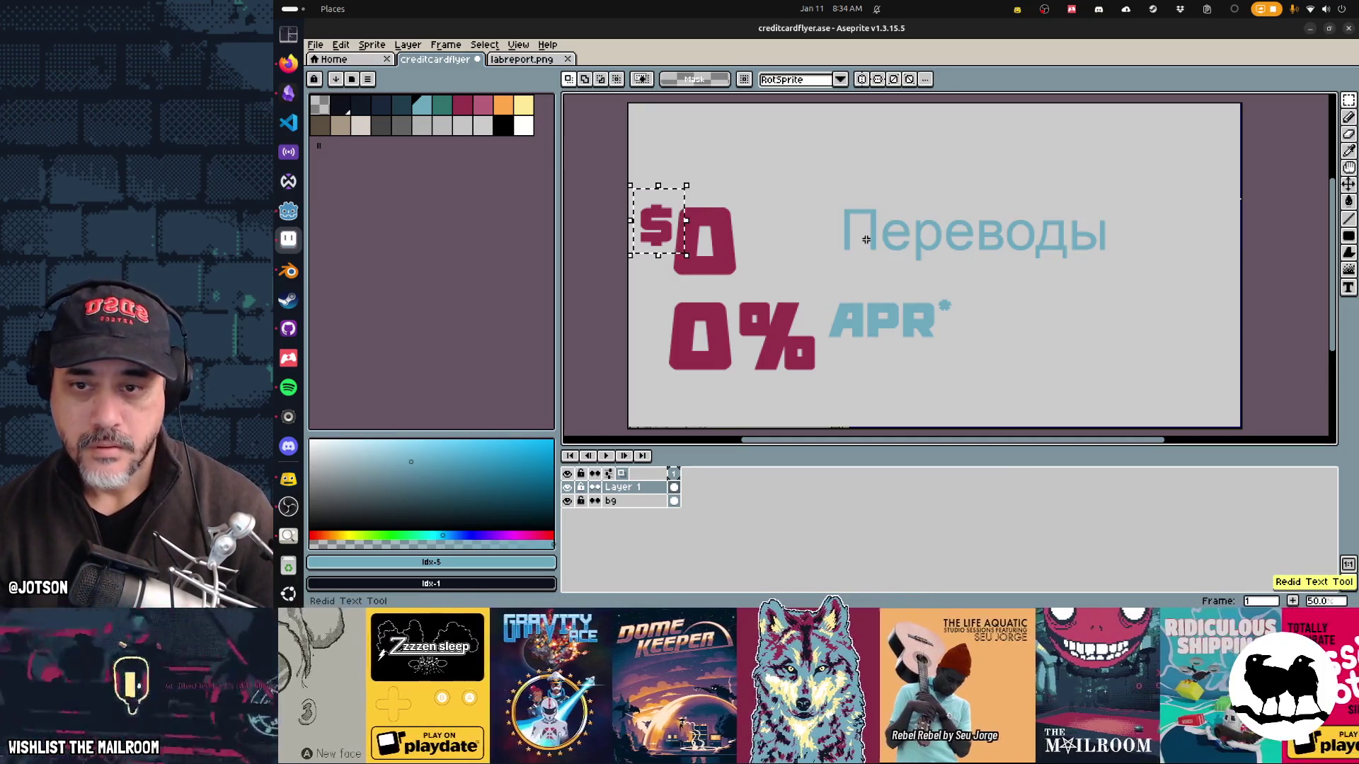
pyautogui.moveTo(813, 181)
pyautogui.mouseDown()
pyautogui.moveTo(904, 219)
pyautogui.moveTo(1148, 279)
pyautogui.mouseUp()
pyautogui.moveTo(1064, 257); pyautogui.dragTo(1004, 182)
pyautogui.click(887, 214)
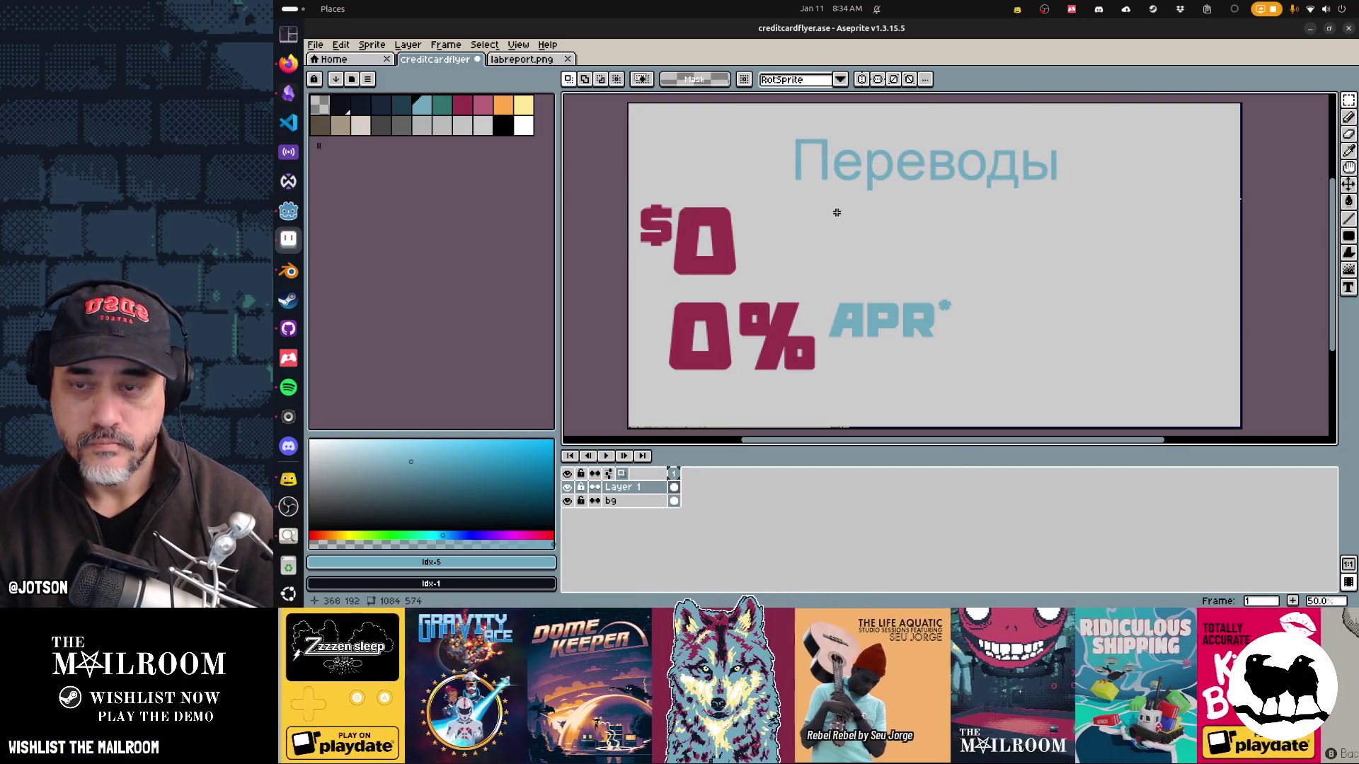
# Step: Paste the translation again, keep only баланса, and set it just under Переводы
pyautogui.press('t')
pyautogui.click(802, 204)
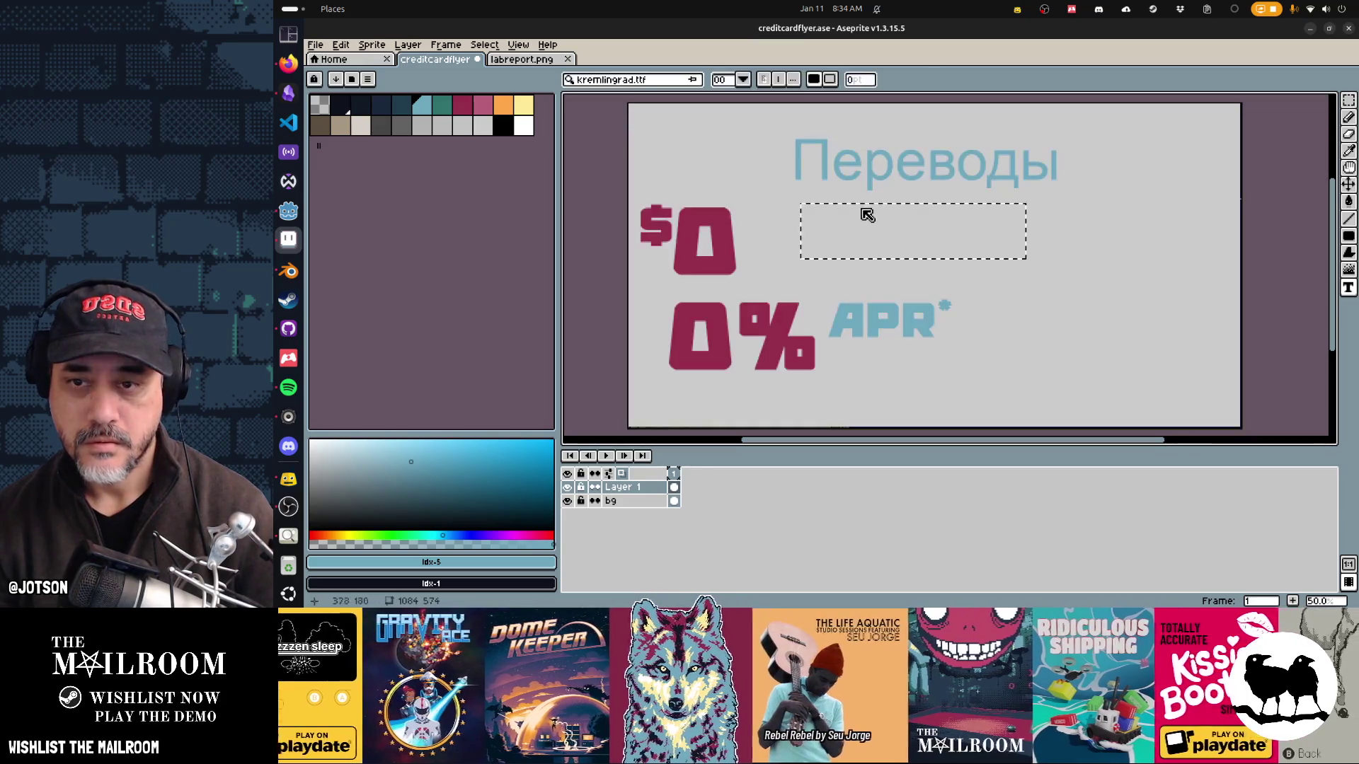
pyautogui.hotkey('ctrl', 'v')
pyautogui.click(1104, 252)
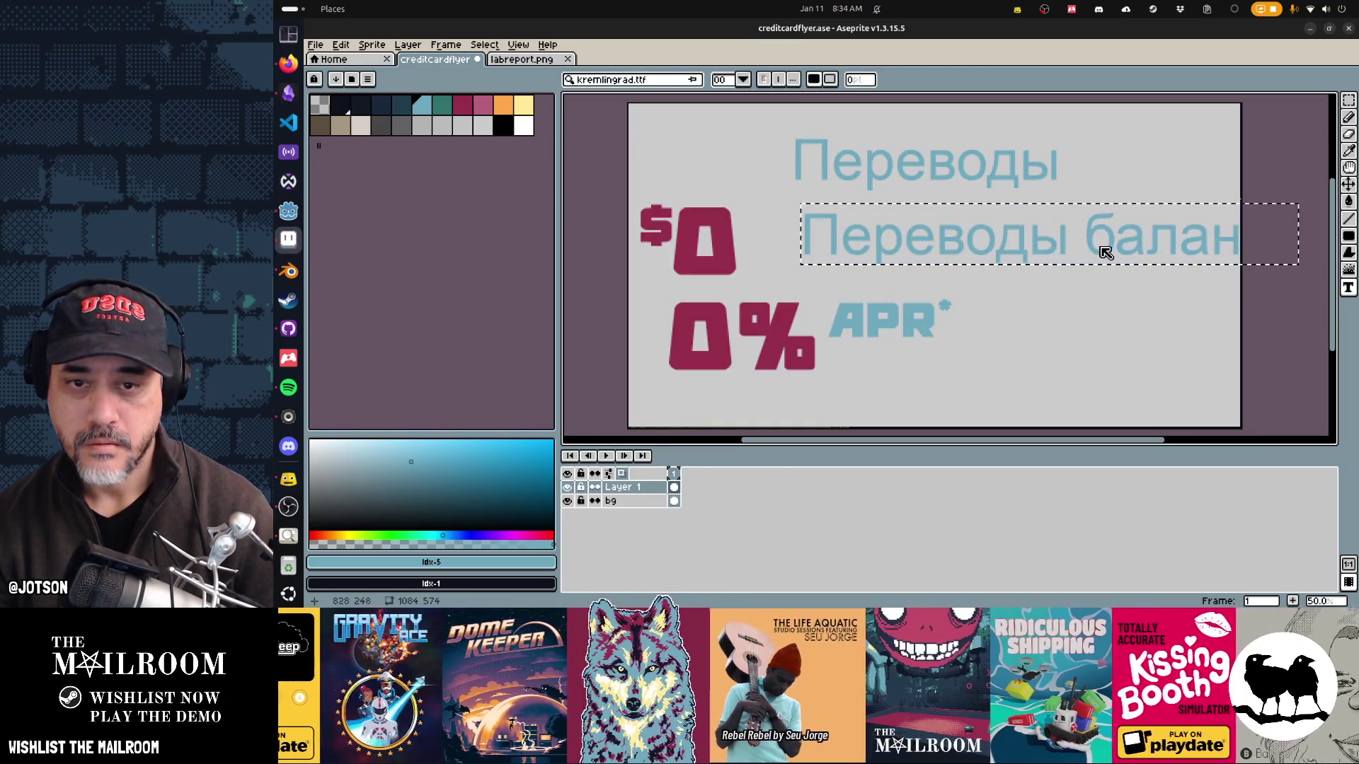
pyautogui.hotkey('ctrl', 'a')
pyautogui.press('Home')
pyautogui.press('Delete')
pyautogui.press('Delete')
pyautogui.press('Delete')
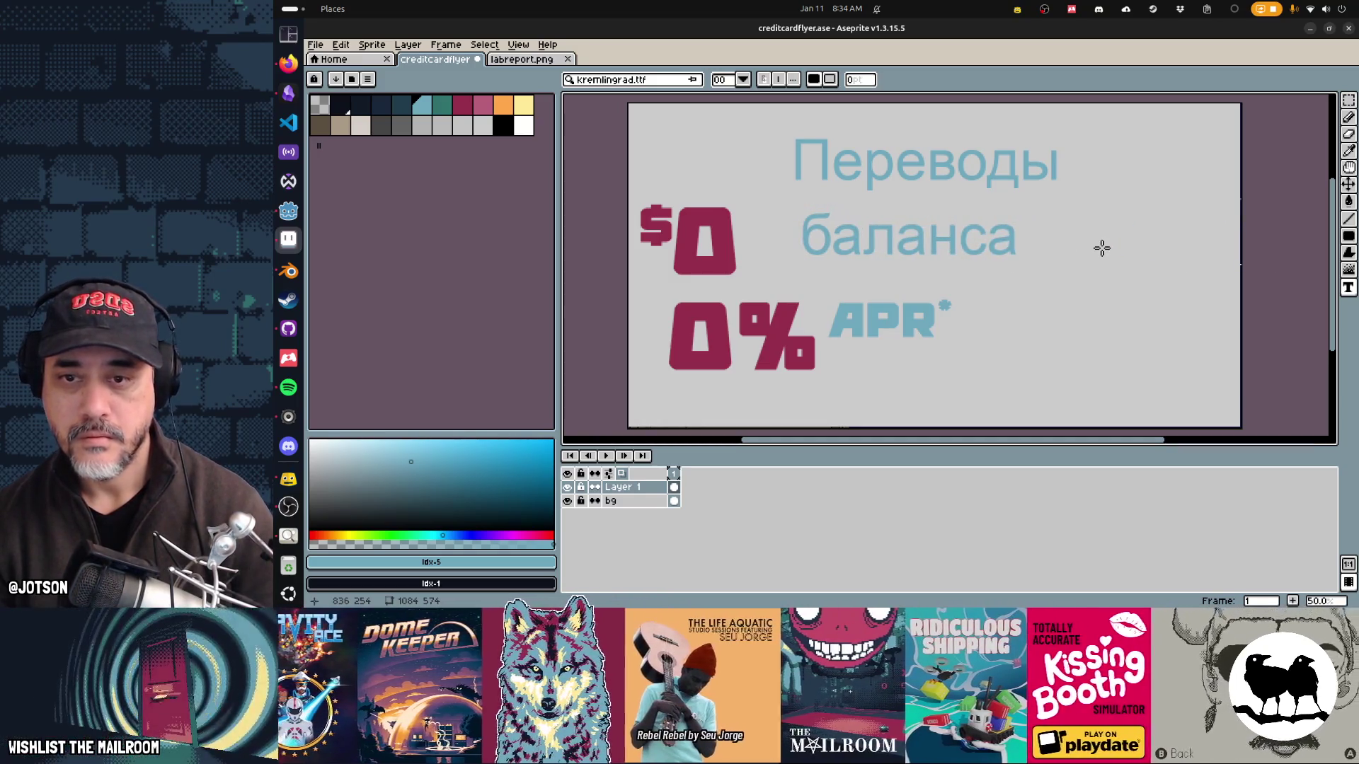
pyautogui.press('Return')
pyautogui.moveTo(895, 246); pyautogui.dragTo(888, 235)
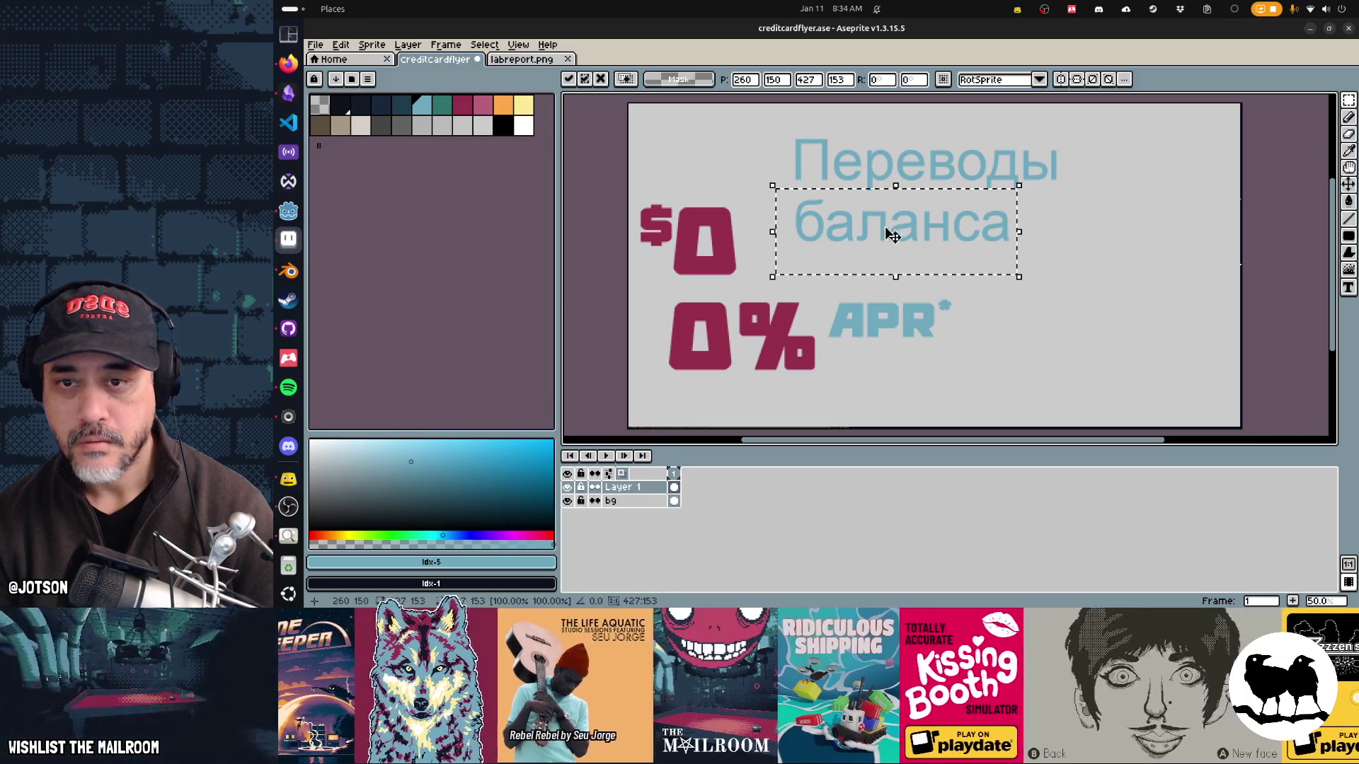
# Step: Scale the two-line Переводы баланса heading down and move it beside the $0
pyautogui.click(1068, 258)
pyautogui.moveTo(1090, 264); pyautogui.dragTo(783, 128)
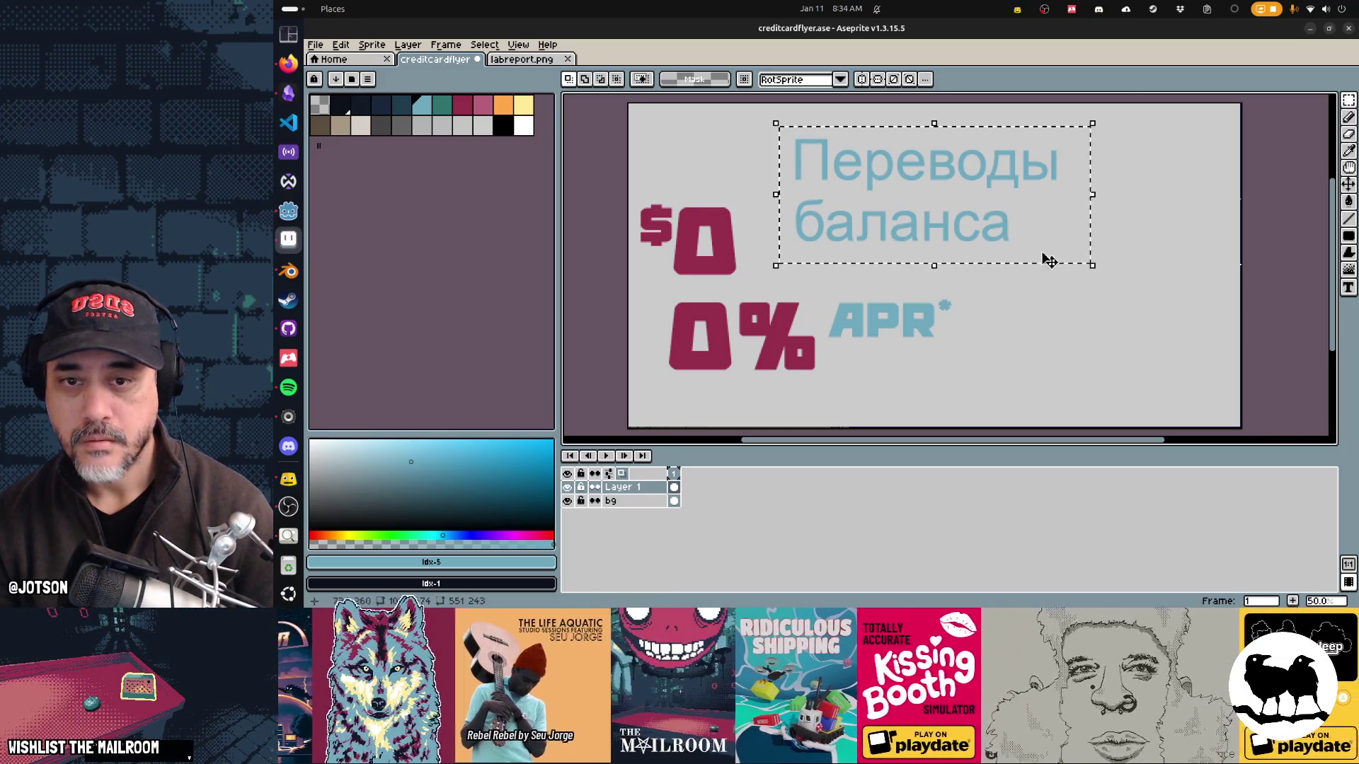
pyautogui.moveTo(1090, 263); pyautogui.dragTo(998, 214)
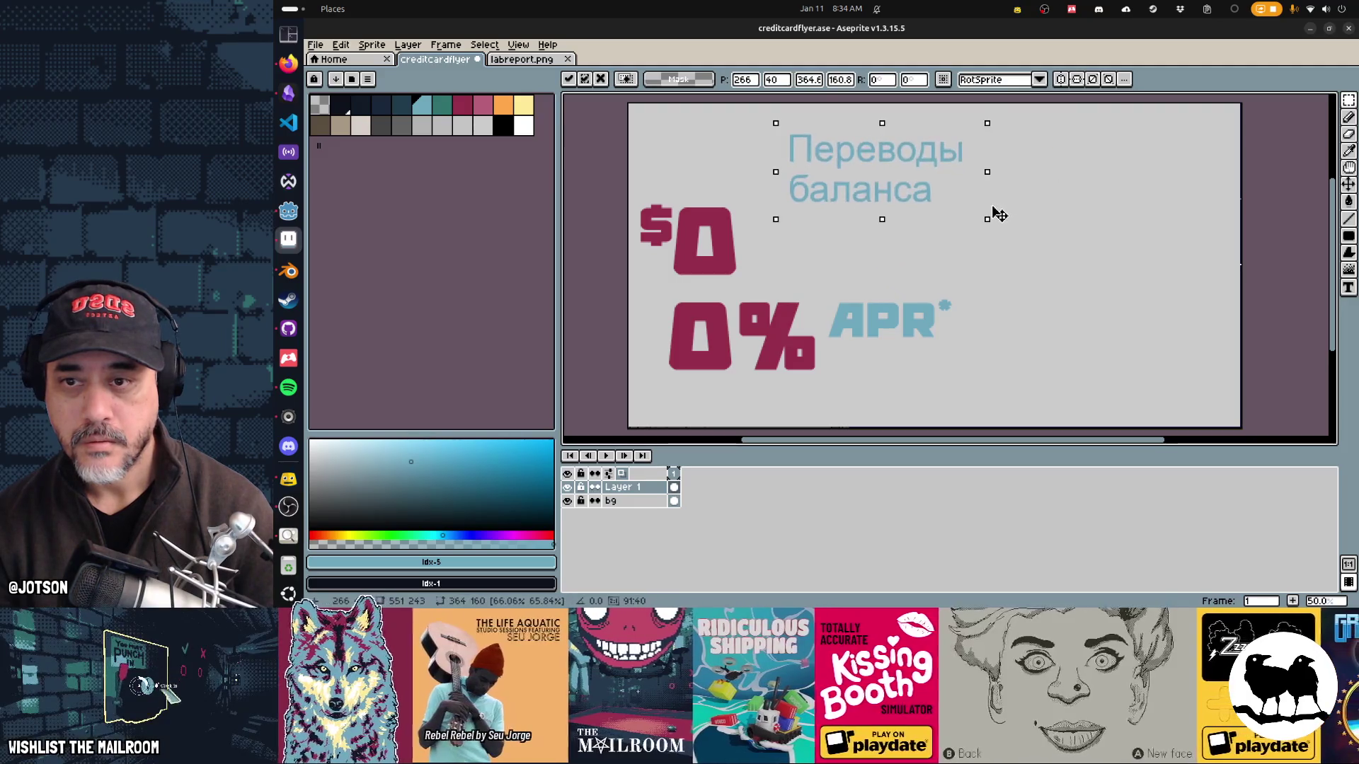
pyautogui.moveTo(886, 199)
pyautogui.mouseDown()
pyautogui.moveTo(925, 272)
pyautogui.moveTo(856, 272)
pyautogui.mouseUp()
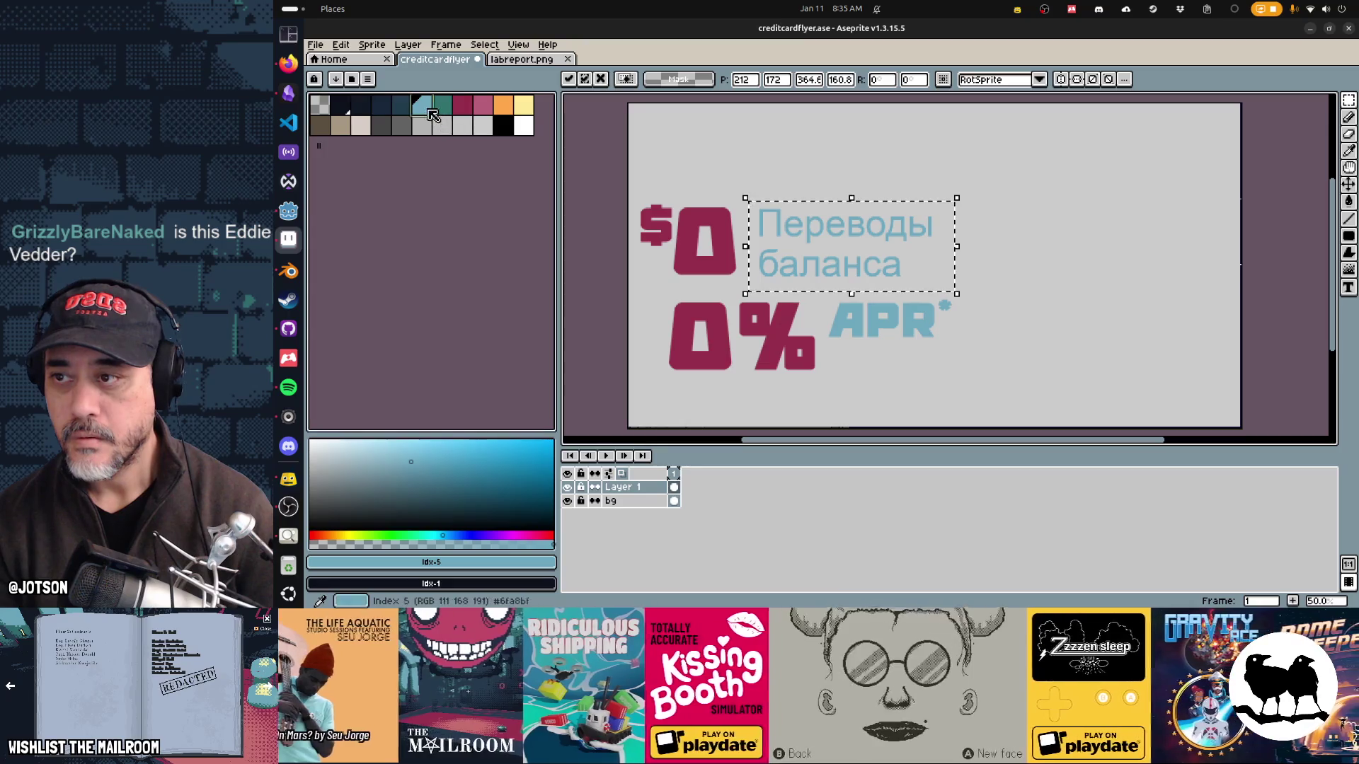
# Step: Try an outline on the heading, then undo it
pyautogui.hotkey('shift', 'o')
pyautogui.press('Escape')
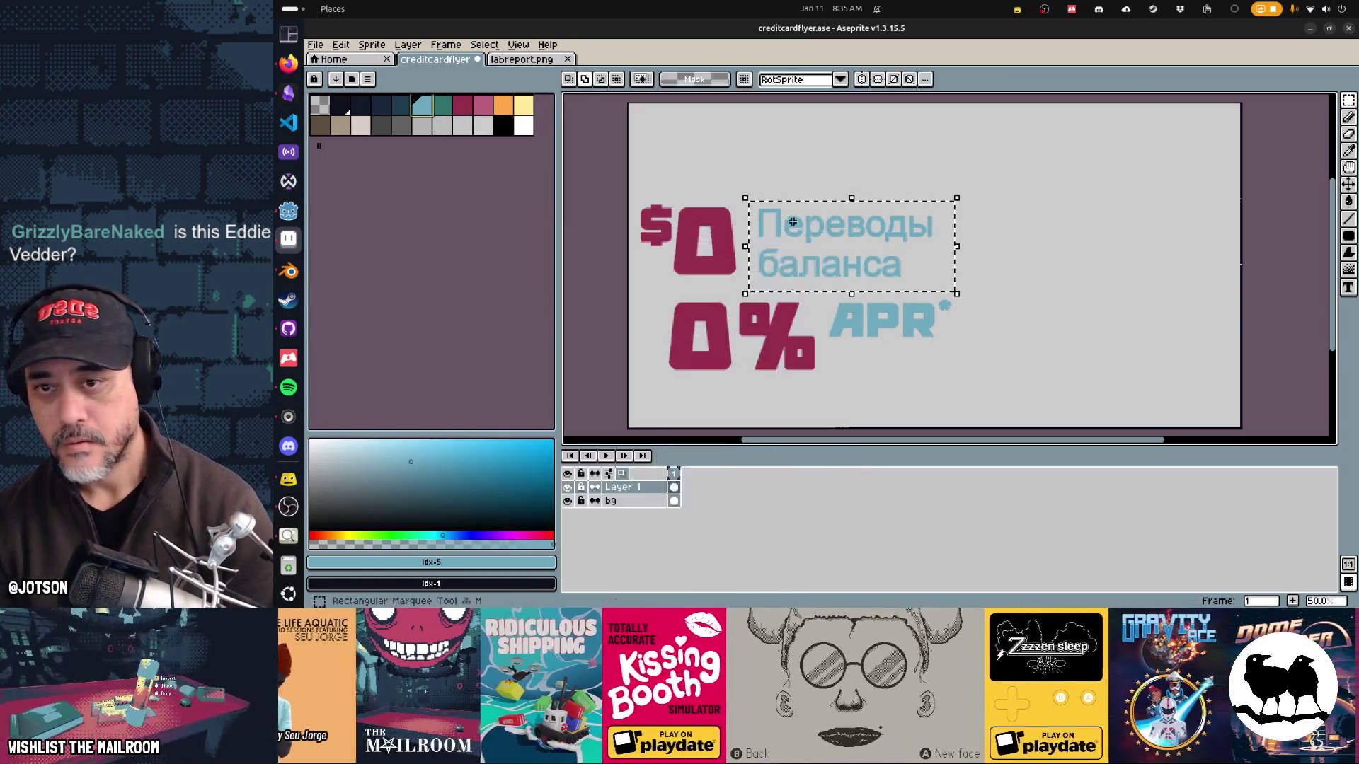
pyautogui.hotkey('shift', 'o')
pyautogui.press('Escape')
pyautogui.hotkey('shift', 'o')
pyautogui.press('Return')
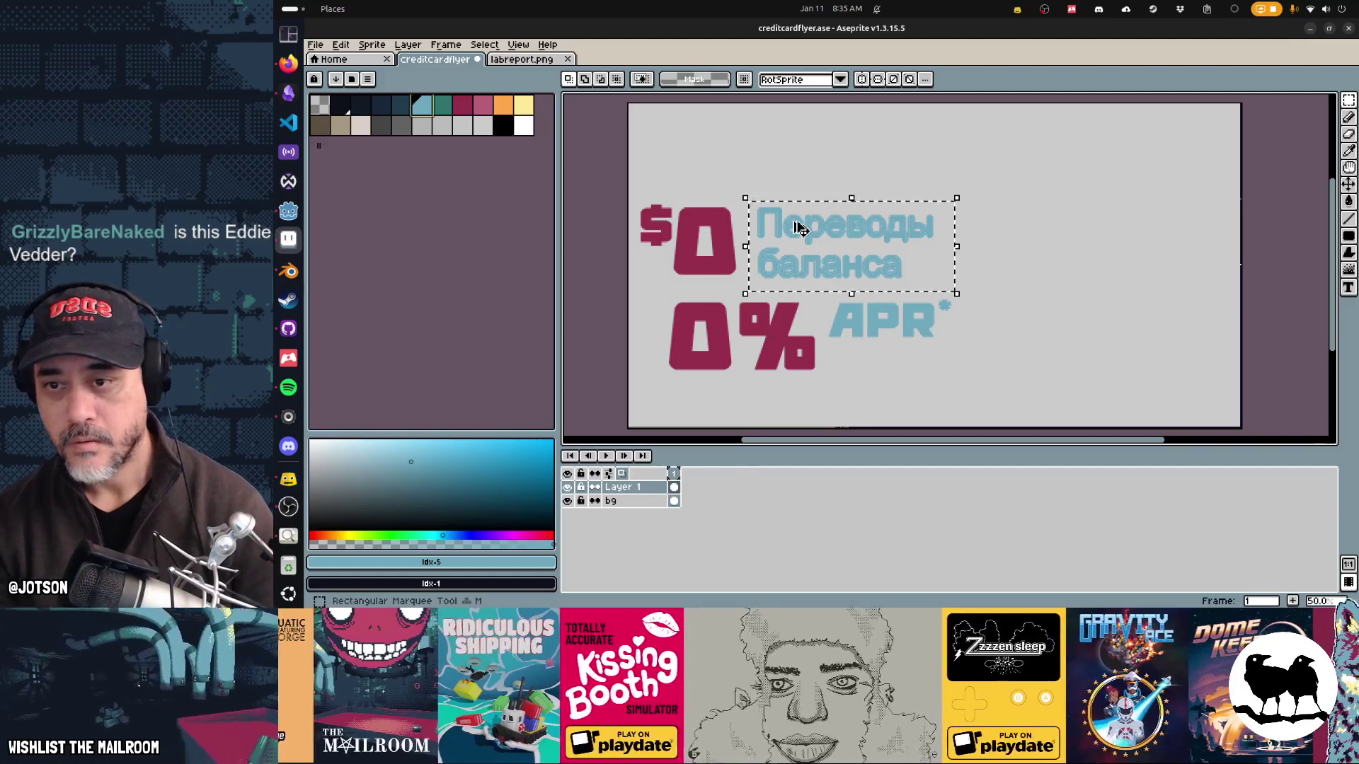
pyautogui.hotkey('ctrl', 'd')
pyautogui.scroll(2, 796, 242)
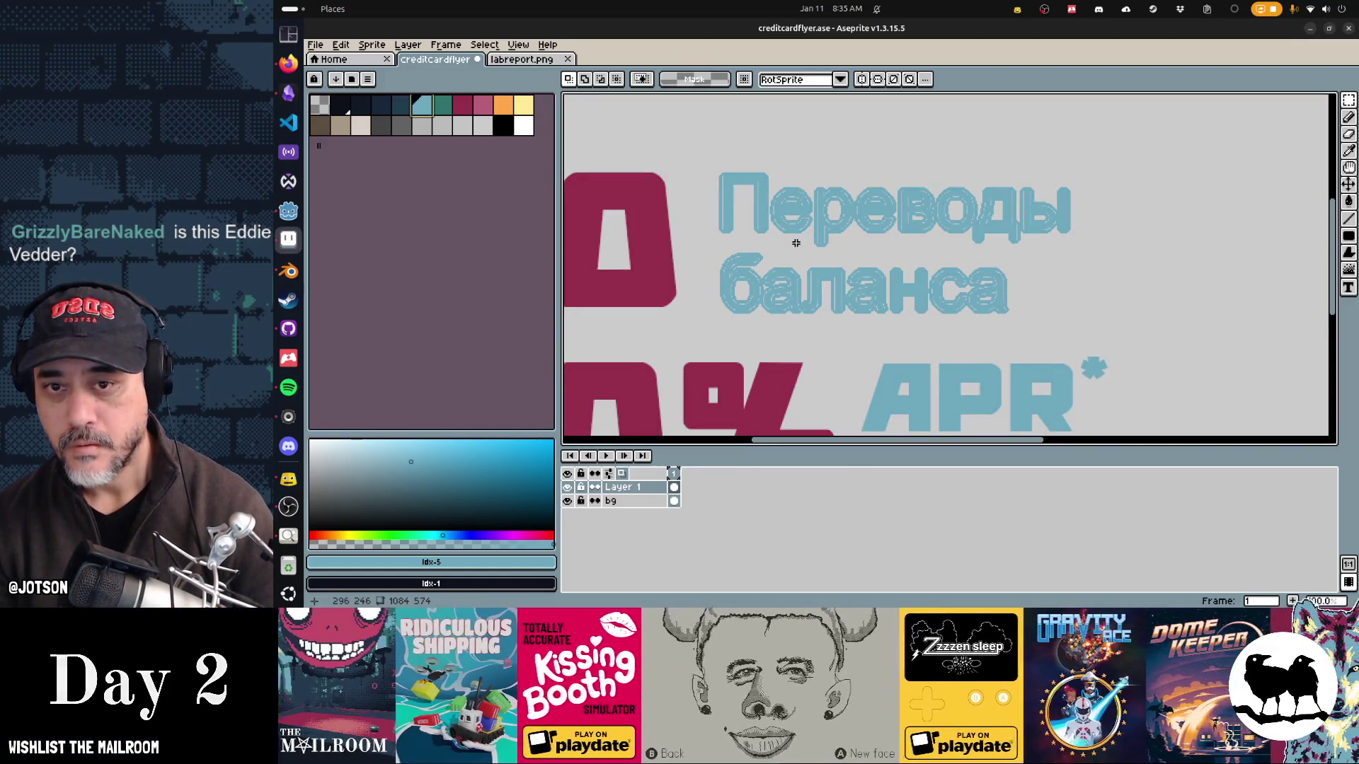
pyautogui.hotkey('ctrl', 'z')
pyautogui.hotkey('ctrl', 'z')
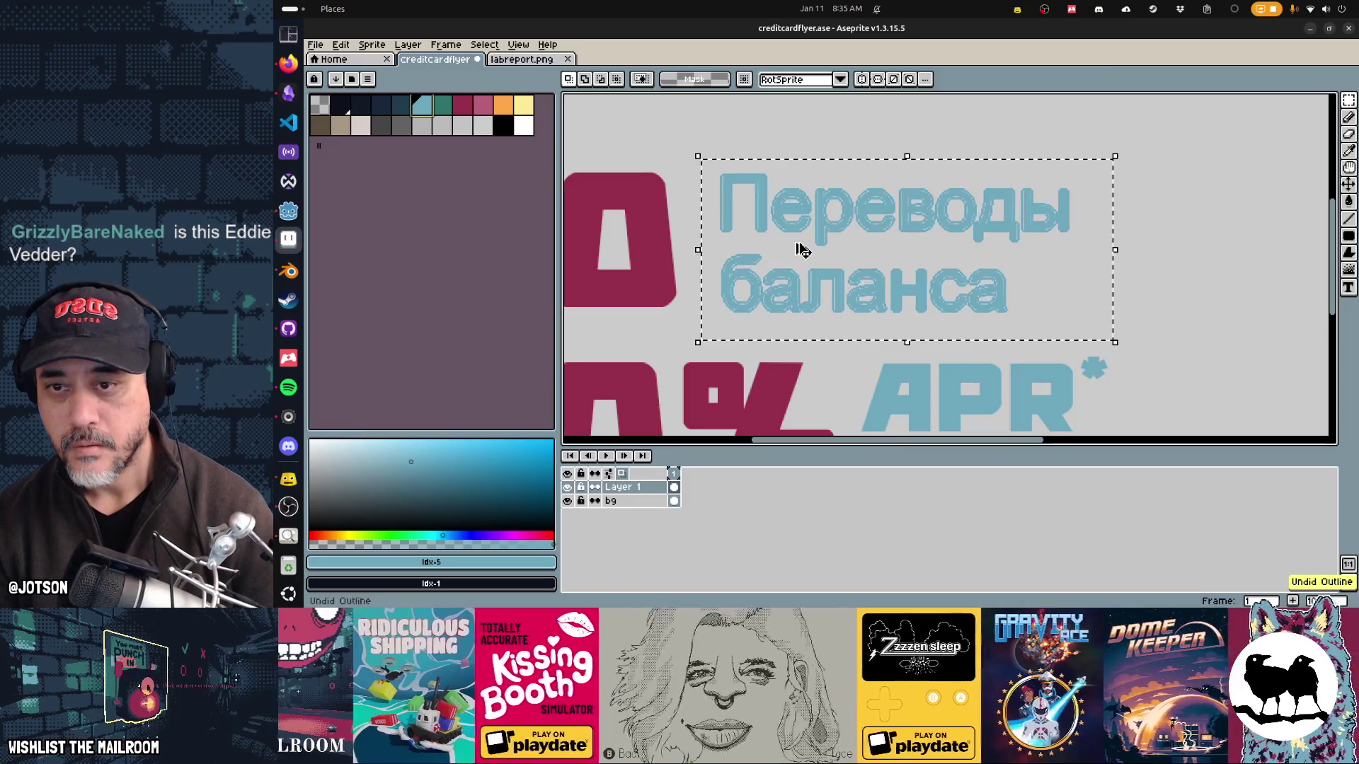
# Step: Switch the Pencil to a round brush and touch up the top of the б
pyautogui.scroll(2, 800, 250)
pyautogui.press('b')
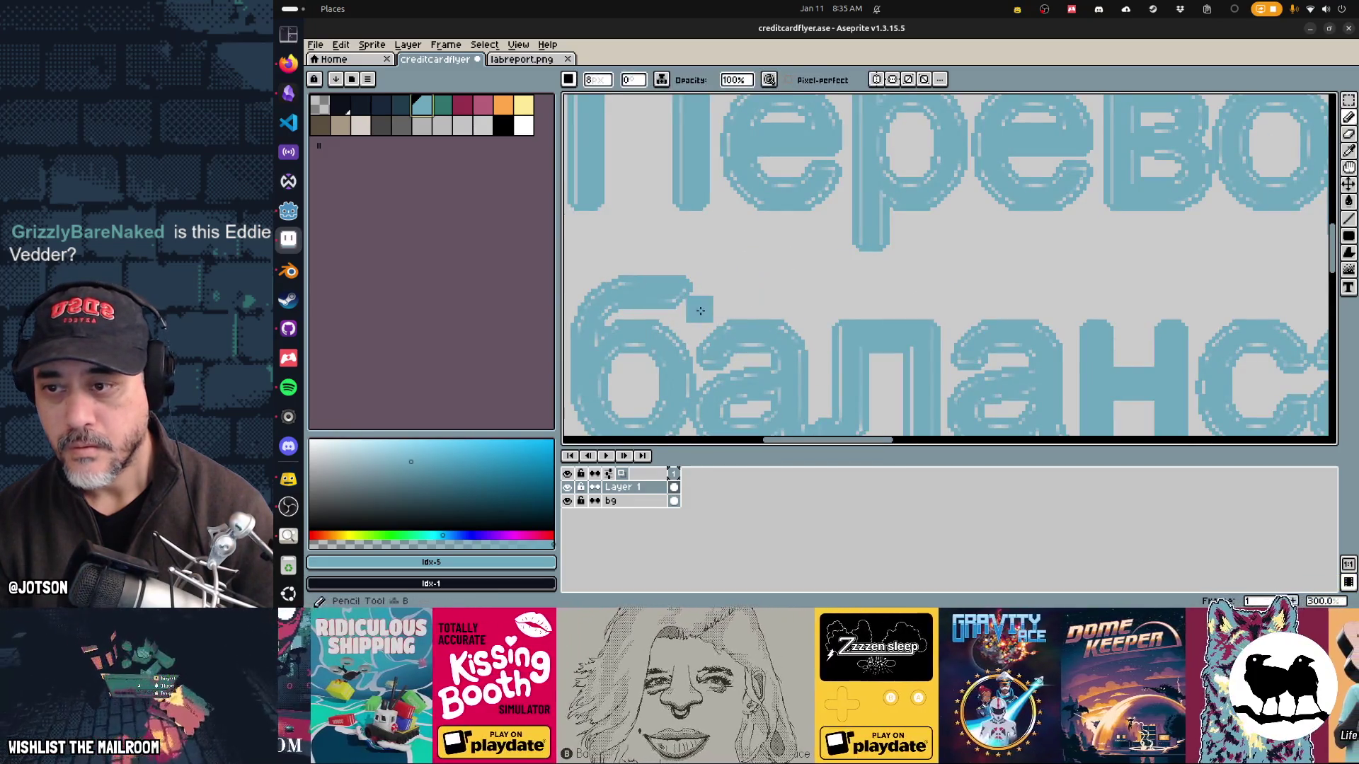
pyautogui.scroll(1, 751, 283)
pyautogui.click(568, 79)
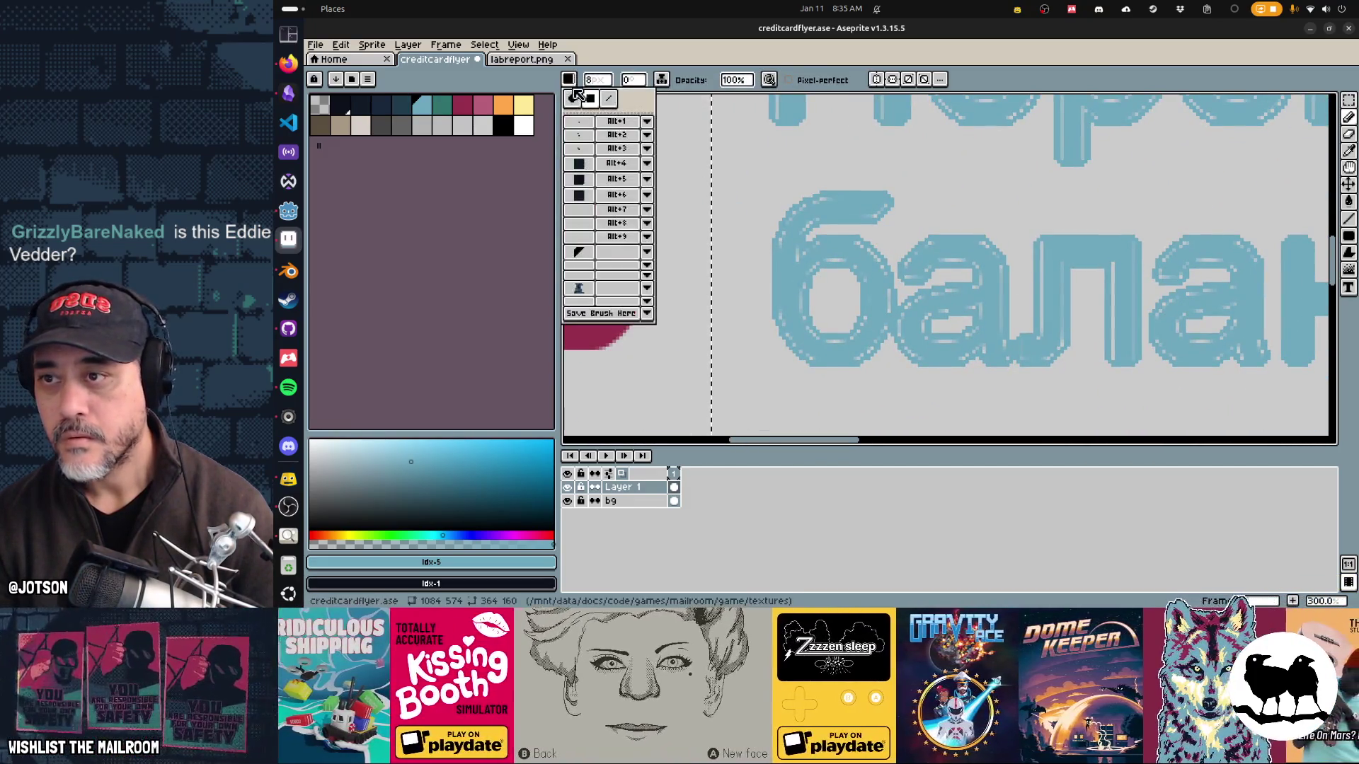
pyautogui.click(573, 99)
pyautogui.click(837, 206)
pyautogui.click(868, 203)
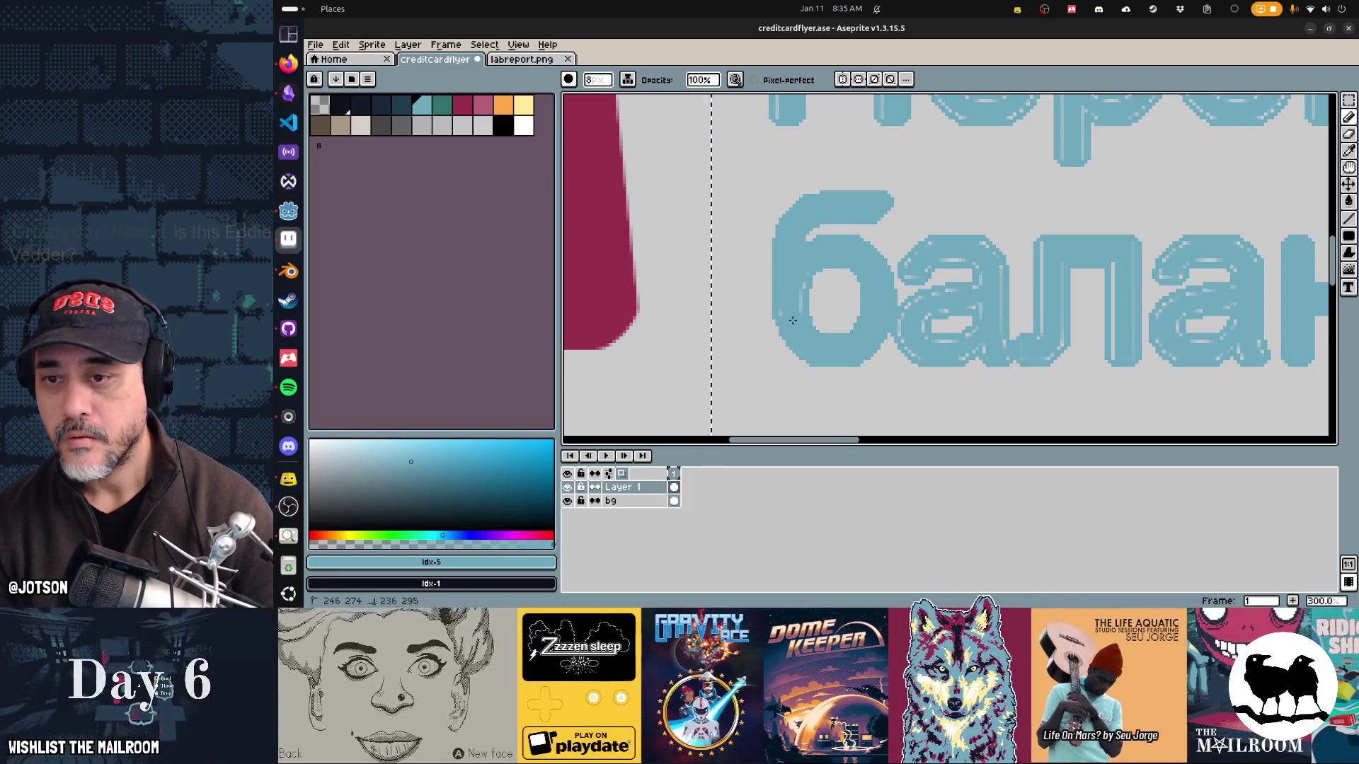
# Step: Paint over the stray lighter pixels at the а edge and in the л stem
pyautogui.scroll(-3, 795, 270)
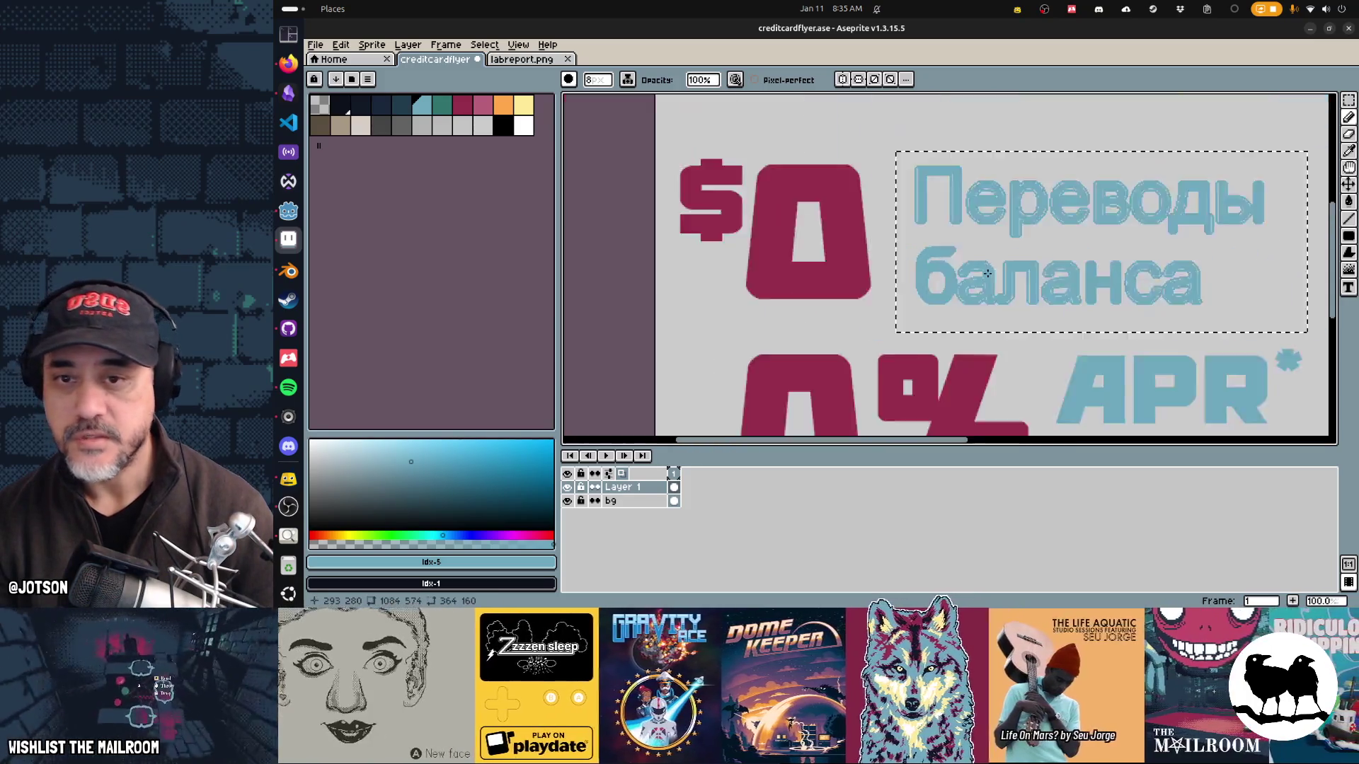
pyautogui.scroll(6, 900, 263)
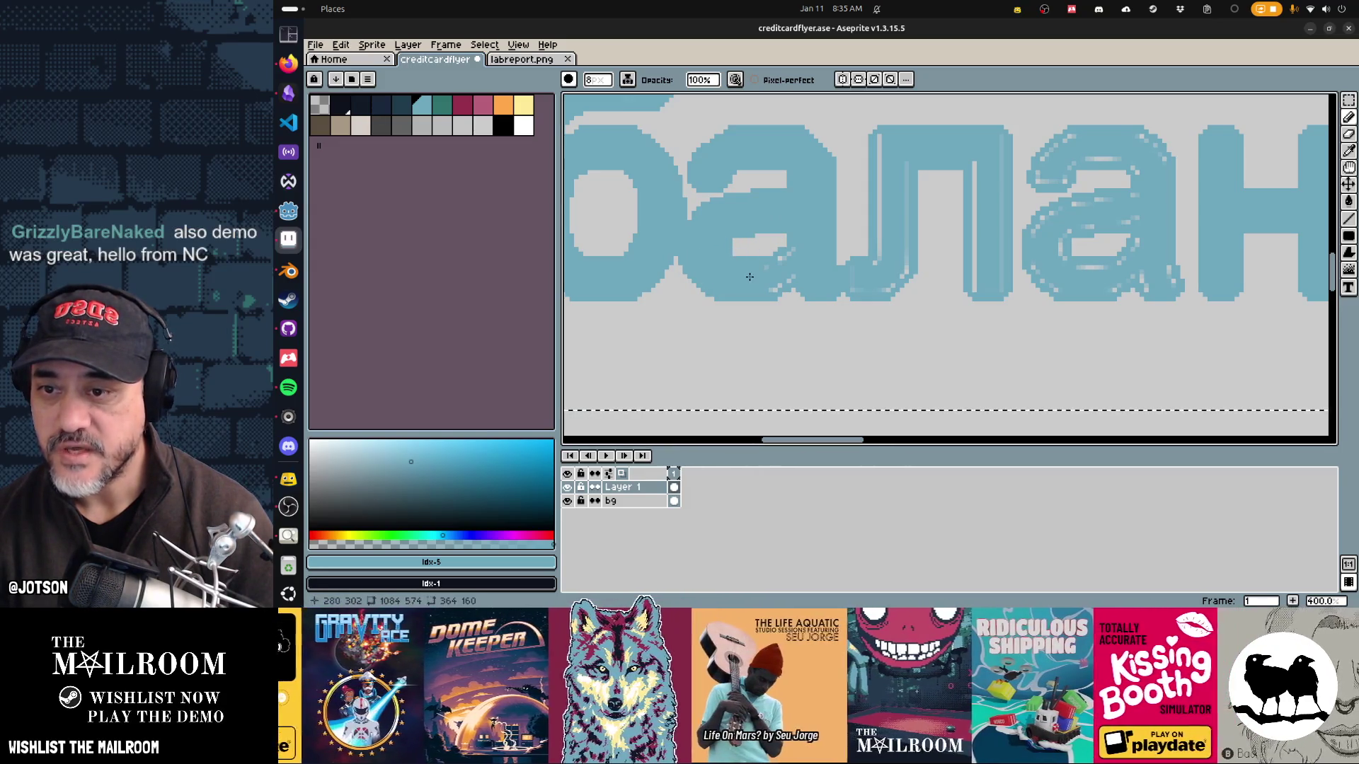
pyautogui.moveTo(759, 254); pyautogui.dragTo(778, 248)
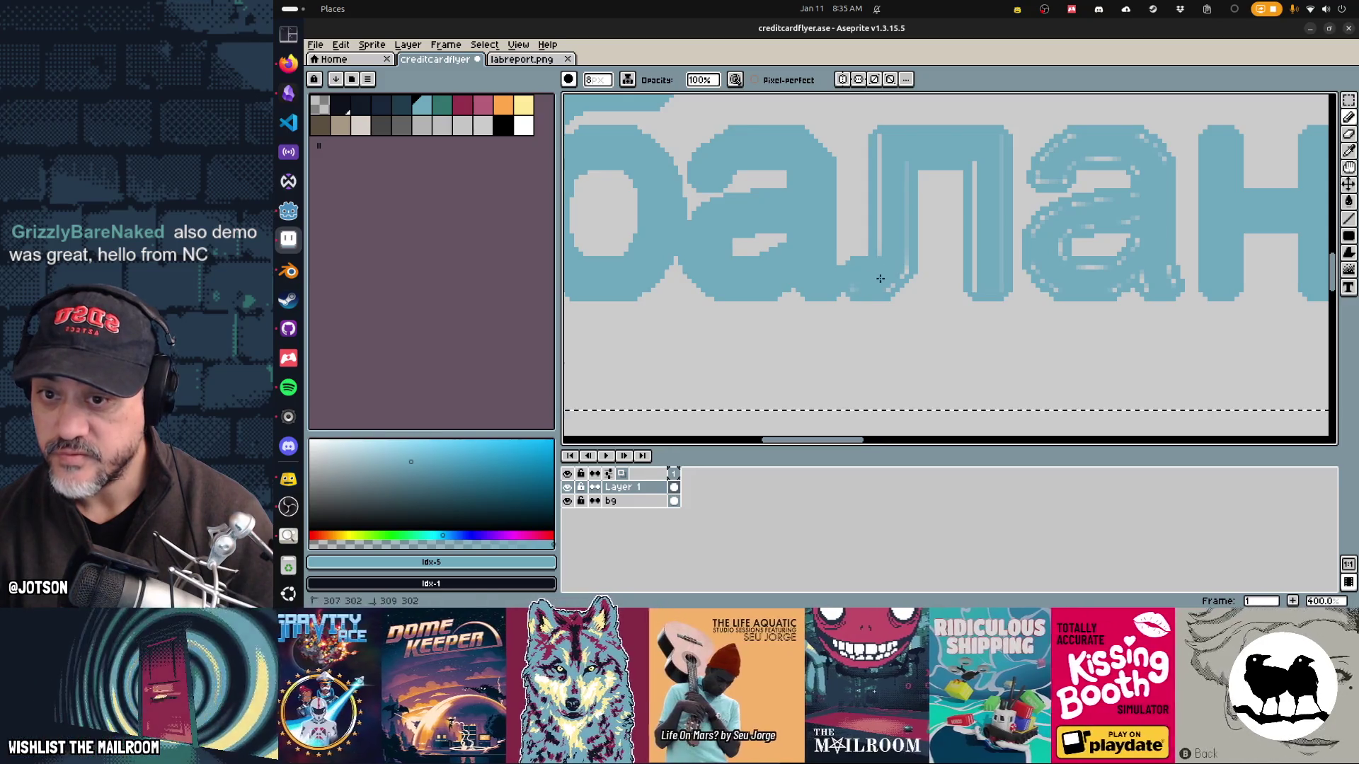
pyautogui.moveTo(898, 266); pyautogui.dragTo(885, 238)
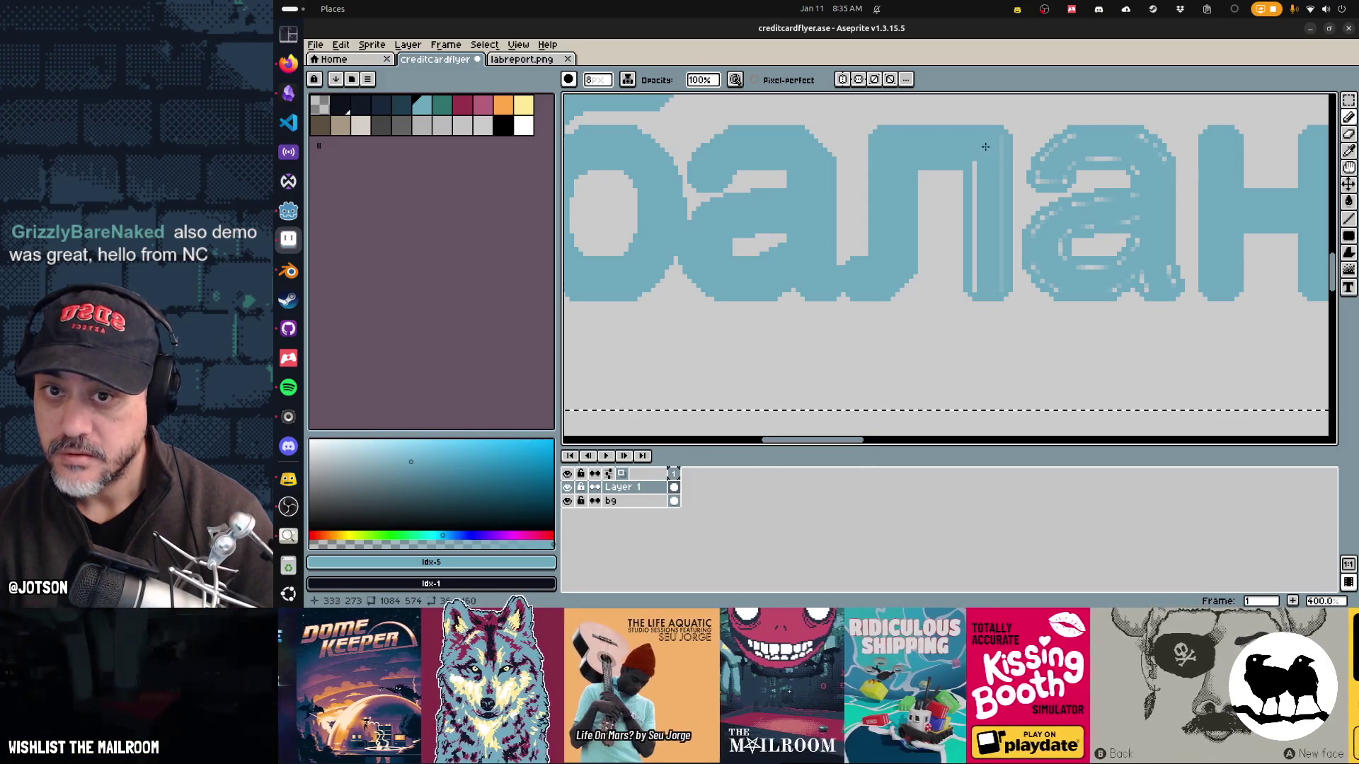
pyautogui.moveTo(993, 160); pyautogui.dragTo(993, 195)
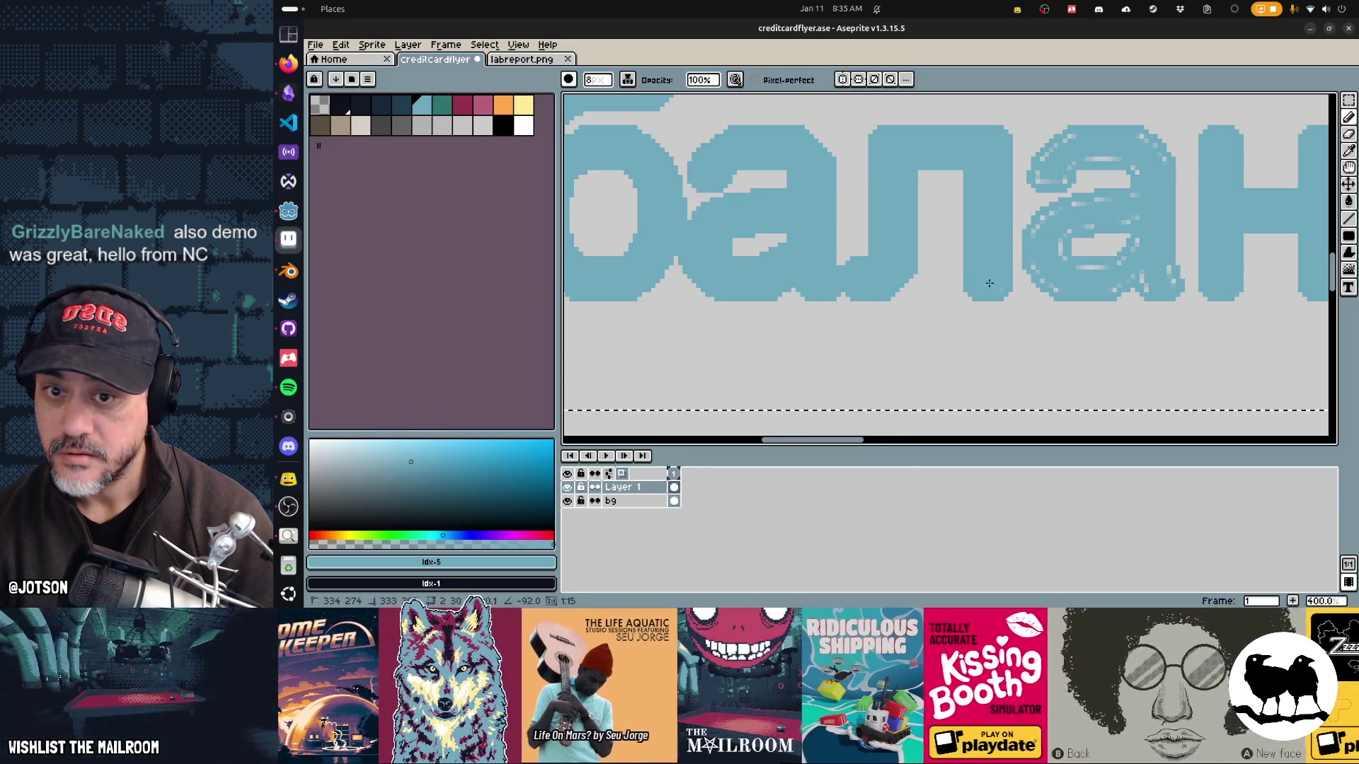
pyautogui.scroll(-4, 993, 277)
# Step: Delete the old heading and paste the Russian headline into a new text box beside $0
pyautogui.press('Delete')
pyautogui.press('t')
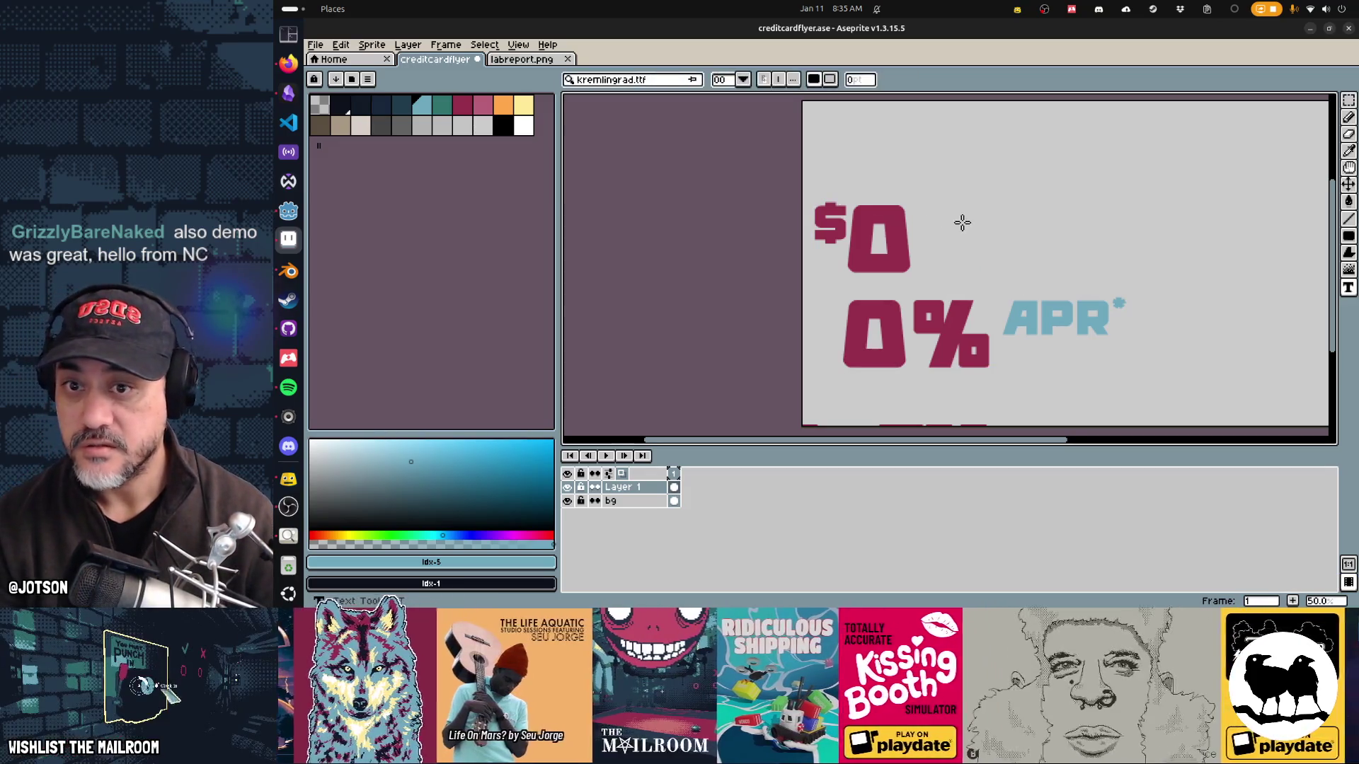
pyautogui.click(951, 210)
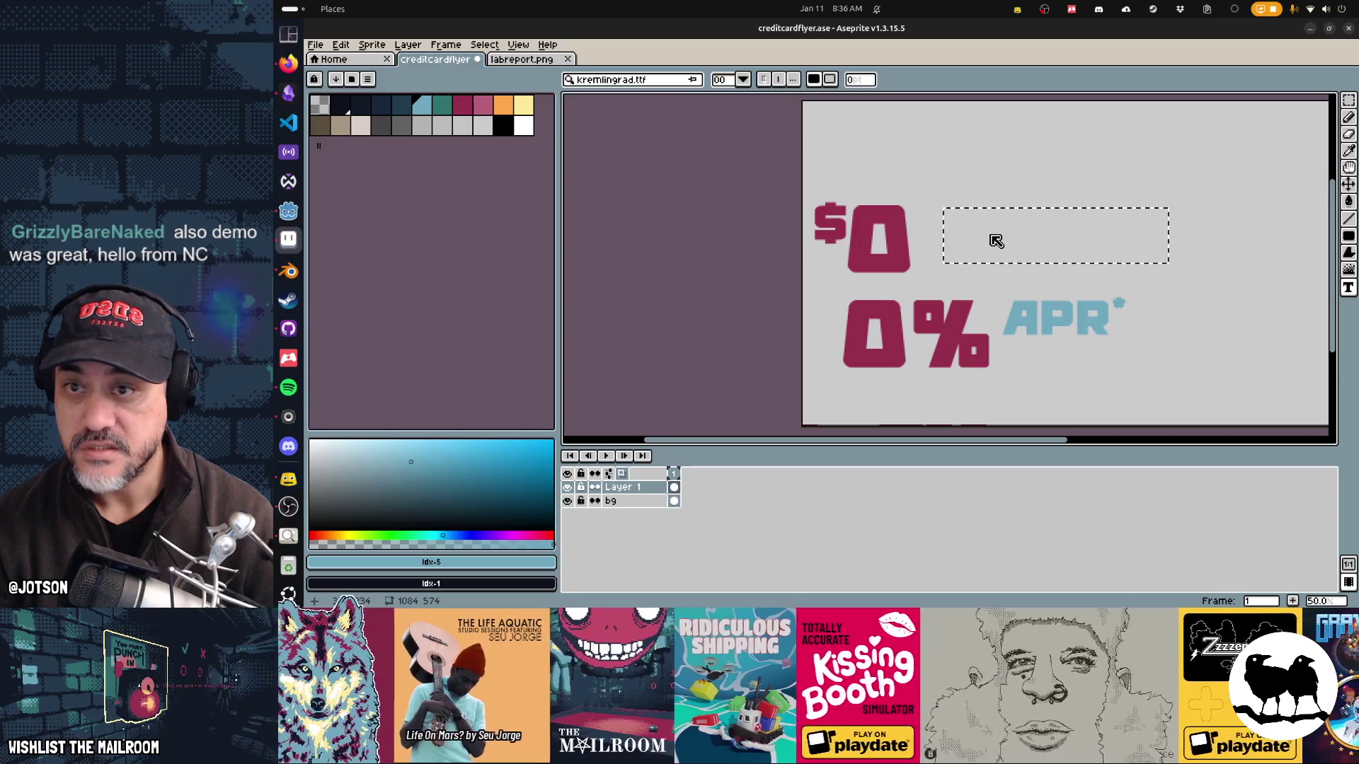
pyautogui.hotkey('ctrl', 'v')
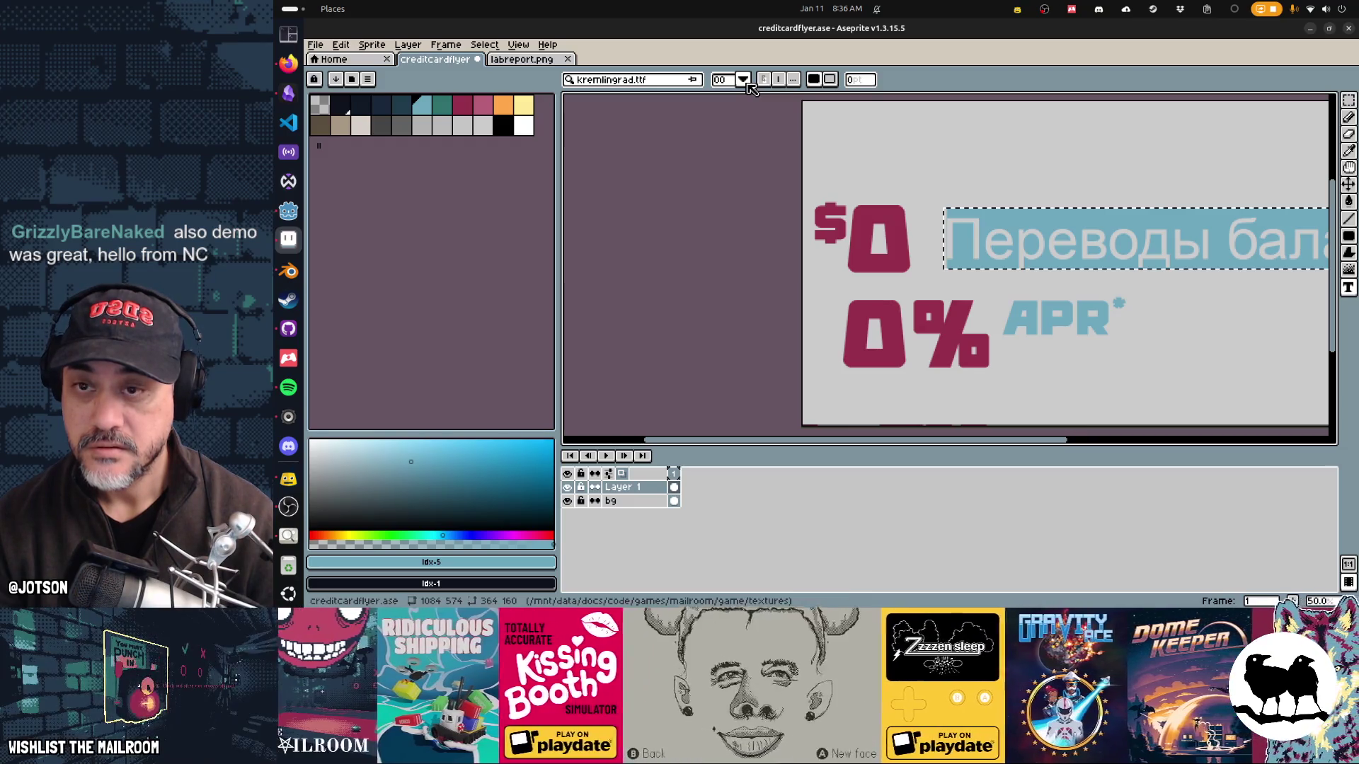
pyautogui.click(1224, 262)
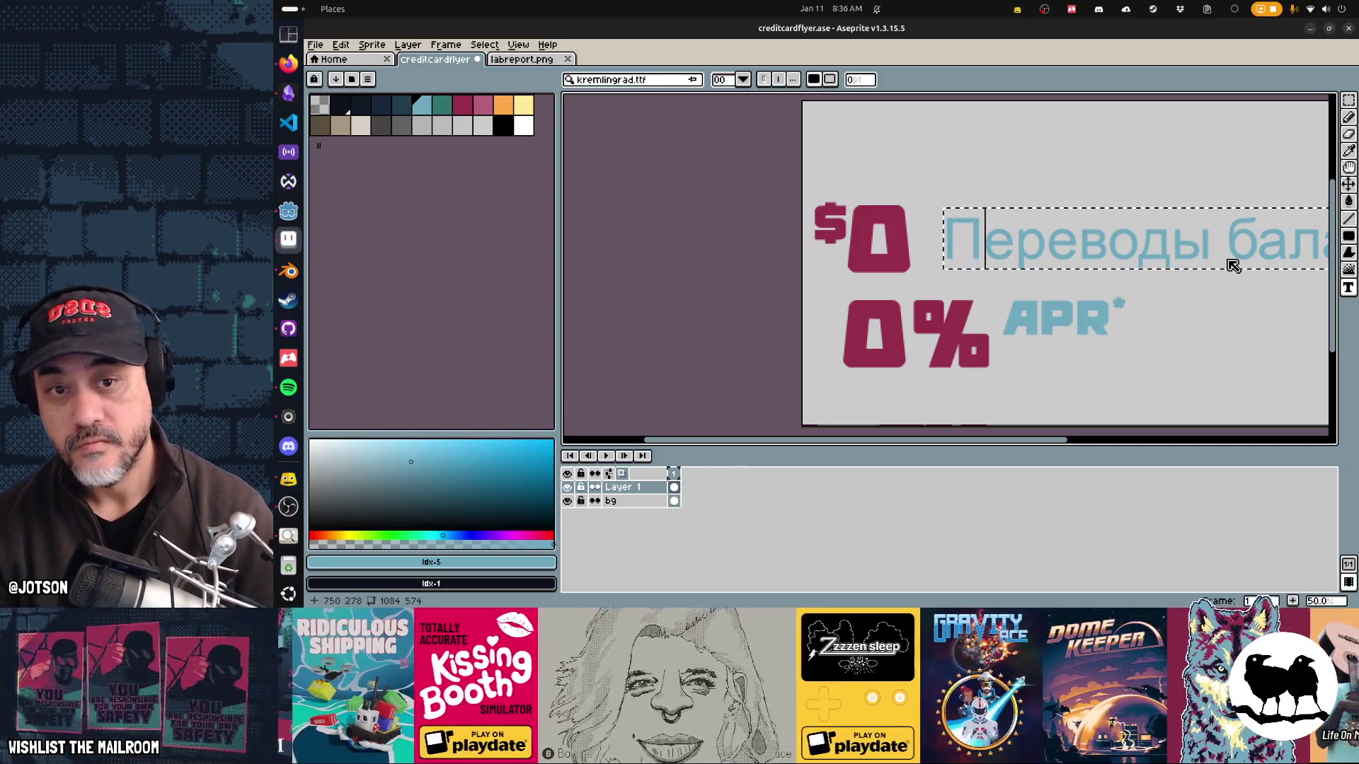
# Step: Trim the pasted text to 'Переводы', commit it, and add 'баланса' above it
pyautogui.press('Delete')
pyautogui.hotkey('shift', 'End')
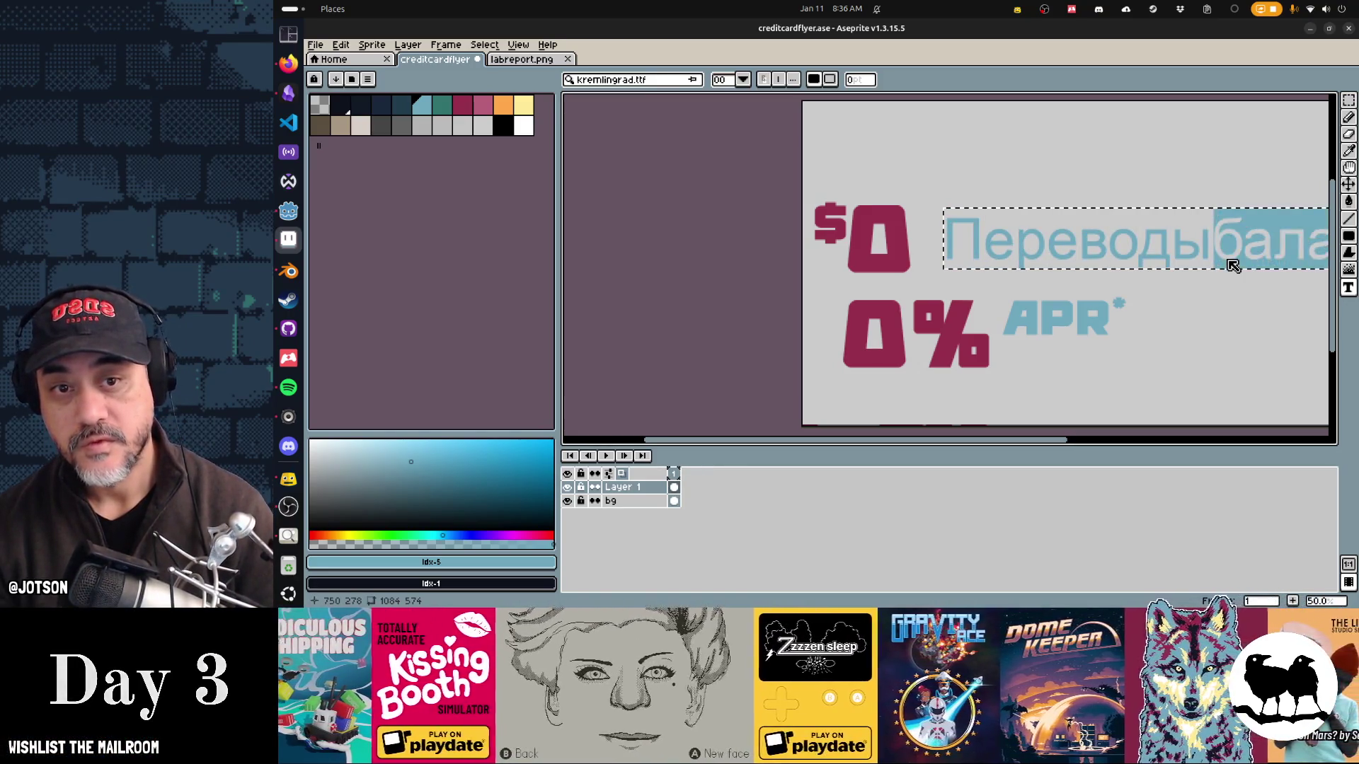
pyautogui.press('Delete')
pyautogui.press('Return')
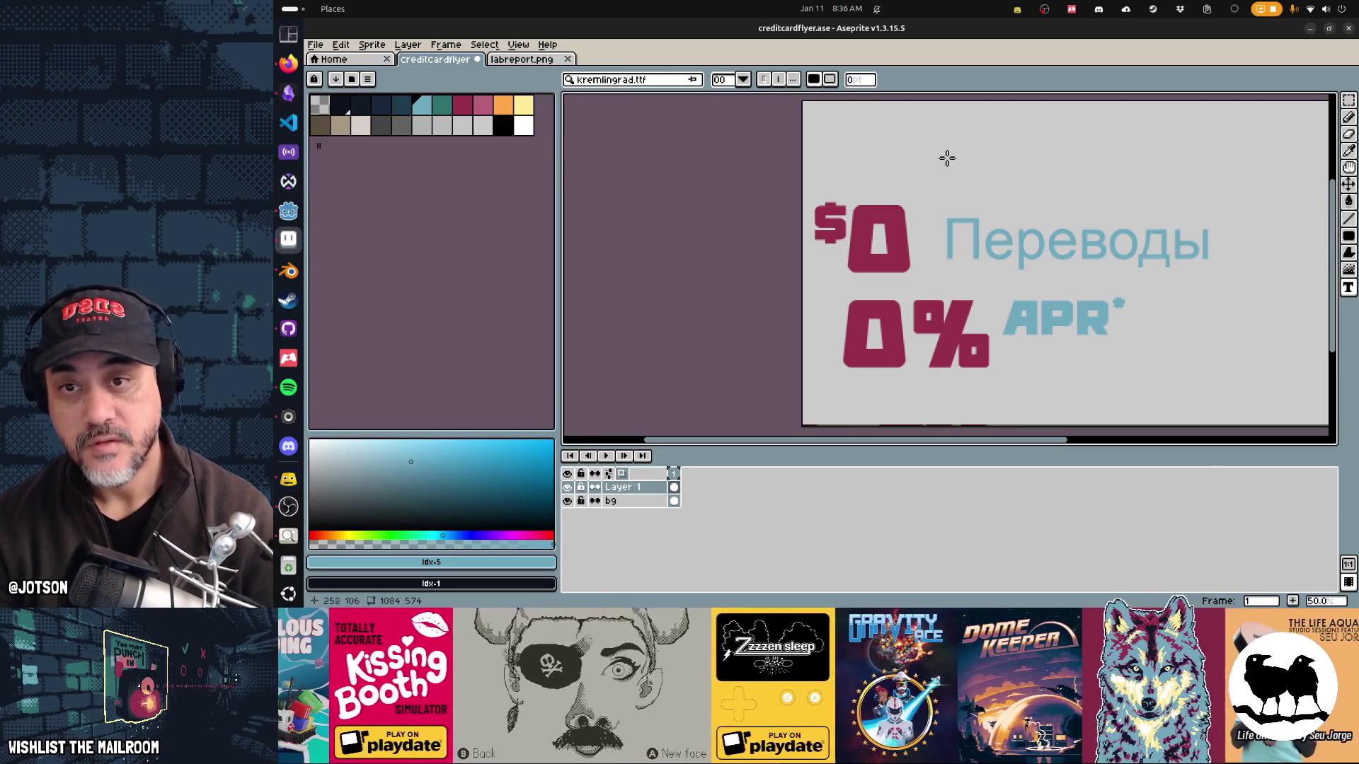
pyautogui.click(939, 143)
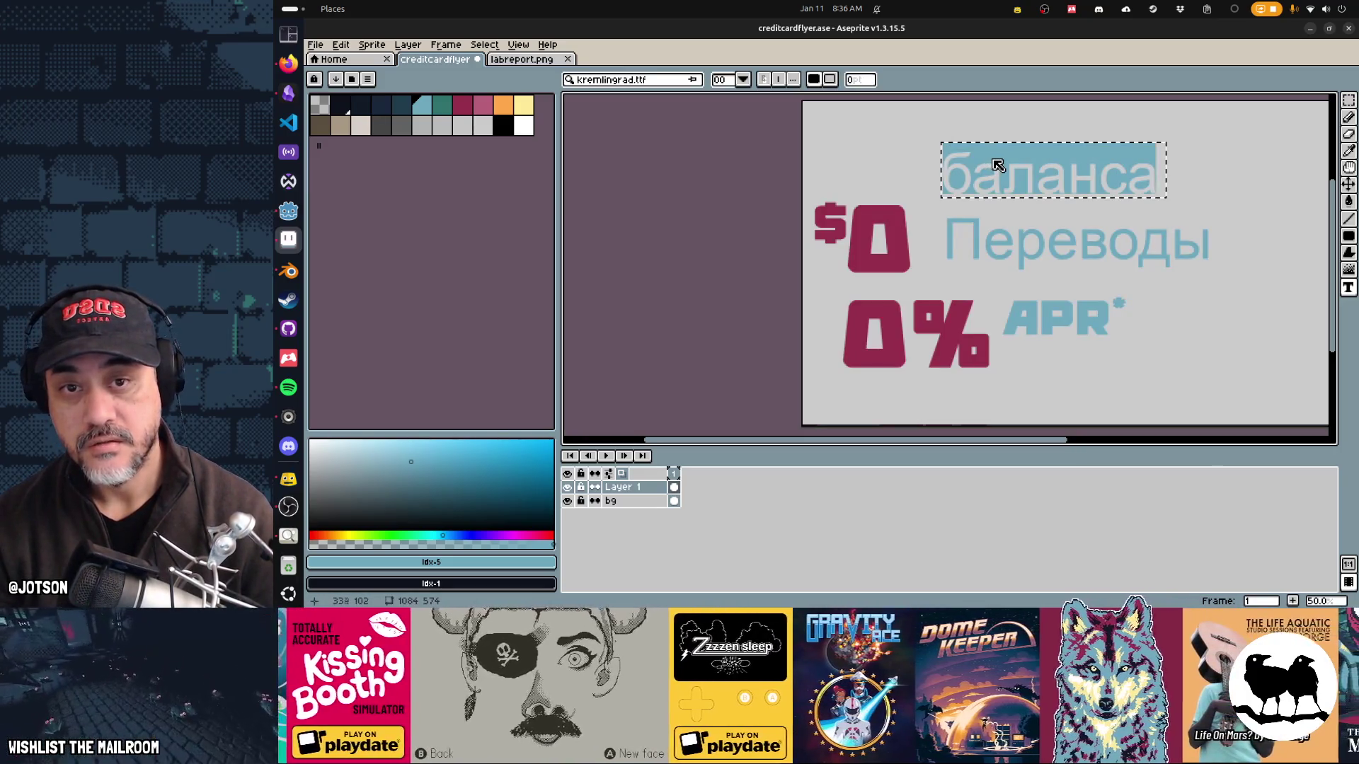
pyautogui.press('Return')
# Step: Move Переводы above баланса, then shift the heading beside $0 and scale it to about 81%
pyautogui.press('m')
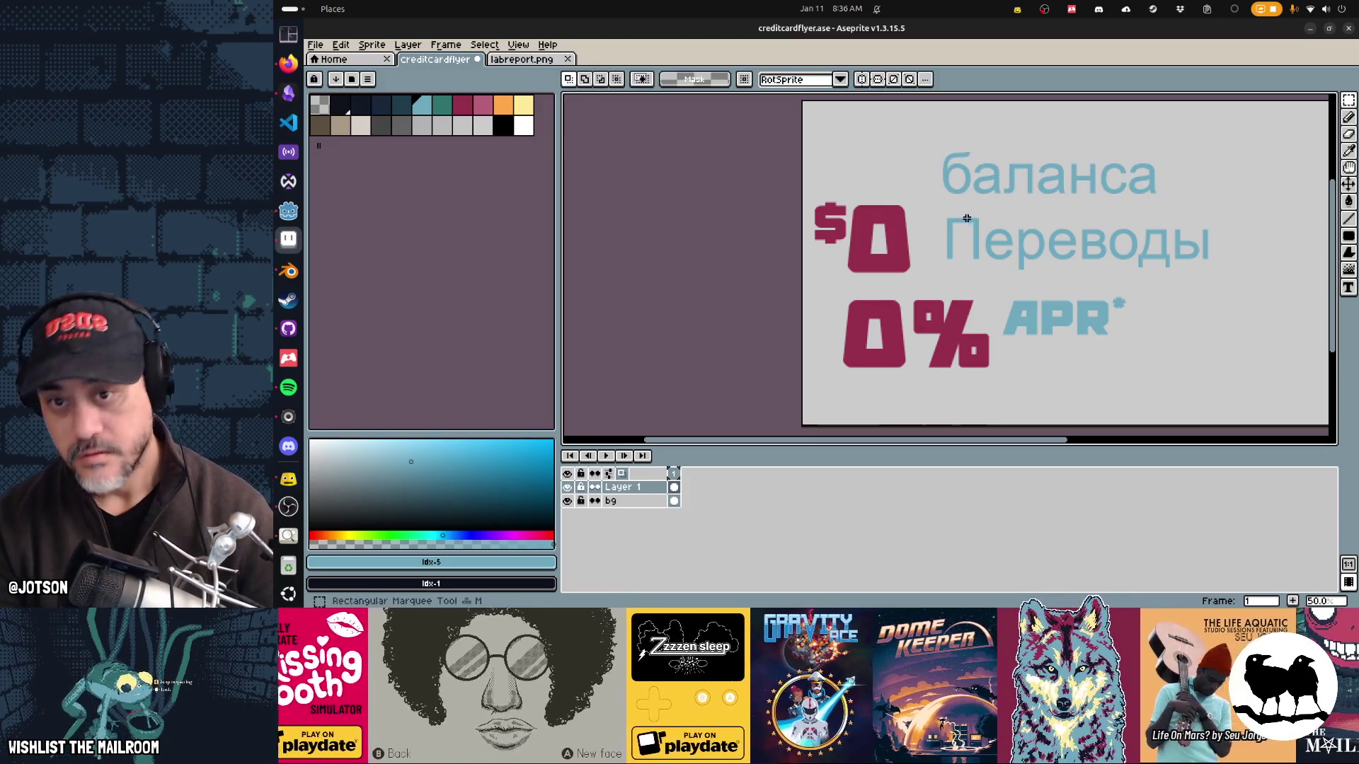
pyautogui.moveTo(940, 213)
pyautogui.mouseDown()
pyautogui.moveTo(1222, 285)
pyautogui.moveTo(1166, 153)
pyautogui.mouseUp()
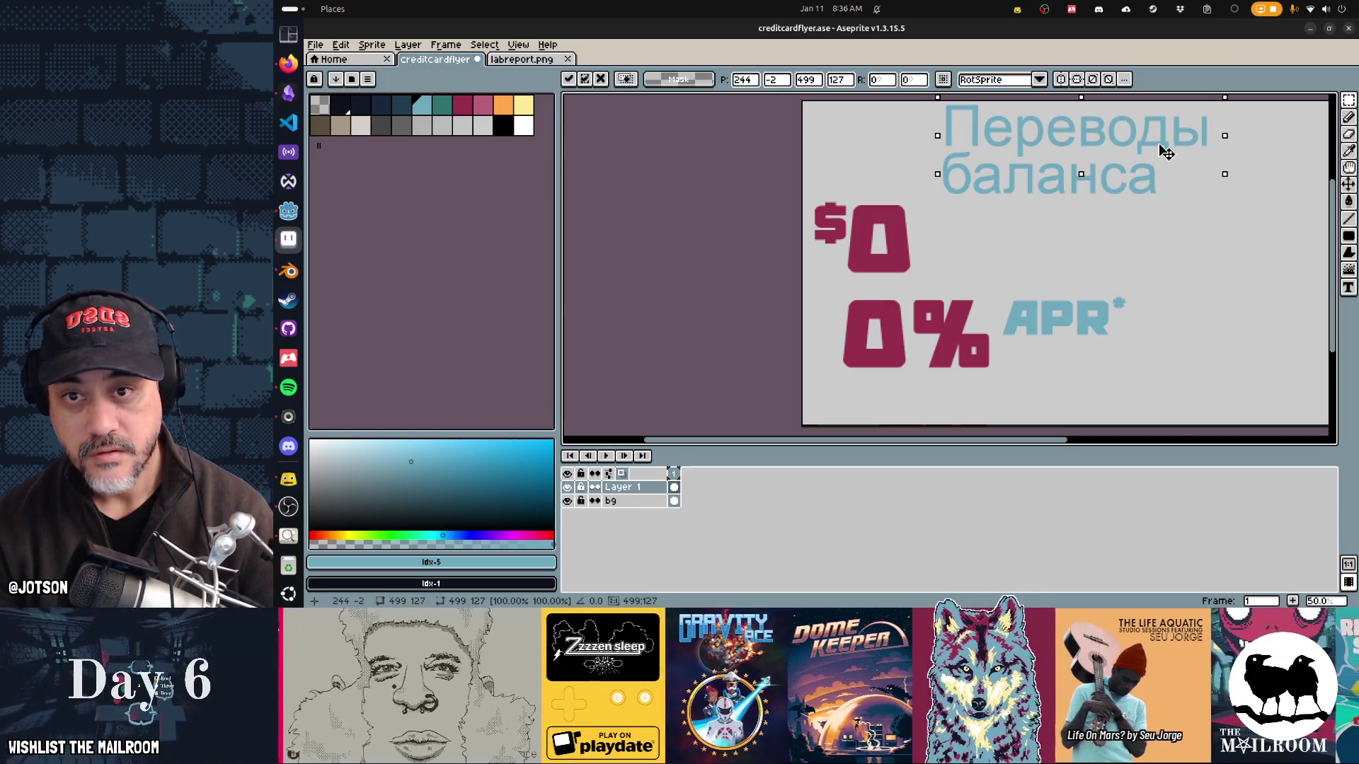
pyautogui.moveTo(945, 96); pyautogui.dragTo(1249, 222)
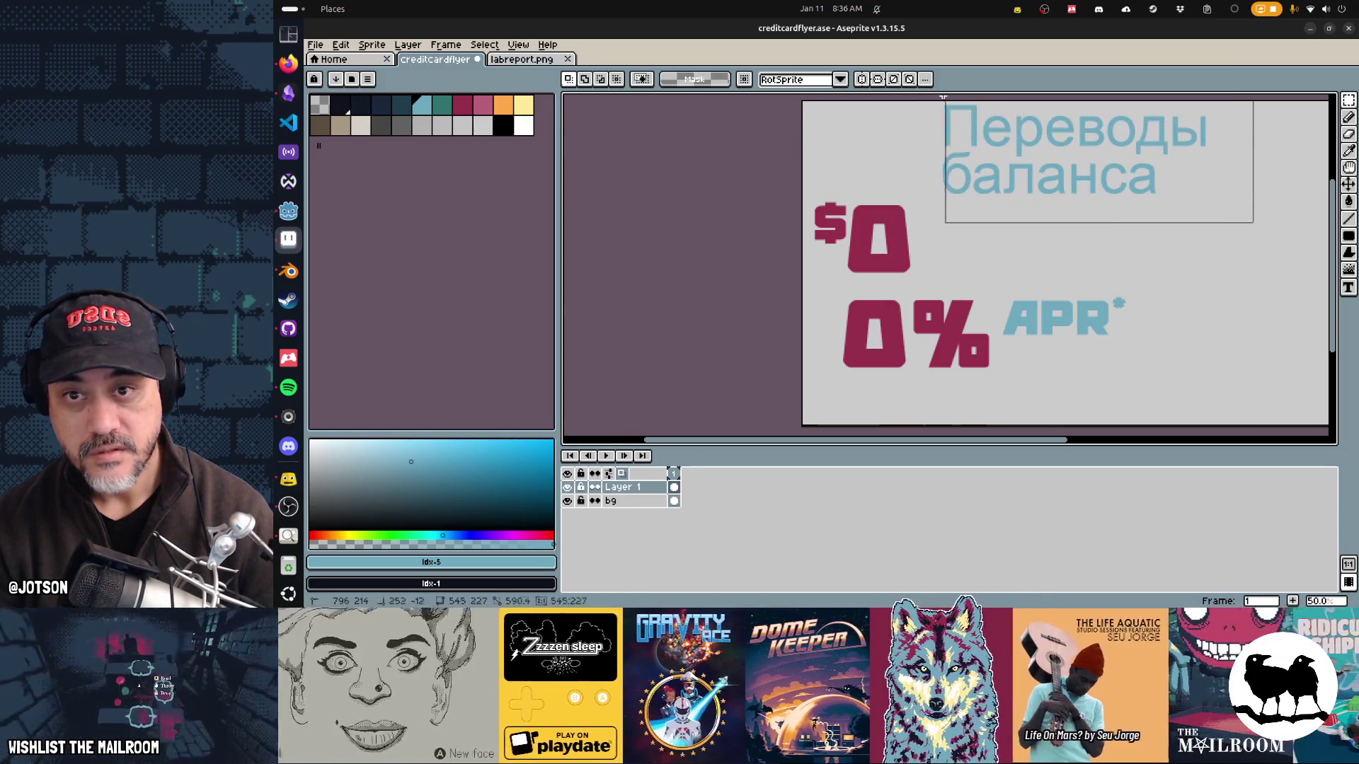
pyautogui.moveTo(1012, 157); pyautogui.dragTo(1002, 254)
pyautogui.moveTo(1255, 260); pyautogui.dragTo(1225, 264)
pyautogui.moveTo(1079, 273); pyautogui.dragTo(1050, 269)
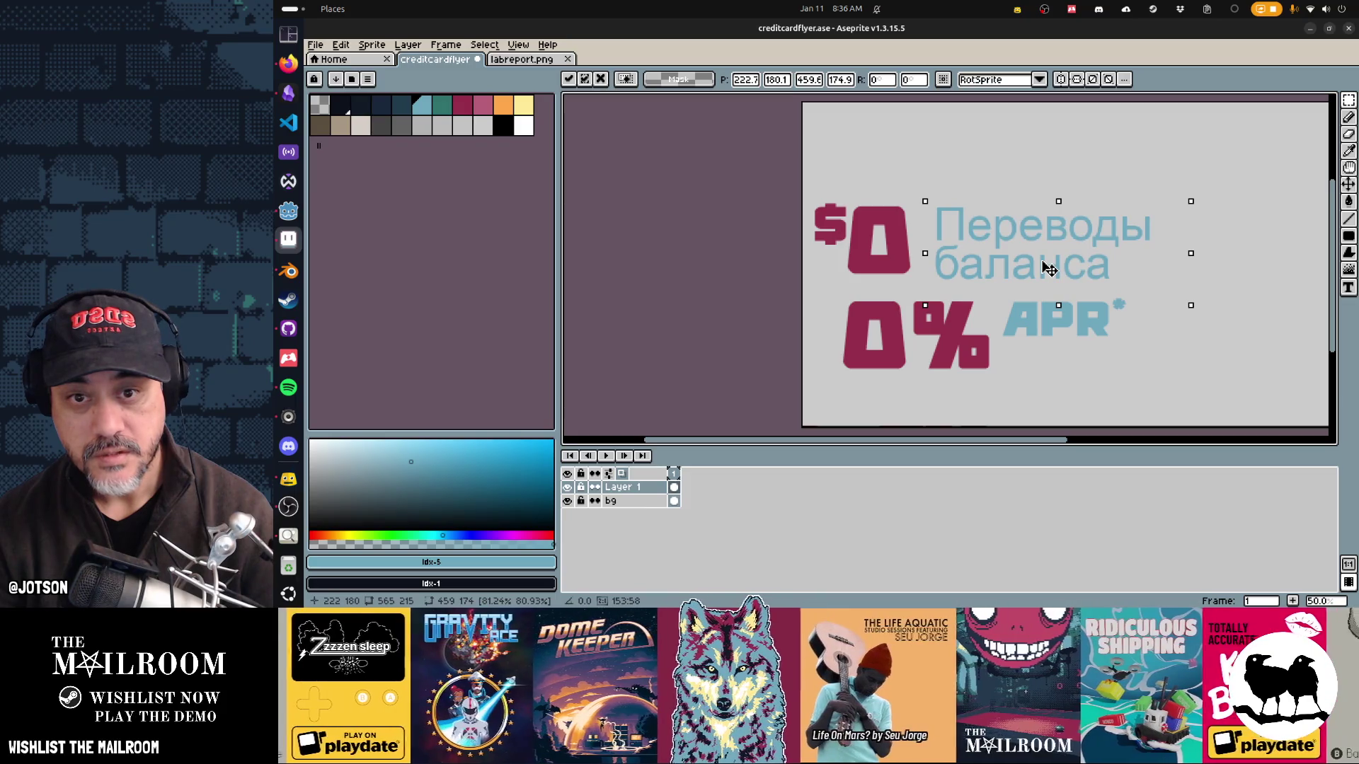
pyautogui.hotkey('ctrl', 'd')
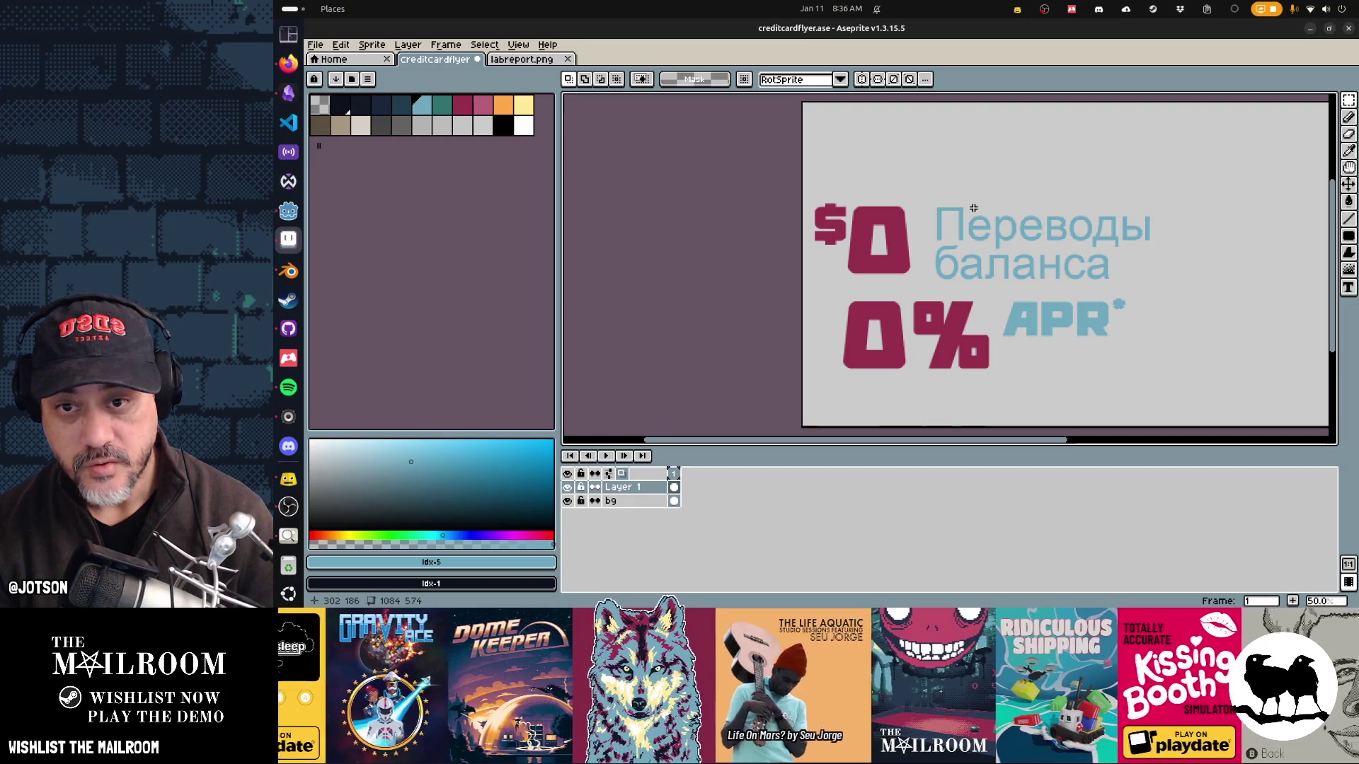
# Step: Magic-wand select all light-blue text with Contiguous off, then subtract APR using the marquee
pyautogui.press('w')
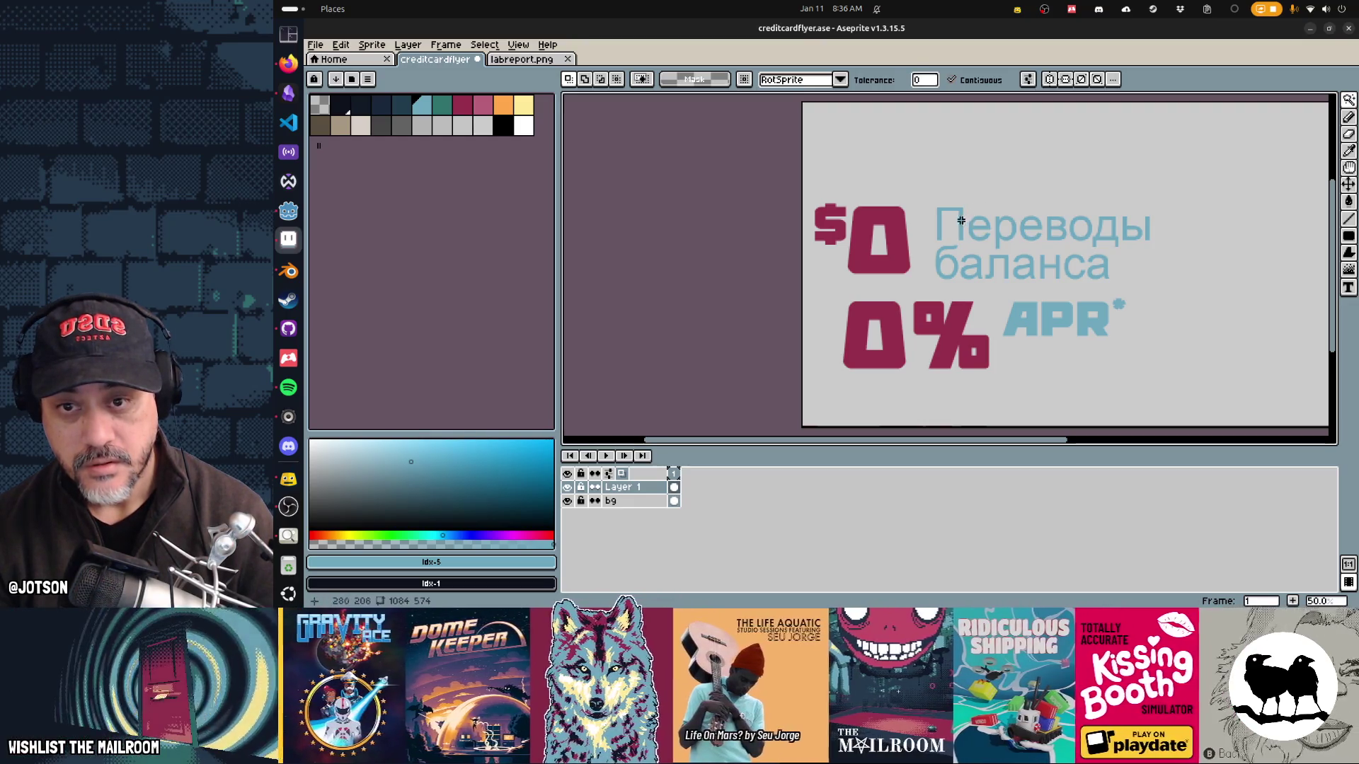
pyautogui.click(963, 230)
pyautogui.click(952, 79)
pyautogui.click(963, 227)
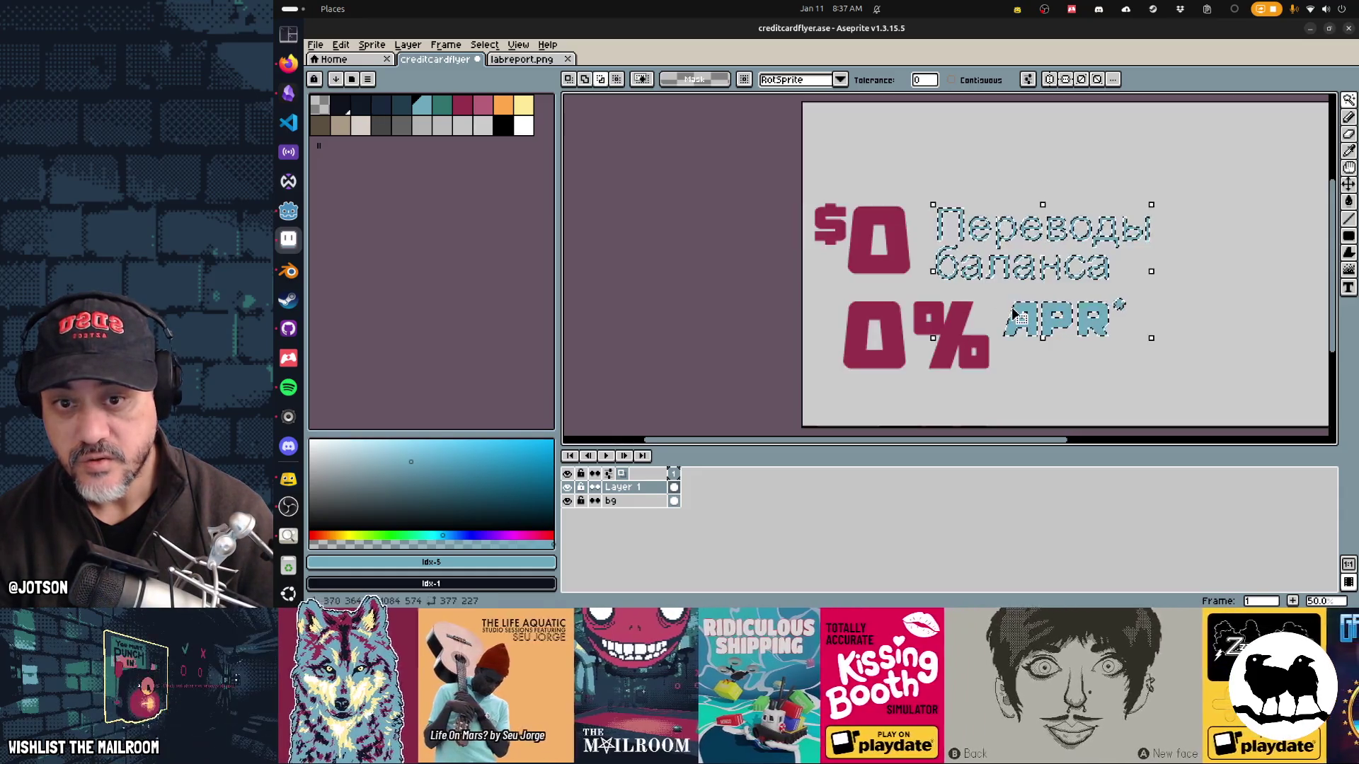
pyautogui.press('m')
pyautogui.moveTo(1198, 377); pyautogui.dragTo(969, 289)
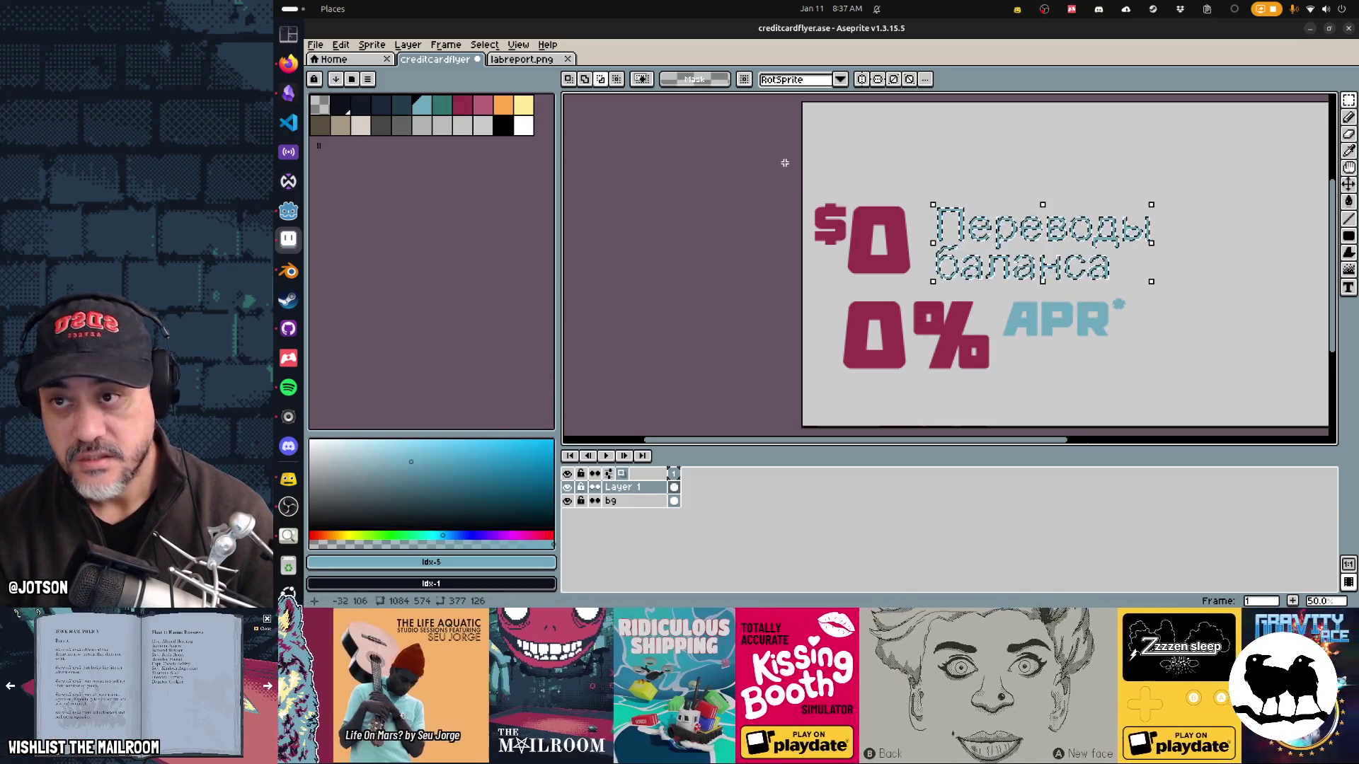
# Step: Expand the headline selection twice with Select > Modify > Expand
pyautogui.click(481, 47)
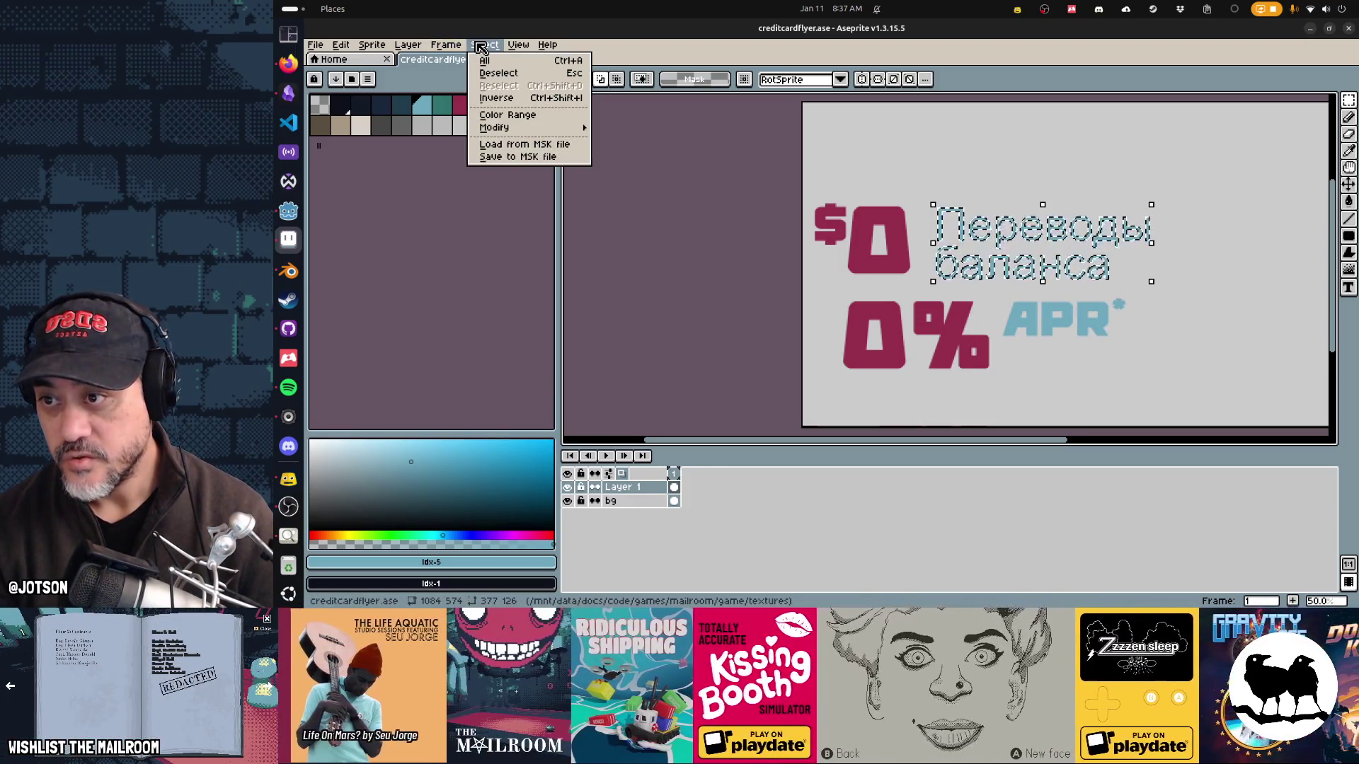
pyautogui.moveTo(527, 129)
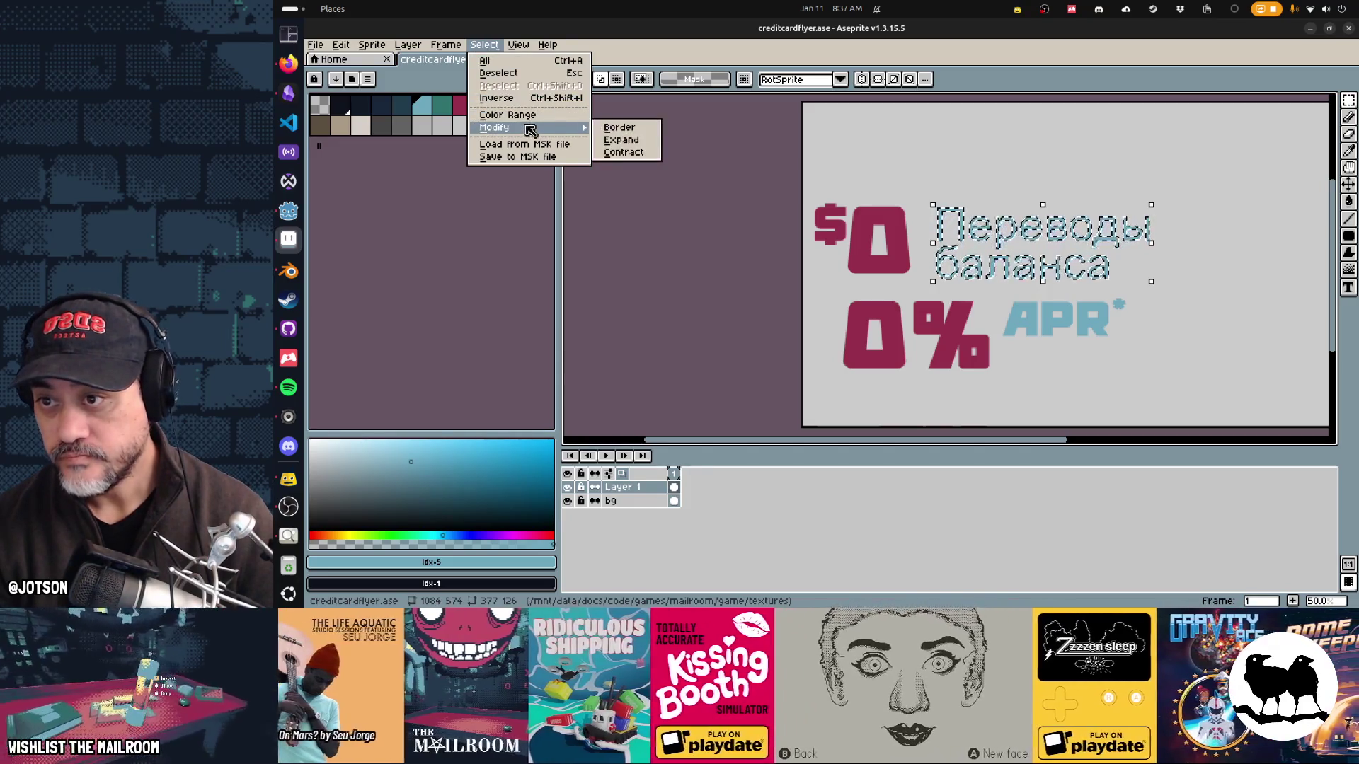
pyautogui.click(639, 141)
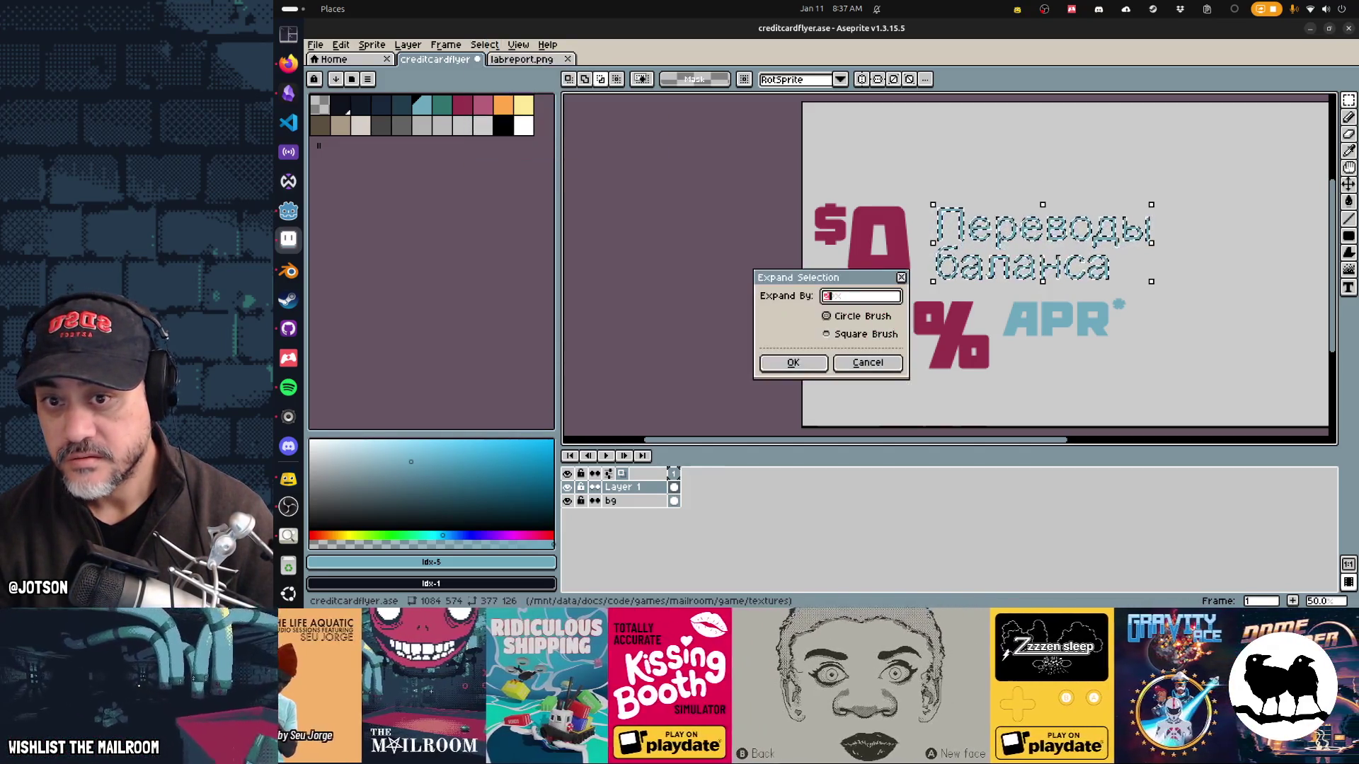
pyautogui.click(807, 364)
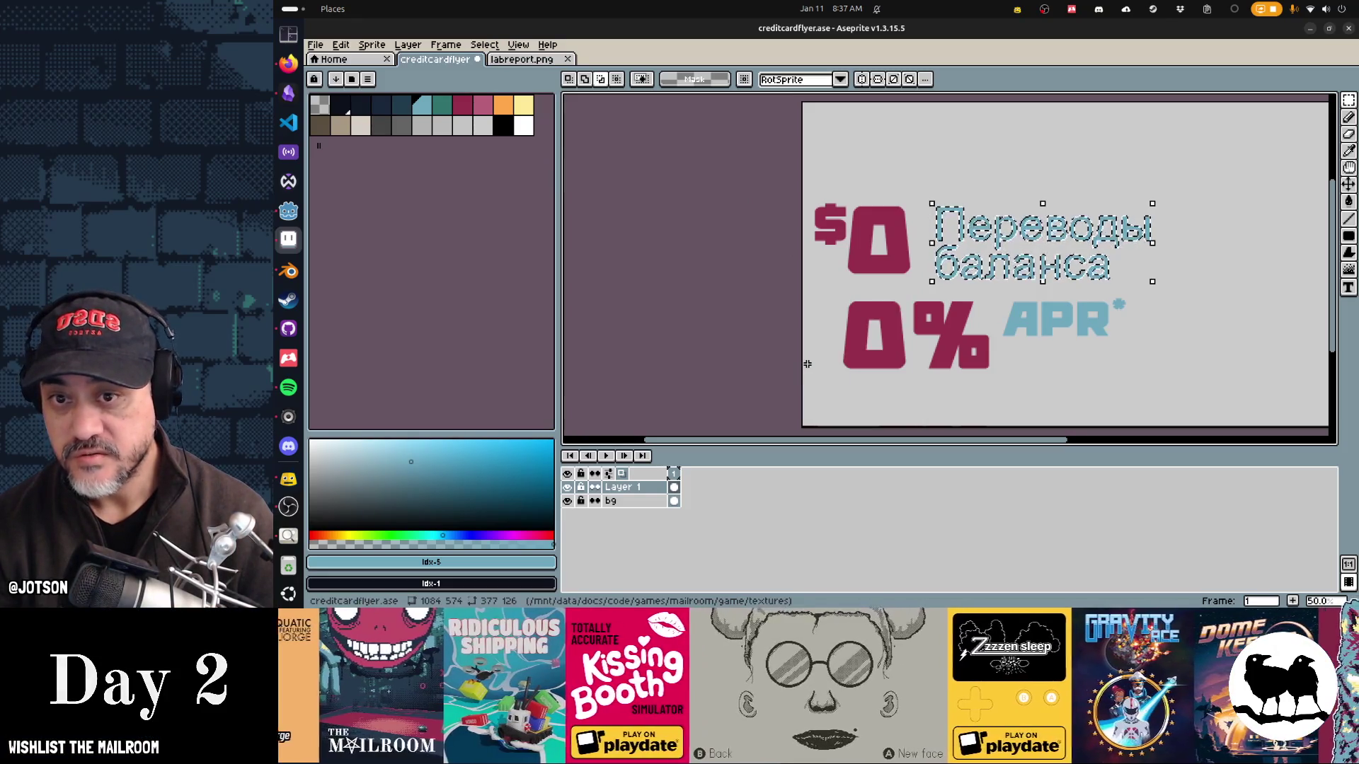
pyautogui.click(485, 44)
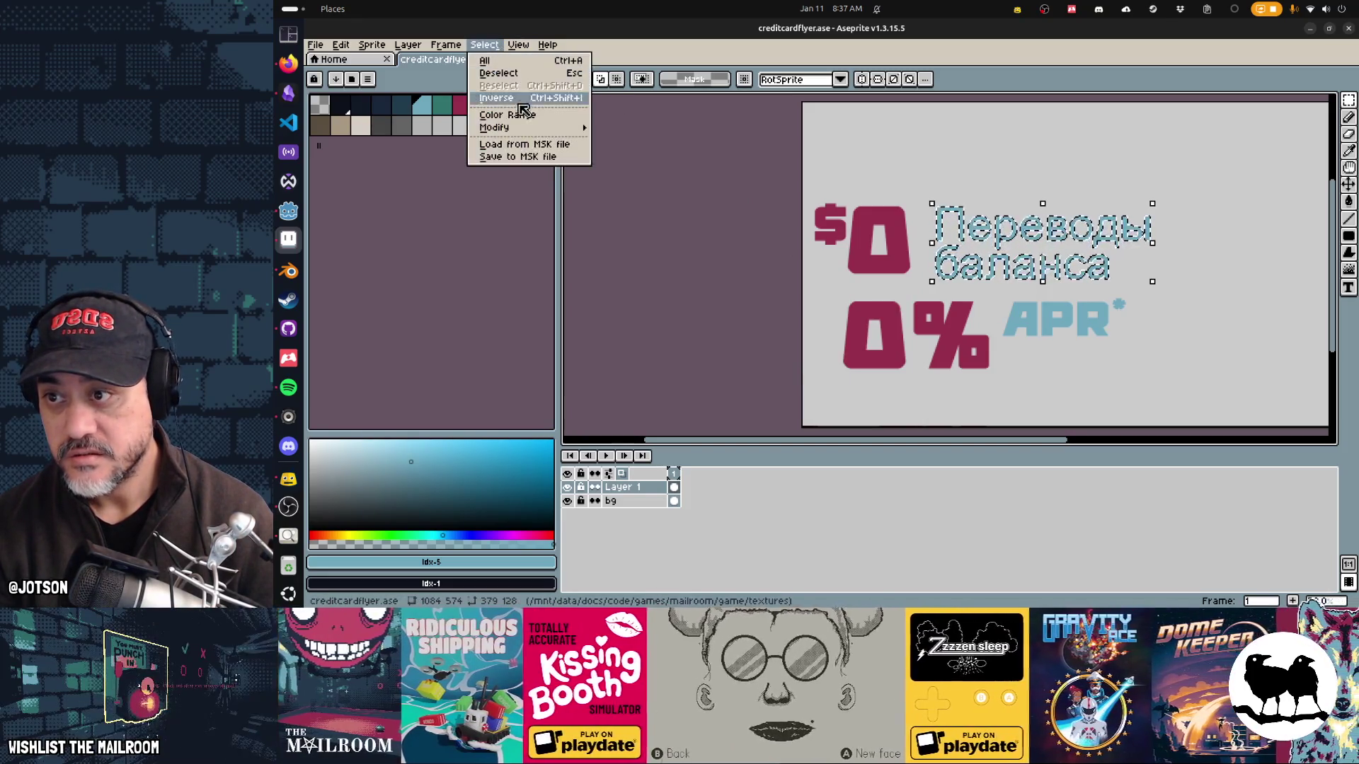
pyautogui.moveTo(552, 129)
pyautogui.click(626, 140)
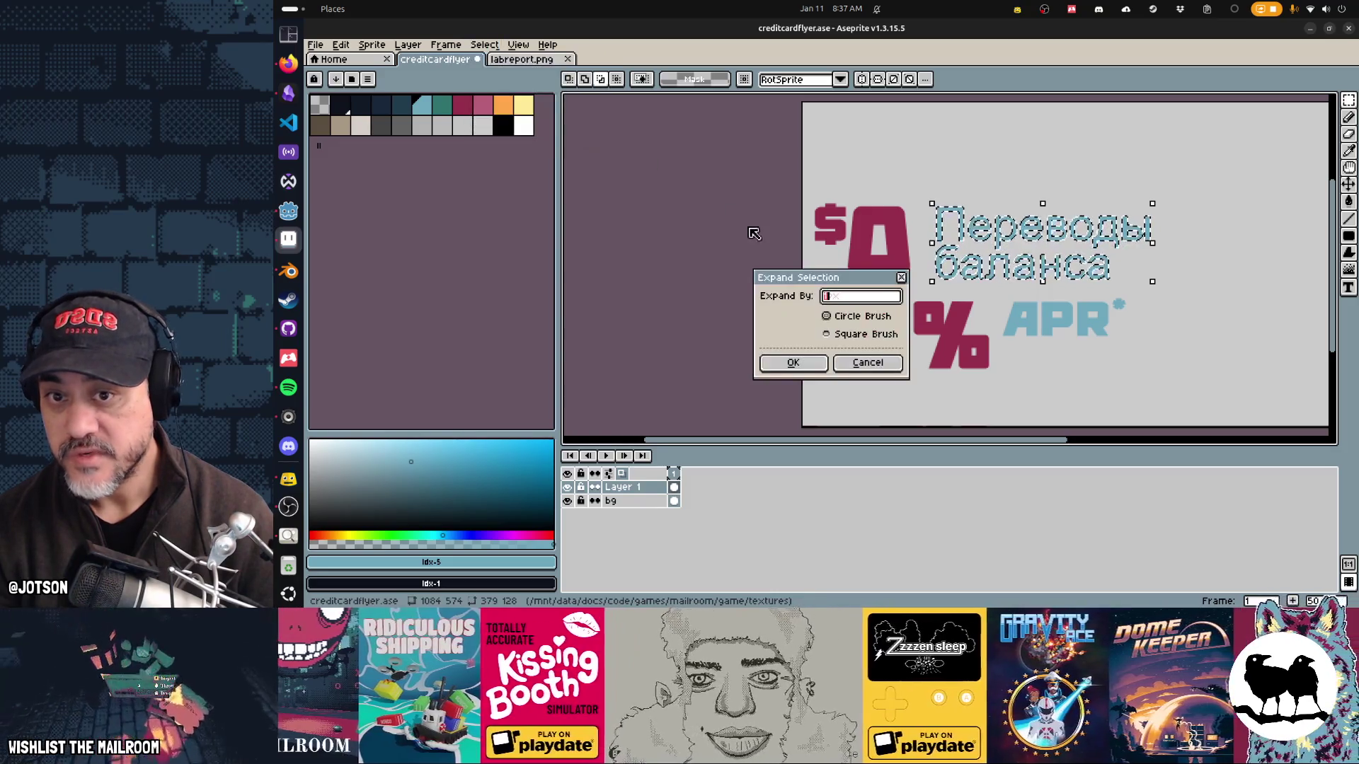
pyautogui.click(782, 362)
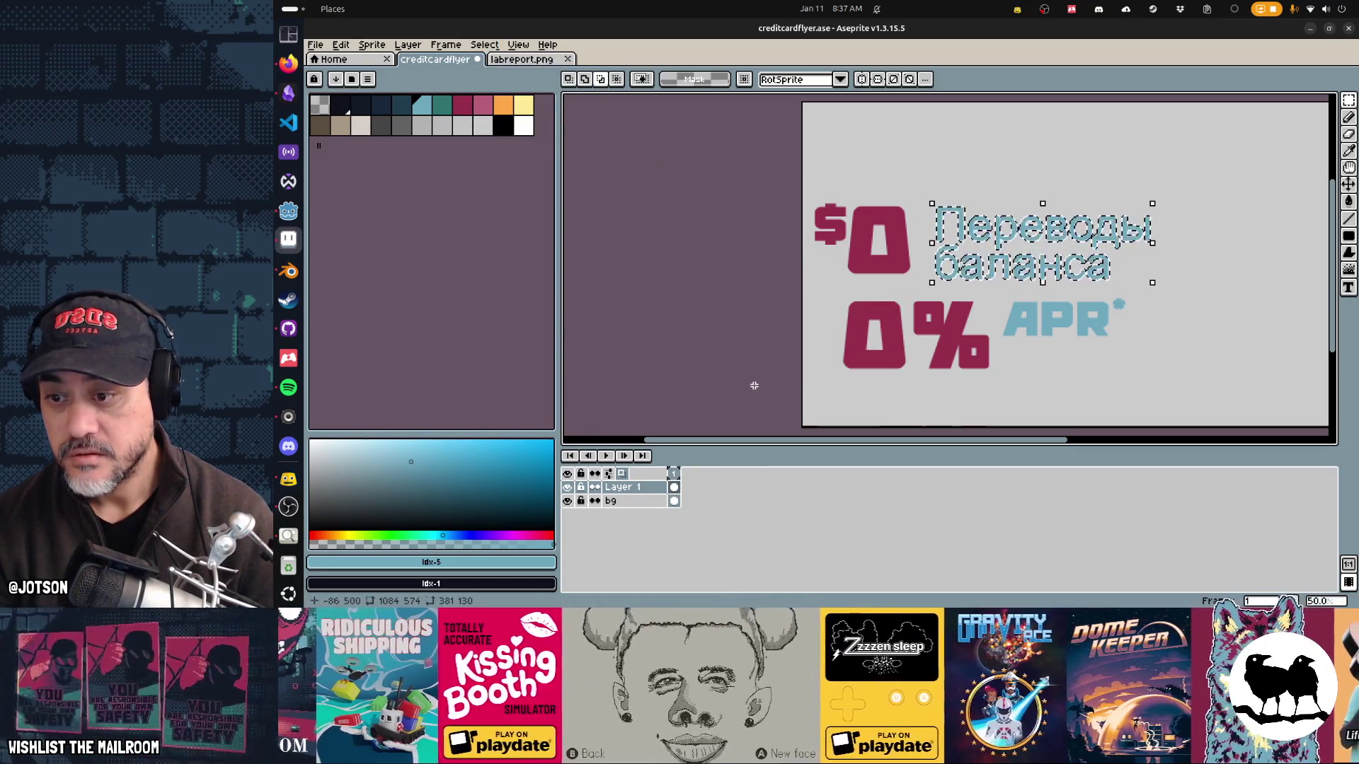
# Step: Paint the expanded selection blue with a larger Pencil brush, then deselect
pyautogui.press('b')
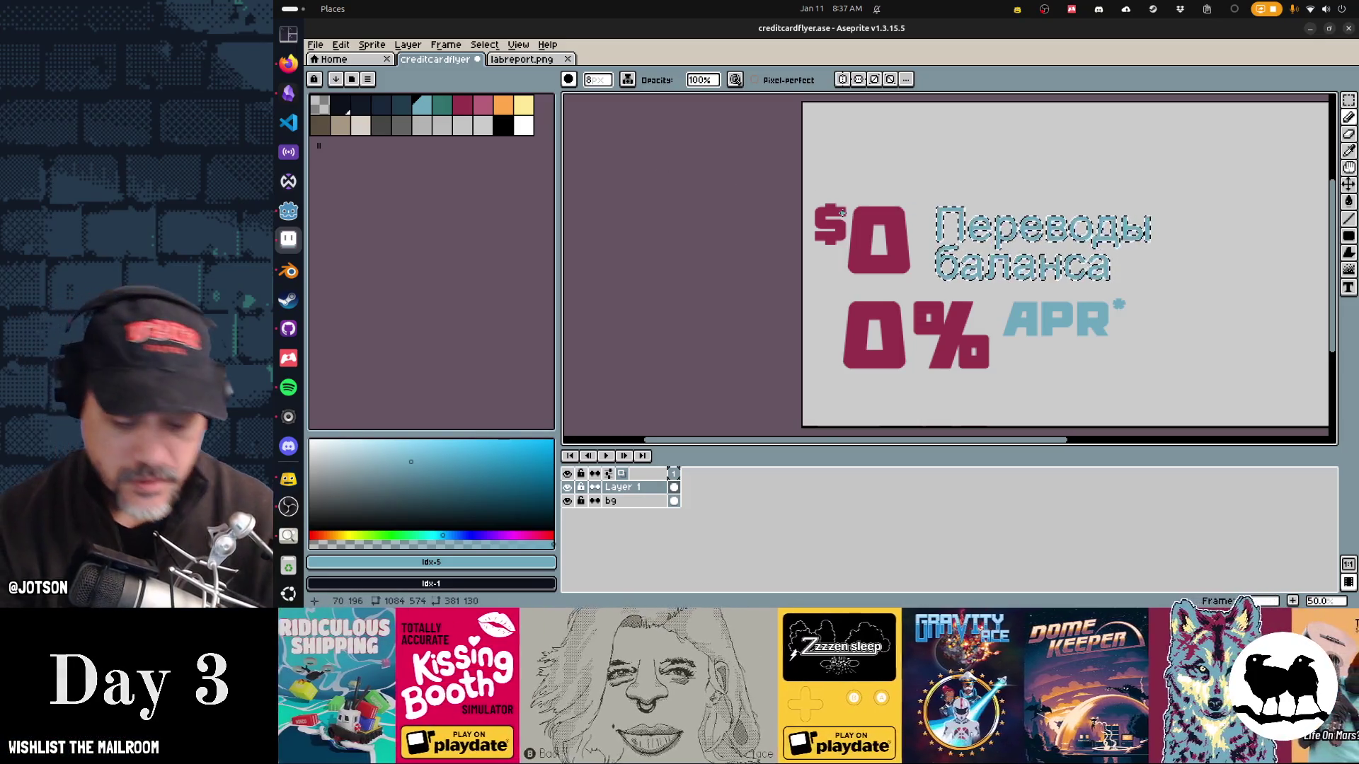
pyautogui.scroll(10, 964, 184)
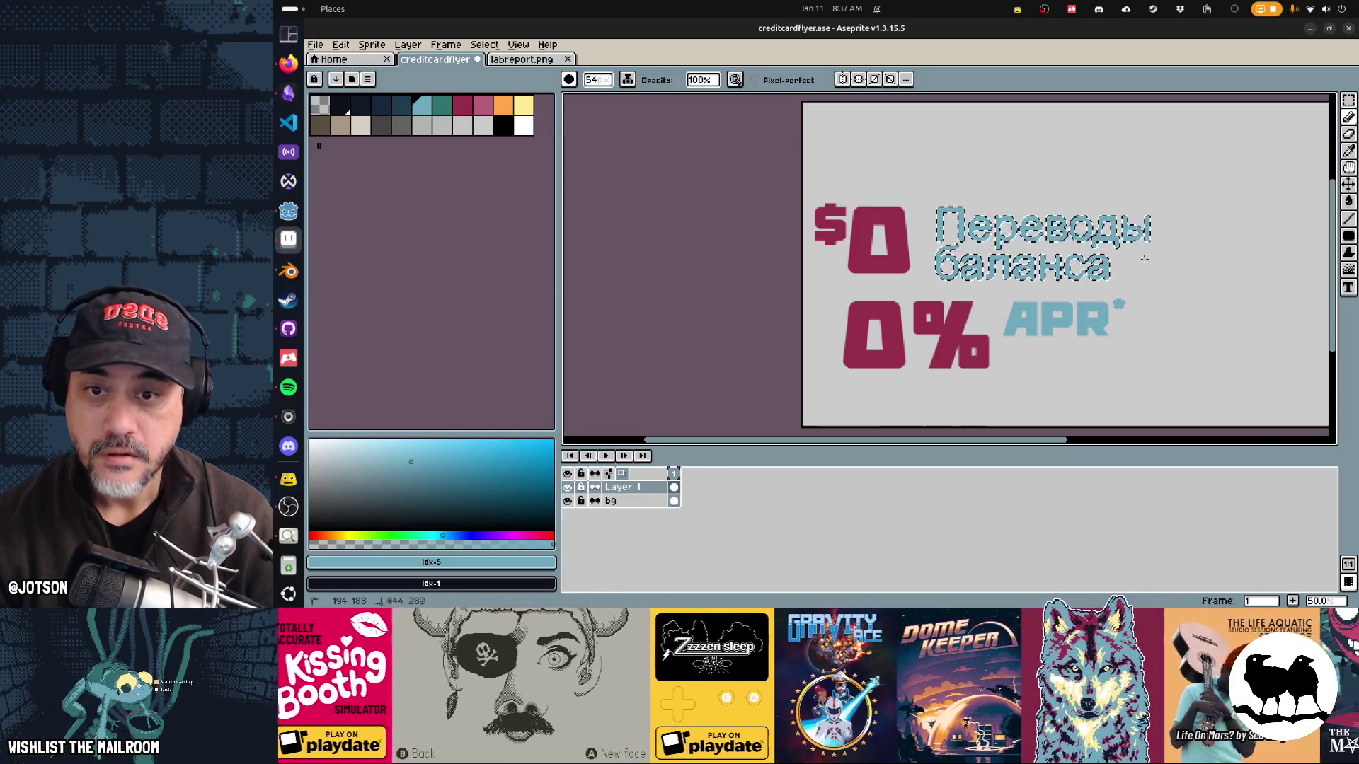
pyautogui.hotkey('ctrl', 'd')
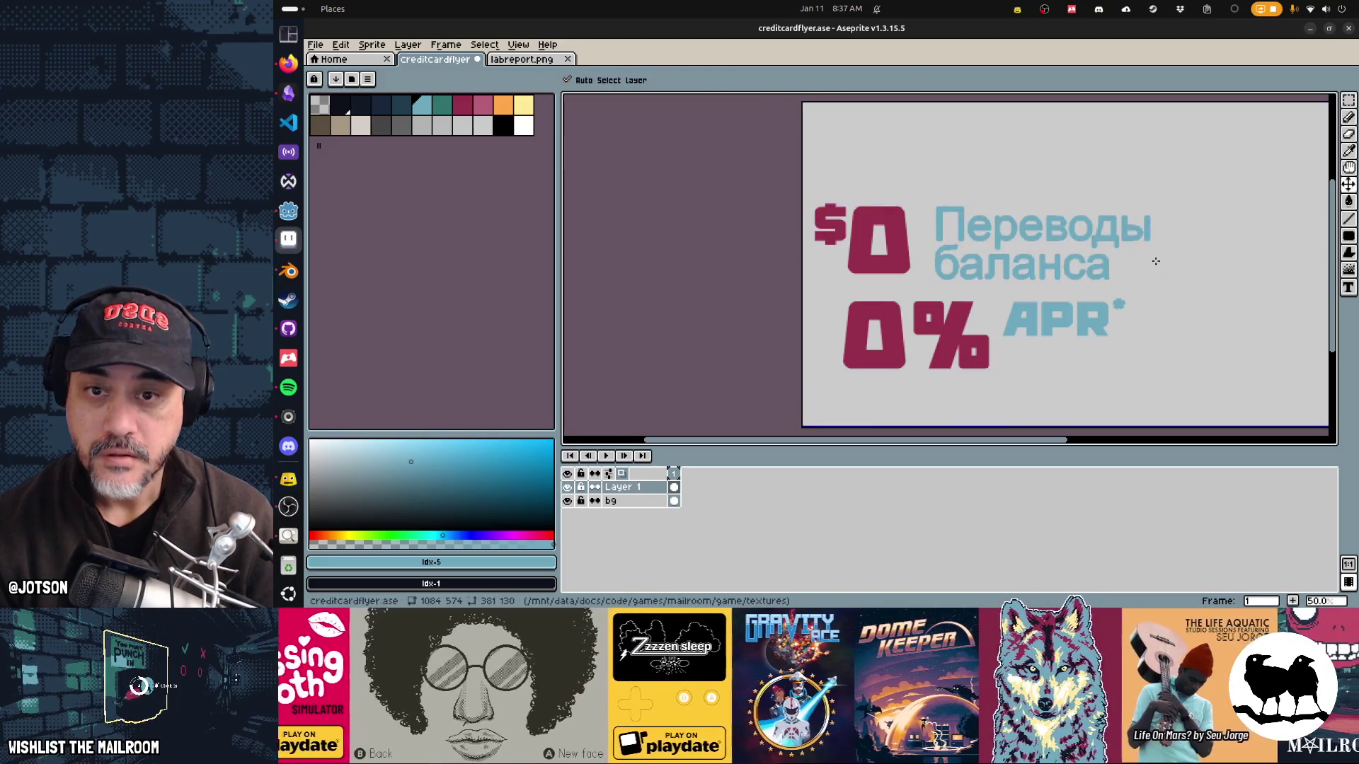
# Step: Add size-20 fine print 'THIS IS ARAPBLE DEAL. YOU KILL BE IN DEBT FOREVER.' under 0% APR, then save
pyautogui.moveTo(1052, 312); pyautogui.dragTo(1021, 267)
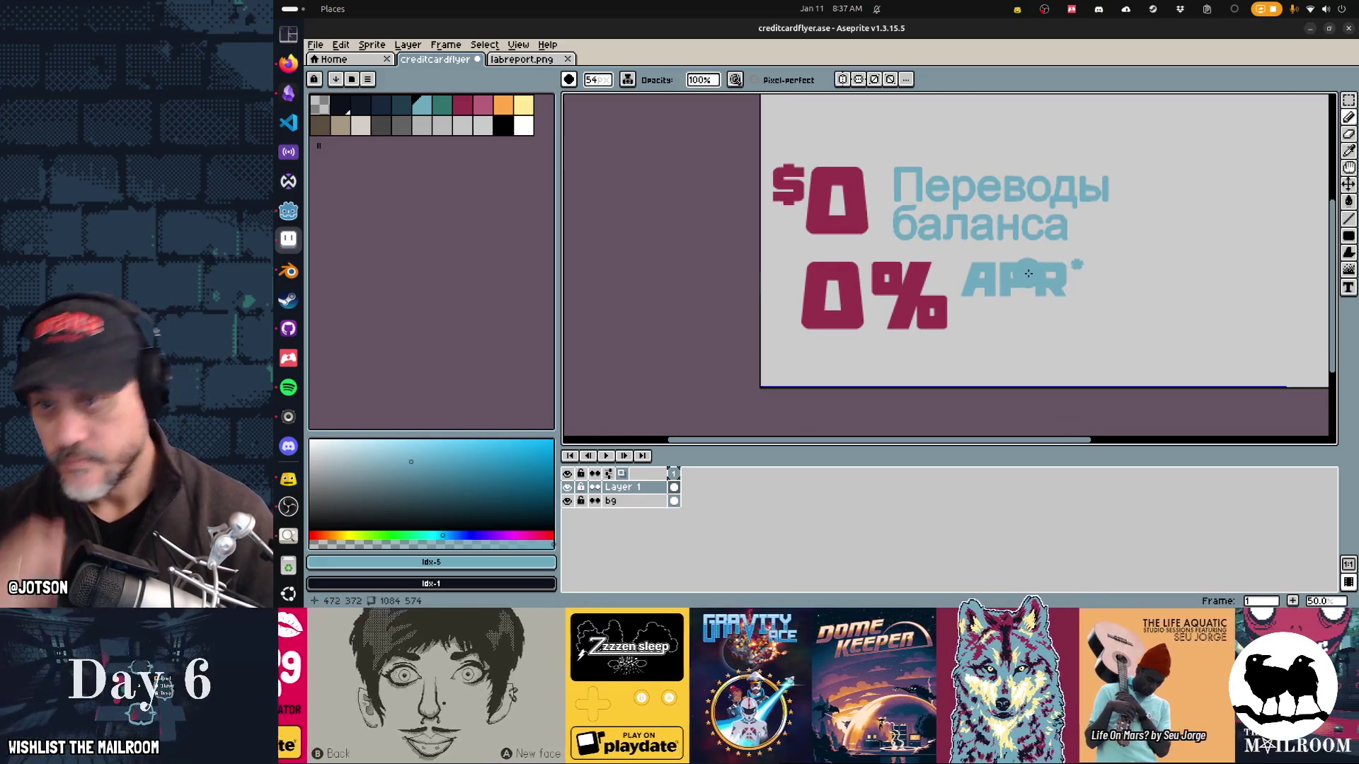
pyautogui.press('t')
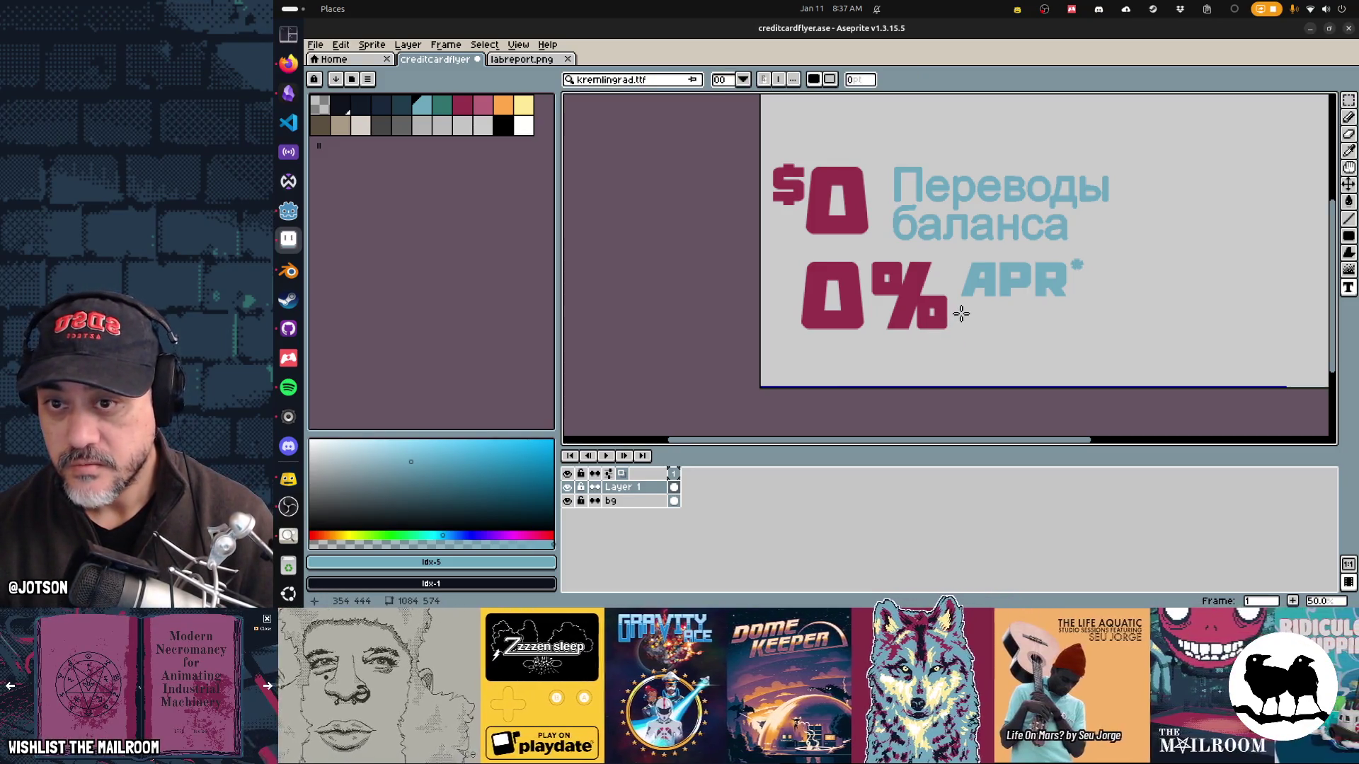
pyautogui.click(729, 82)
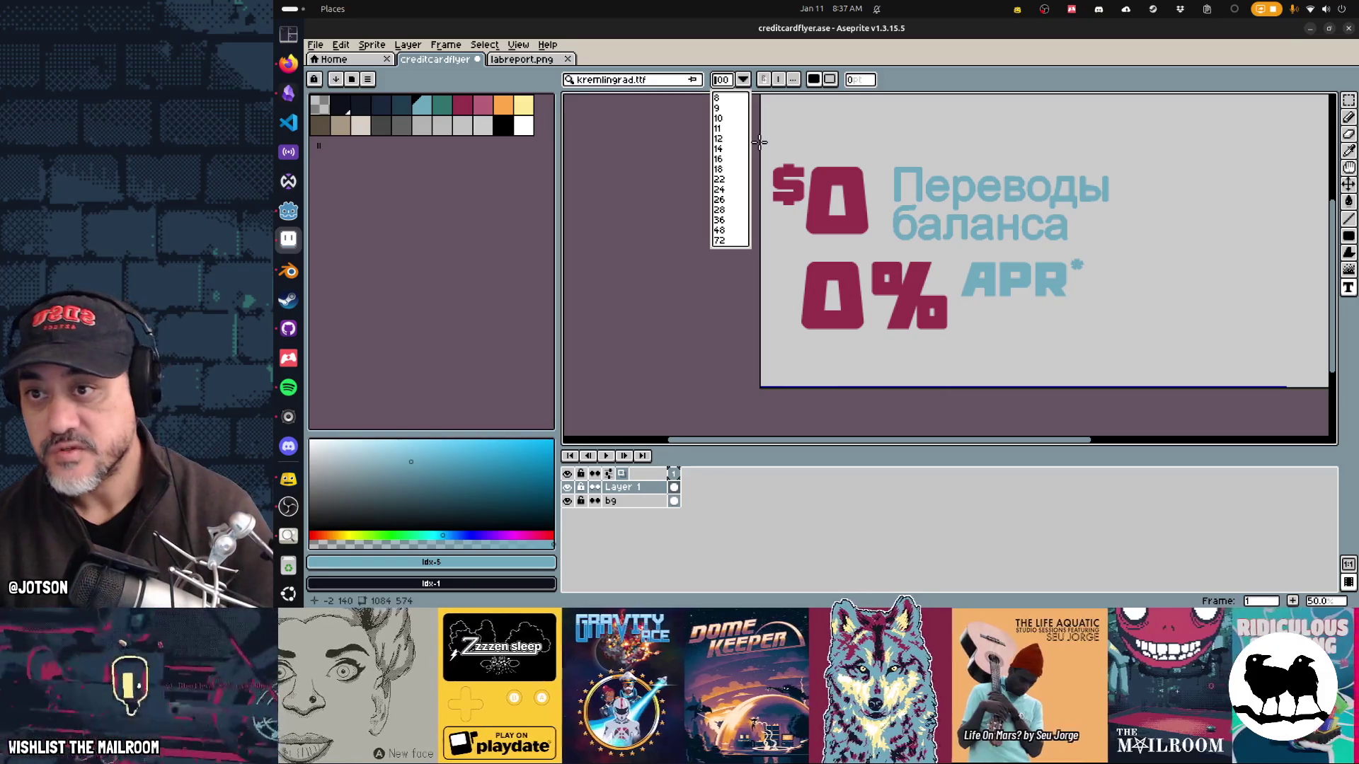
pyautogui.press('Return')
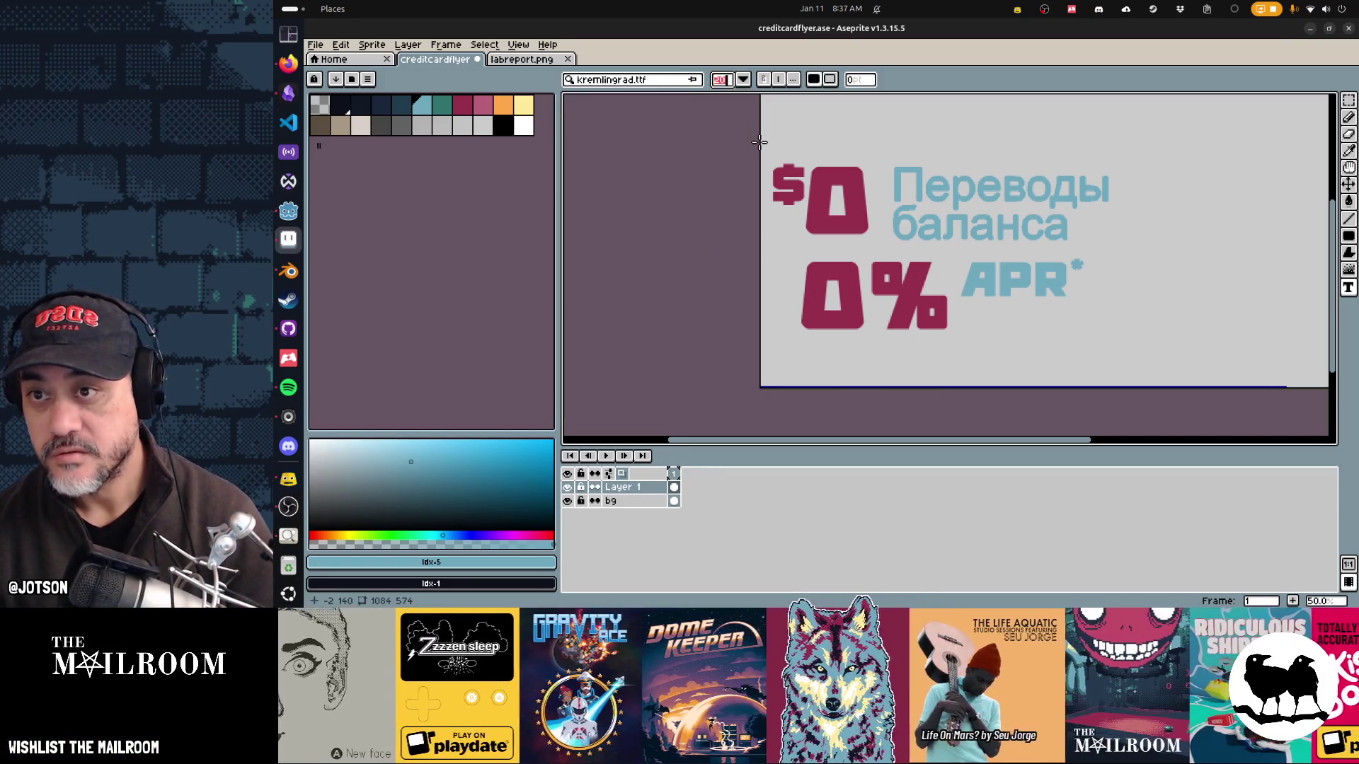
pyautogui.click(783, 344)
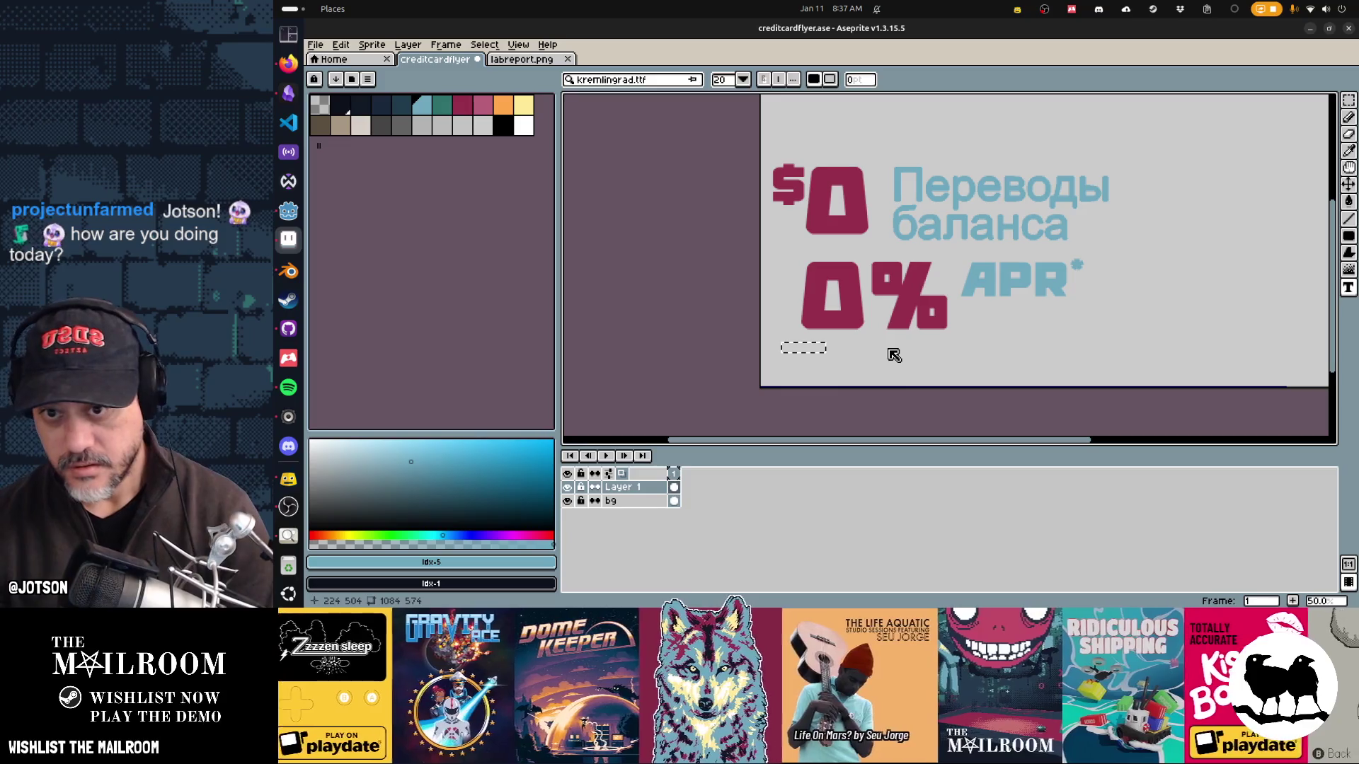
pyautogui.write('THIS')
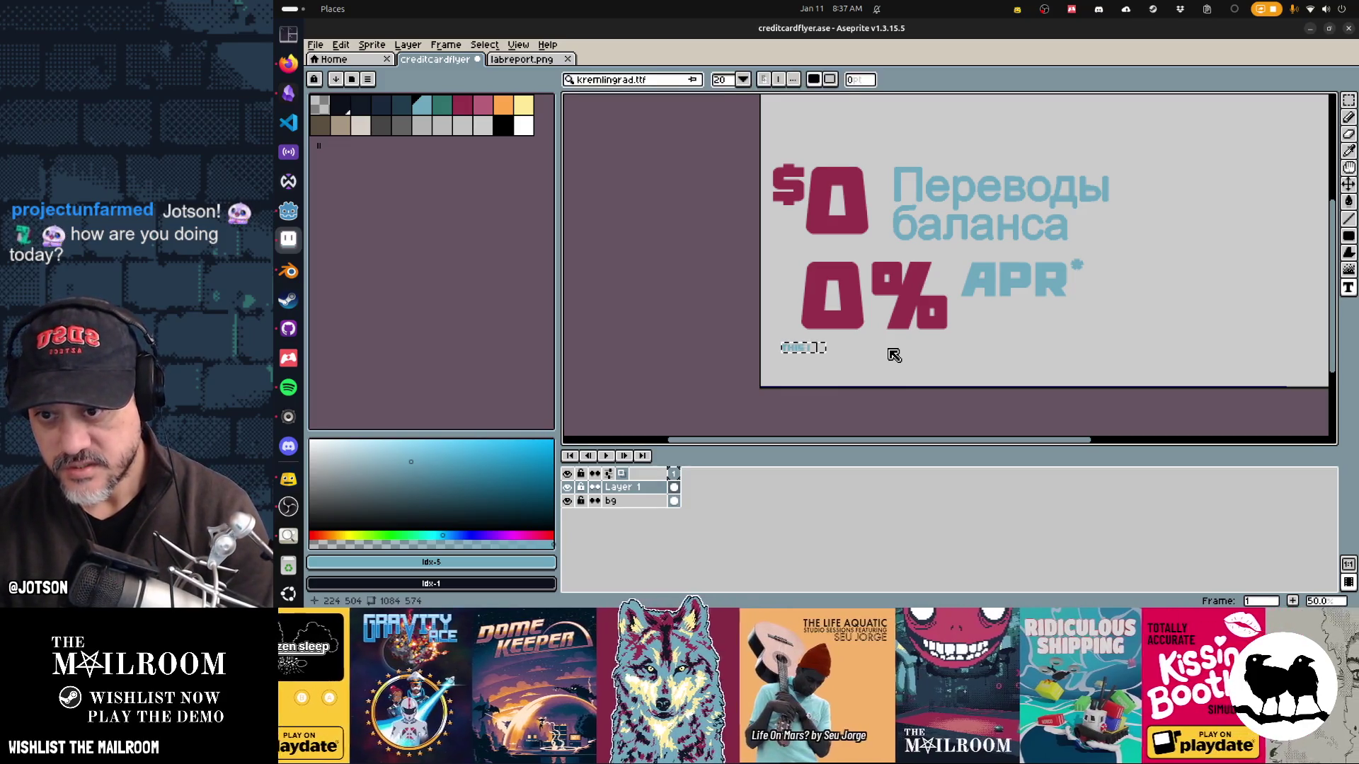
pyautogui.write(' IS ARAP')
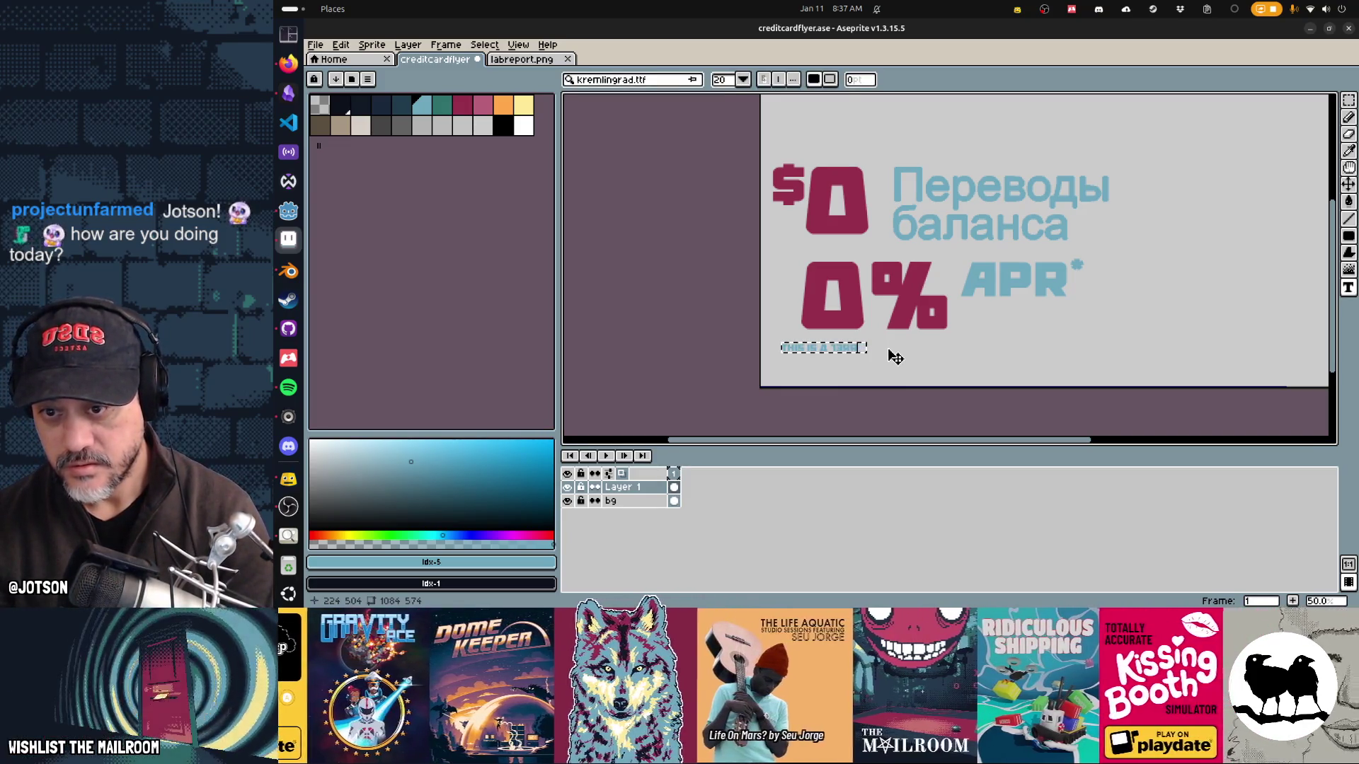
pyautogui.write('BLE DE')
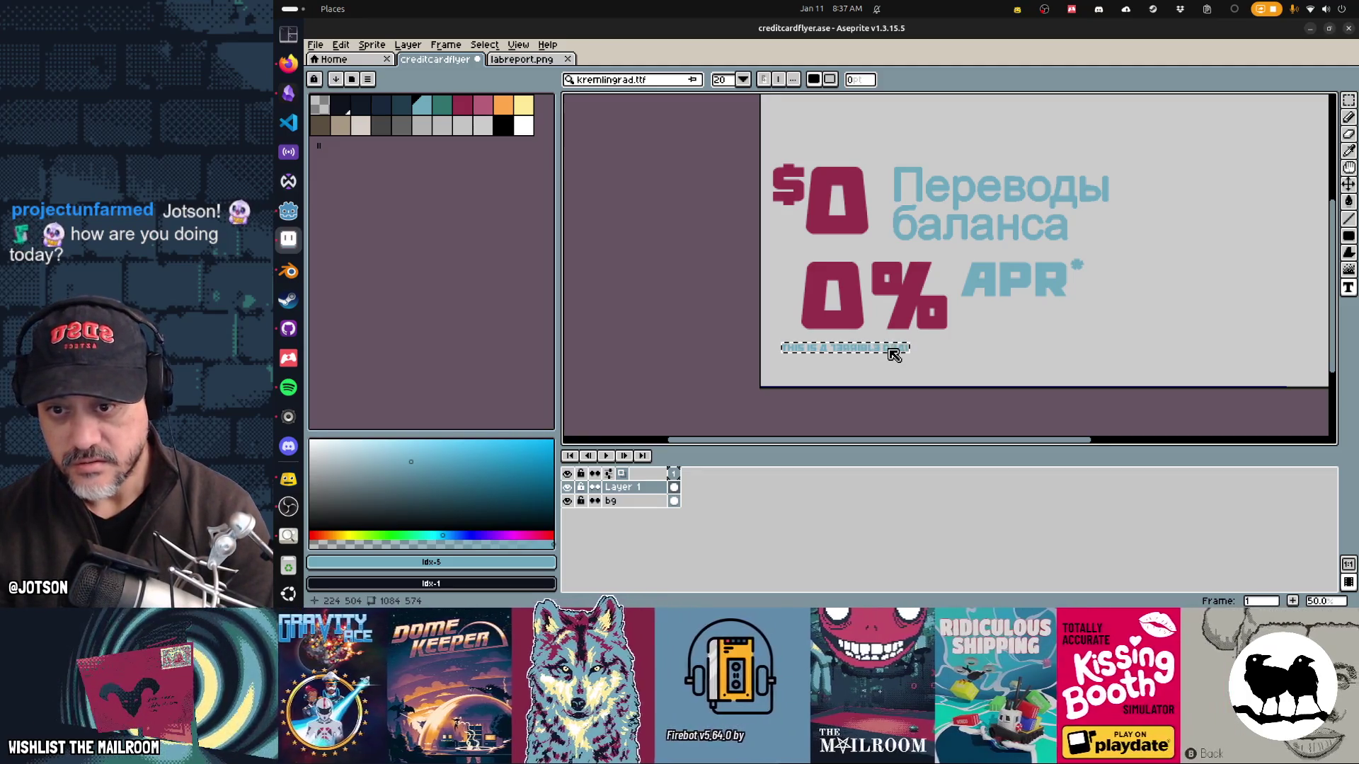
pyautogui.write('AL. YOU KILL BE IN D')
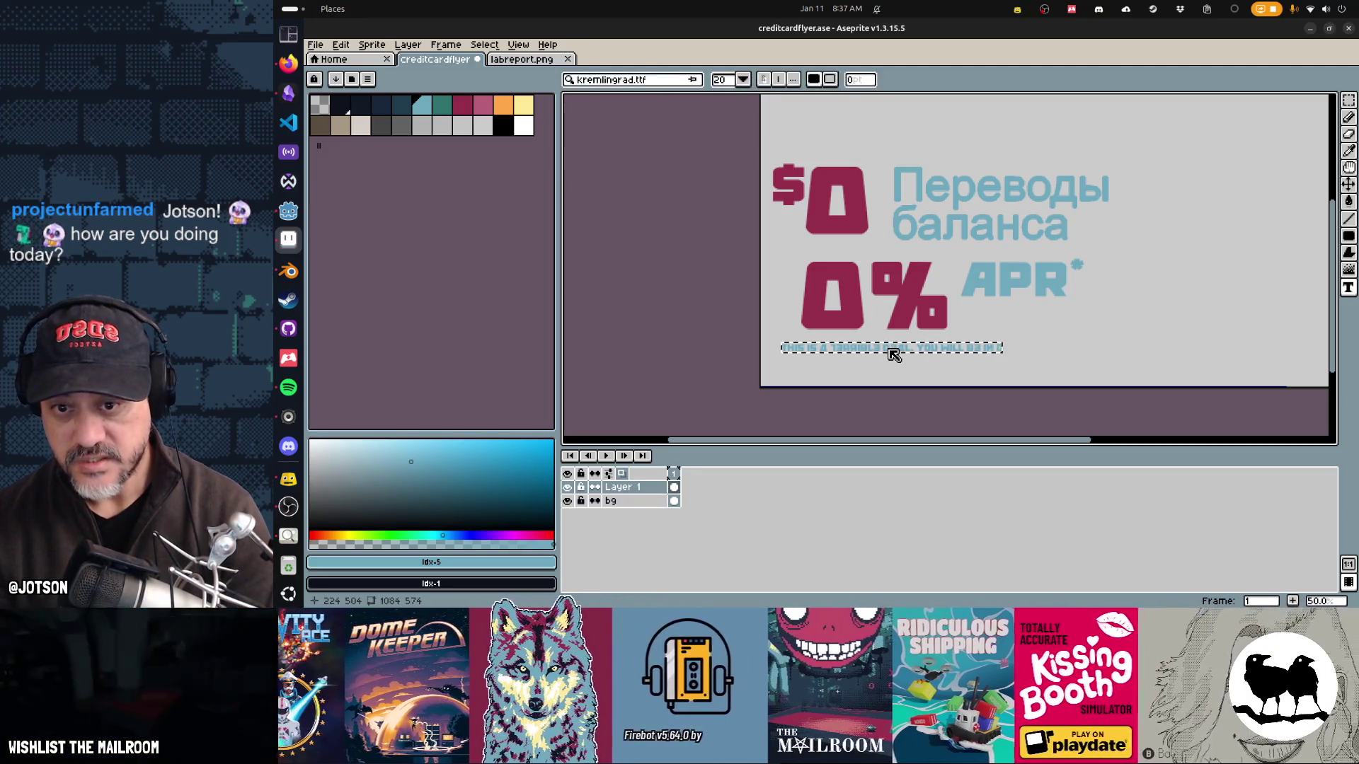
pyautogui.write('EBT FOREVER.')
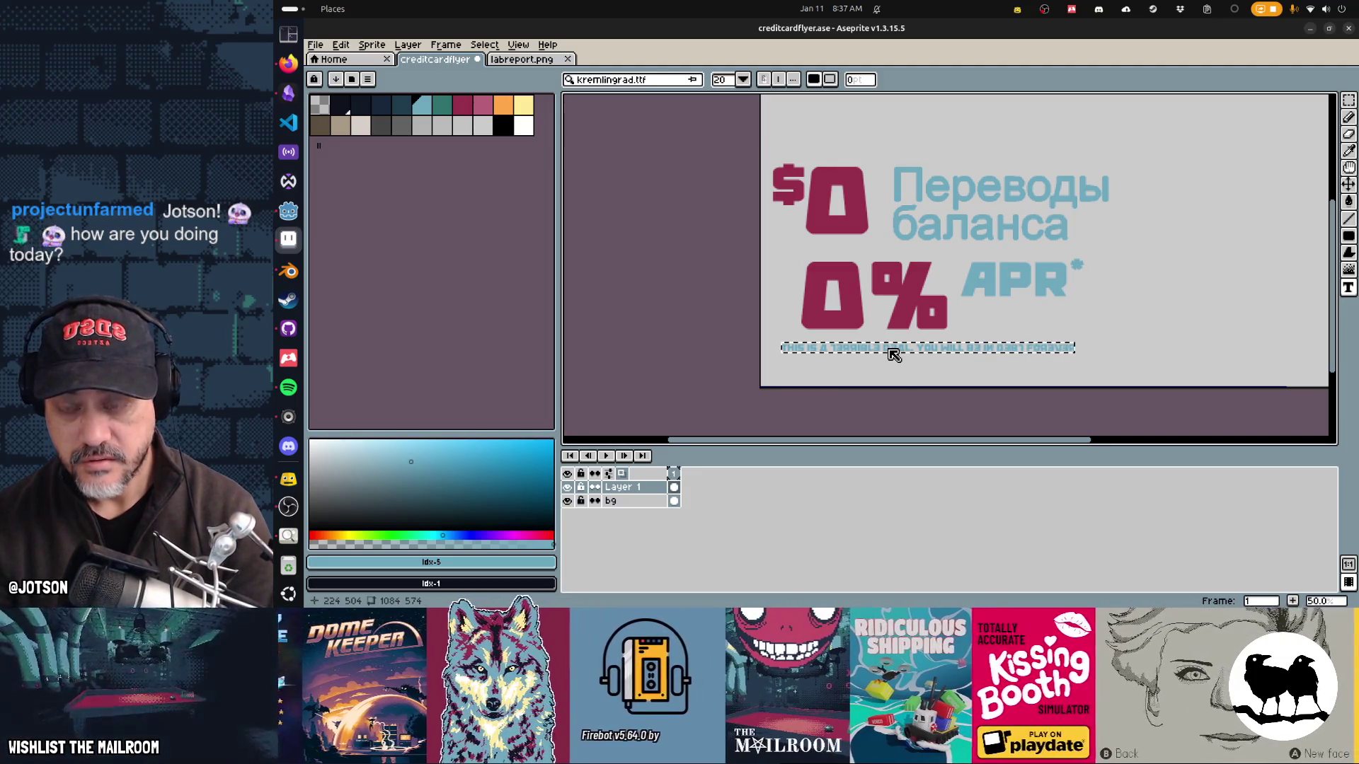
pyautogui.press('Return')
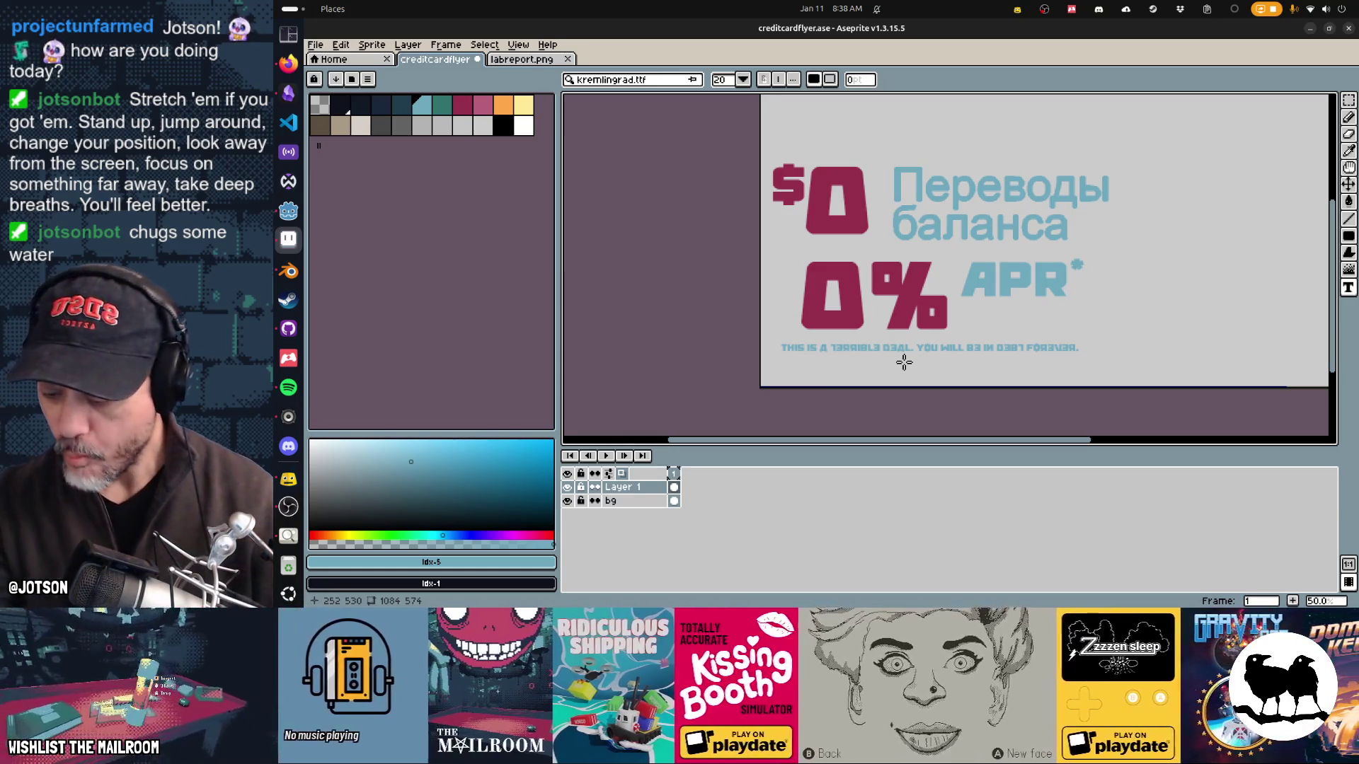
pyautogui.moveTo(906, 336)
pyautogui.mouseDown()
pyautogui.moveTo(865, 370)
pyautogui.moveTo(804, 375)
pyautogui.mouseUp()
pyautogui.hotkey('ctrl', 's')
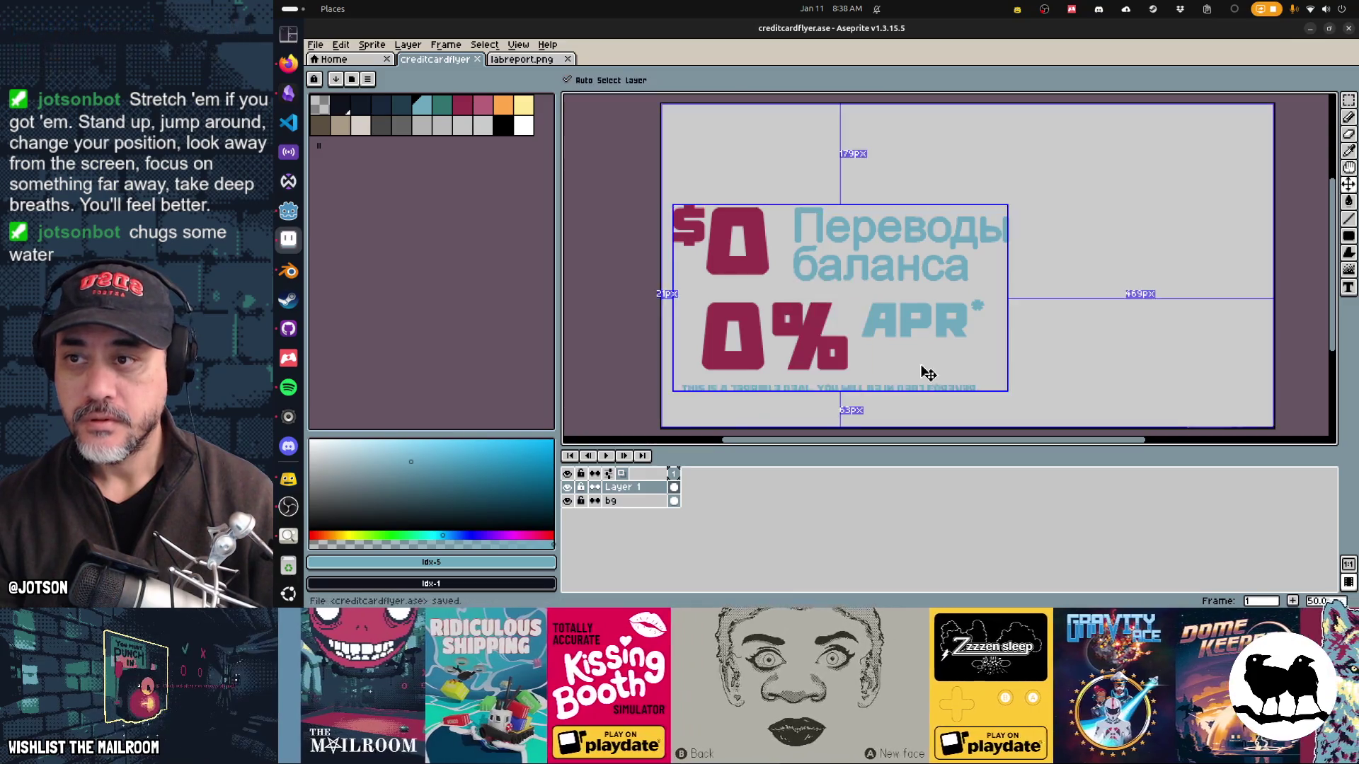
# Step: Export the flyer sprite sheet with the output file renamed to creditcardflyer.png
pyautogui.hotkey('ctrl', 'e')
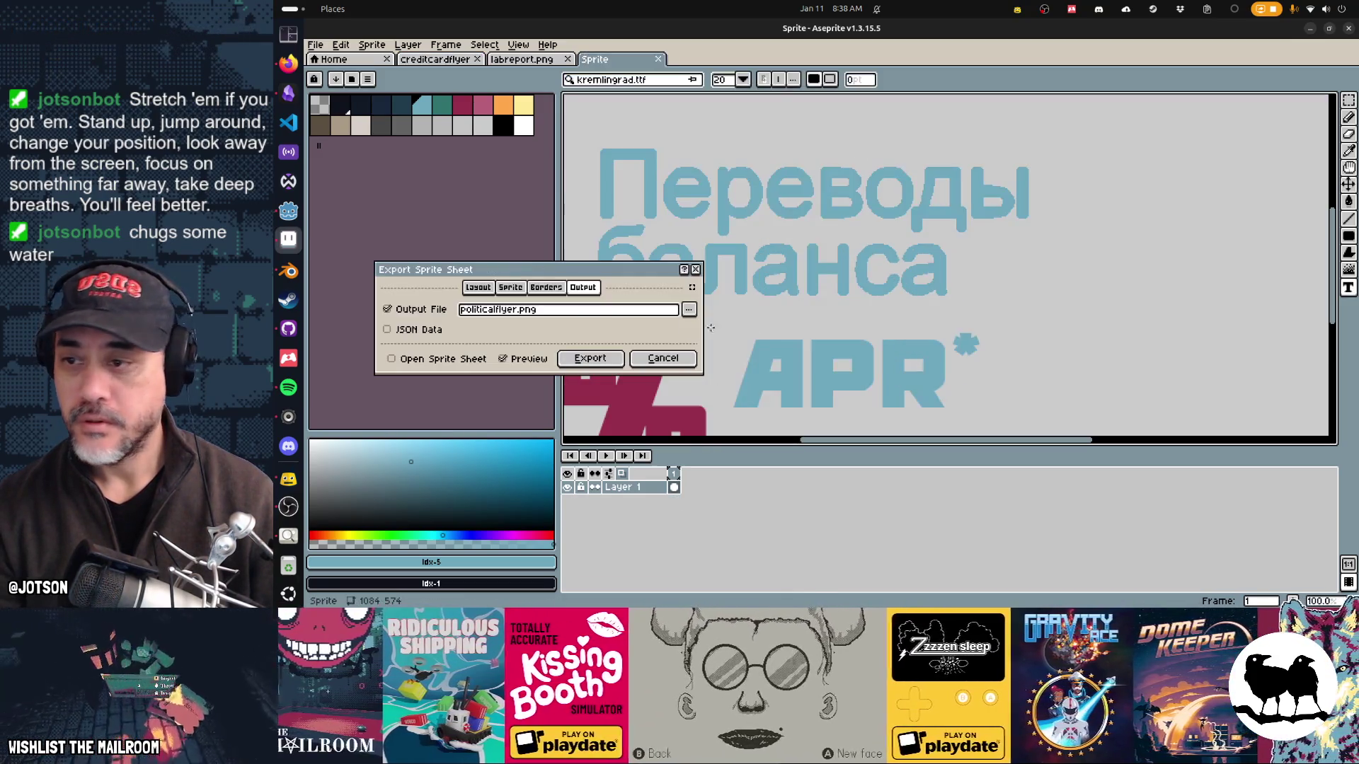
pyautogui.click(566, 318)
pyautogui.press('Home')
pyautogui.press('Delete')
pyautogui.press('Delete')
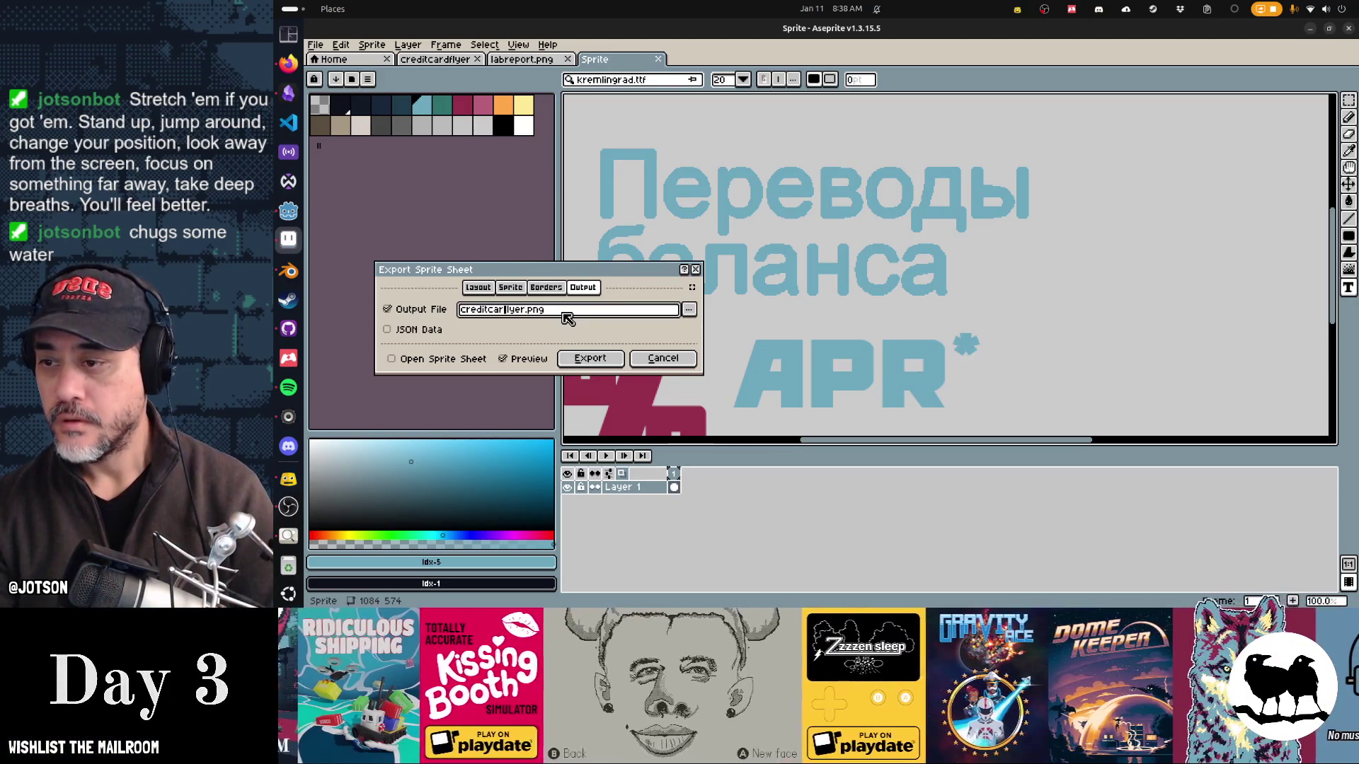
pyautogui.press('Return')
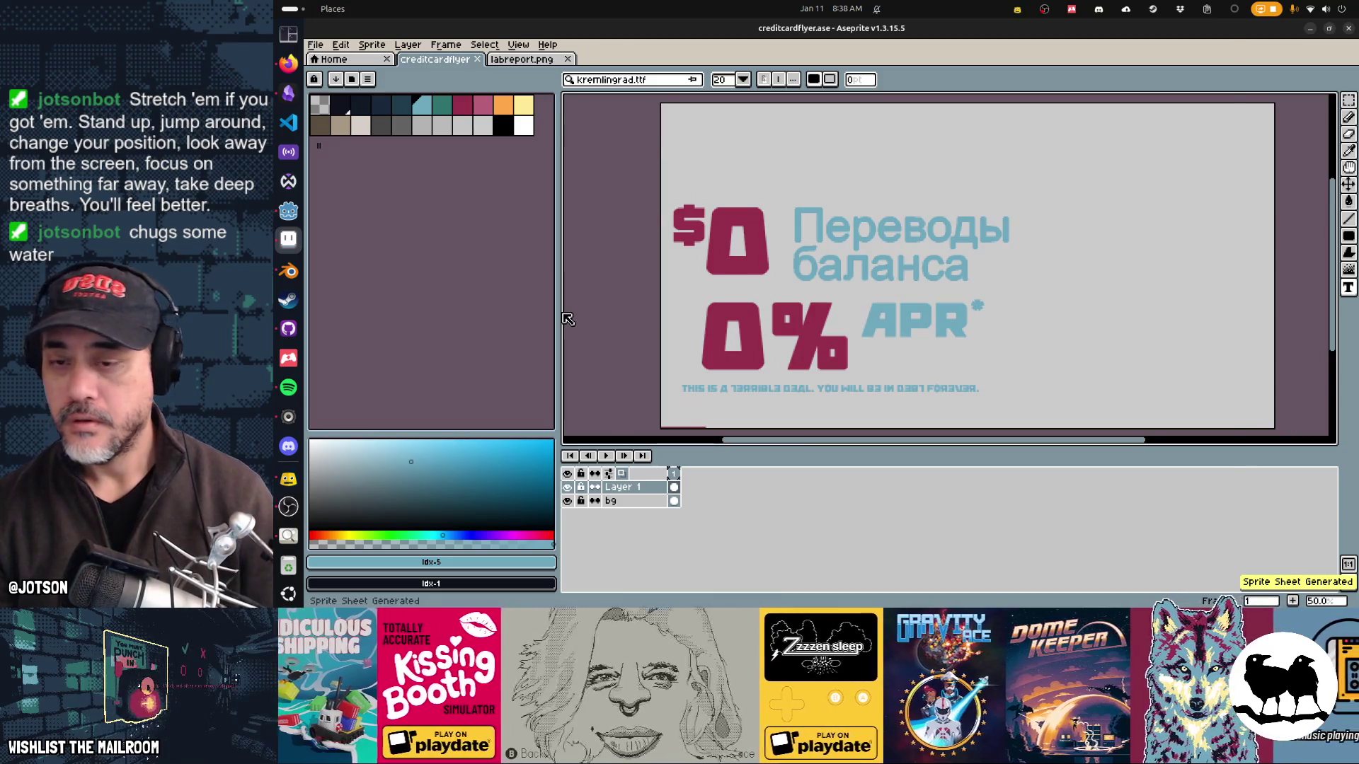
# Step: Switch from Aseprite to the DeepL window and on to Godot Engine
pyautogui.hotkey('alt', 'Tab')
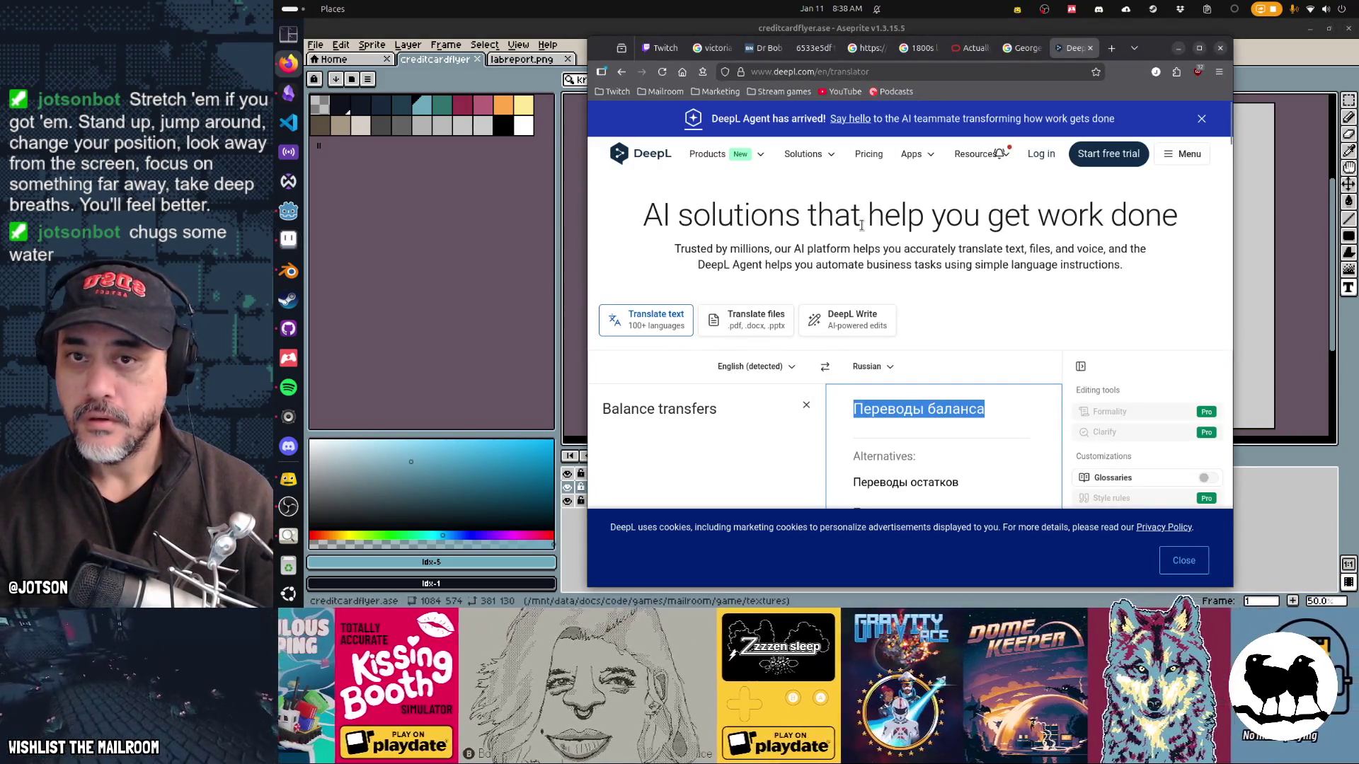
pyautogui.hotkey('alt', 'Tab')
pyautogui.press('Tab')
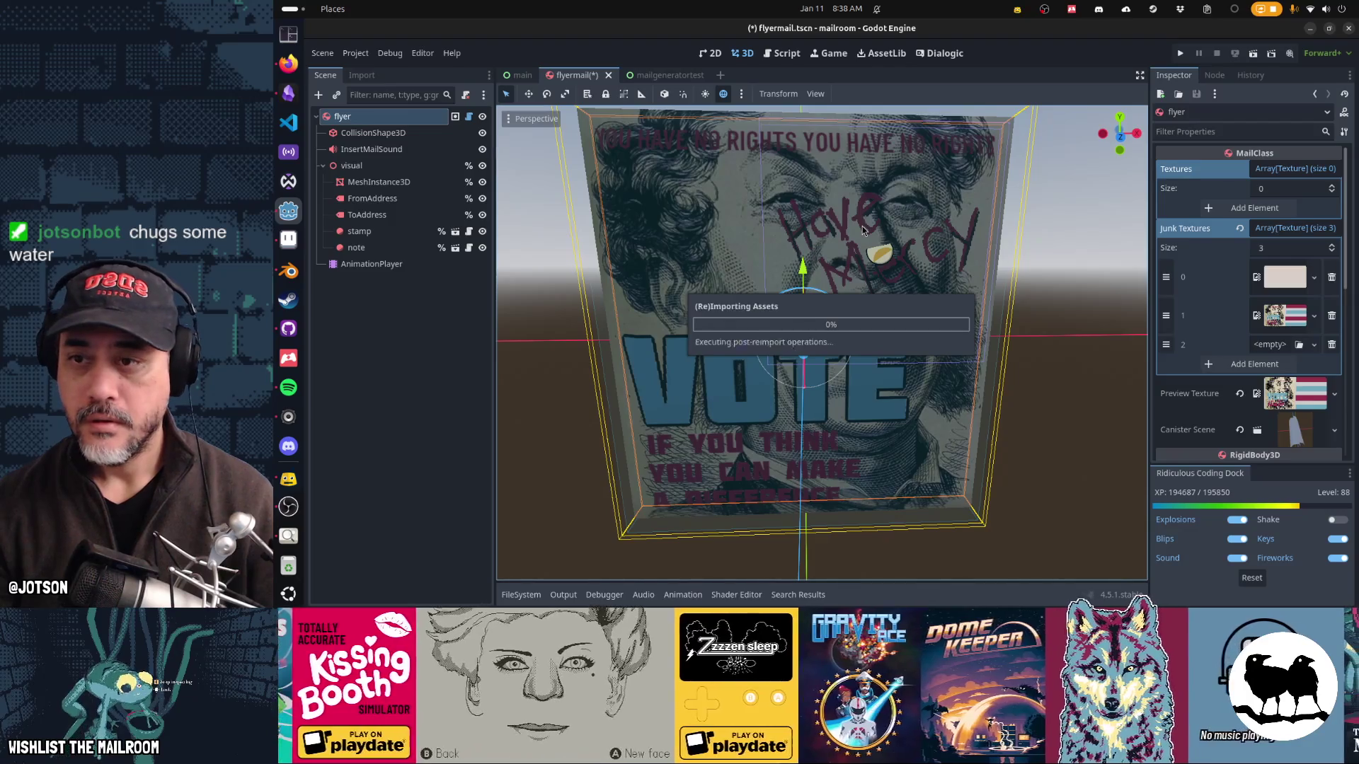
# Step: Set creditcardflyer as the texture in the Junk Textures [2] slot
pyautogui.click(1299, 344)
pyautogui.write('cred')
pyautogui.press('Return')
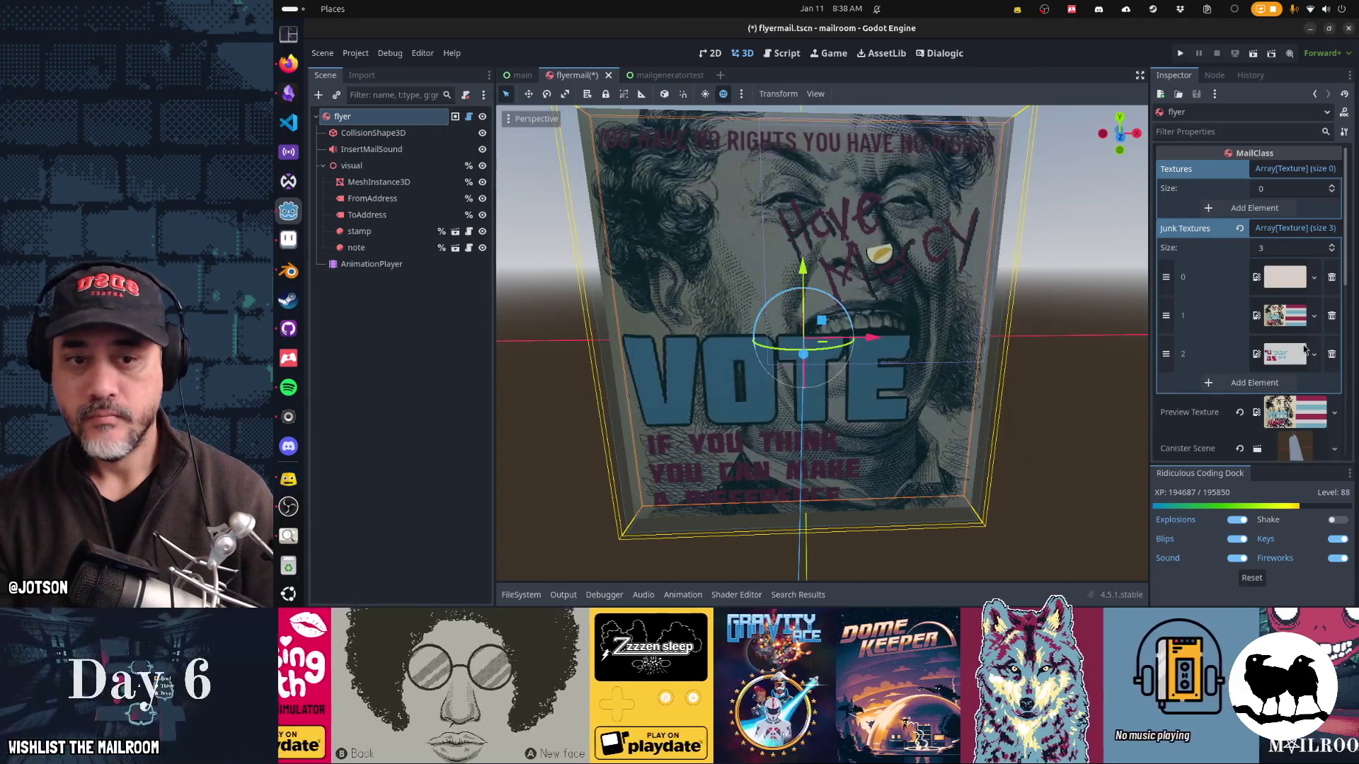
# Step: Quick Load creditcardflyer.png as the Preview Texture, then bring the DeepL window forward
pyautogui.click(1334, 412)
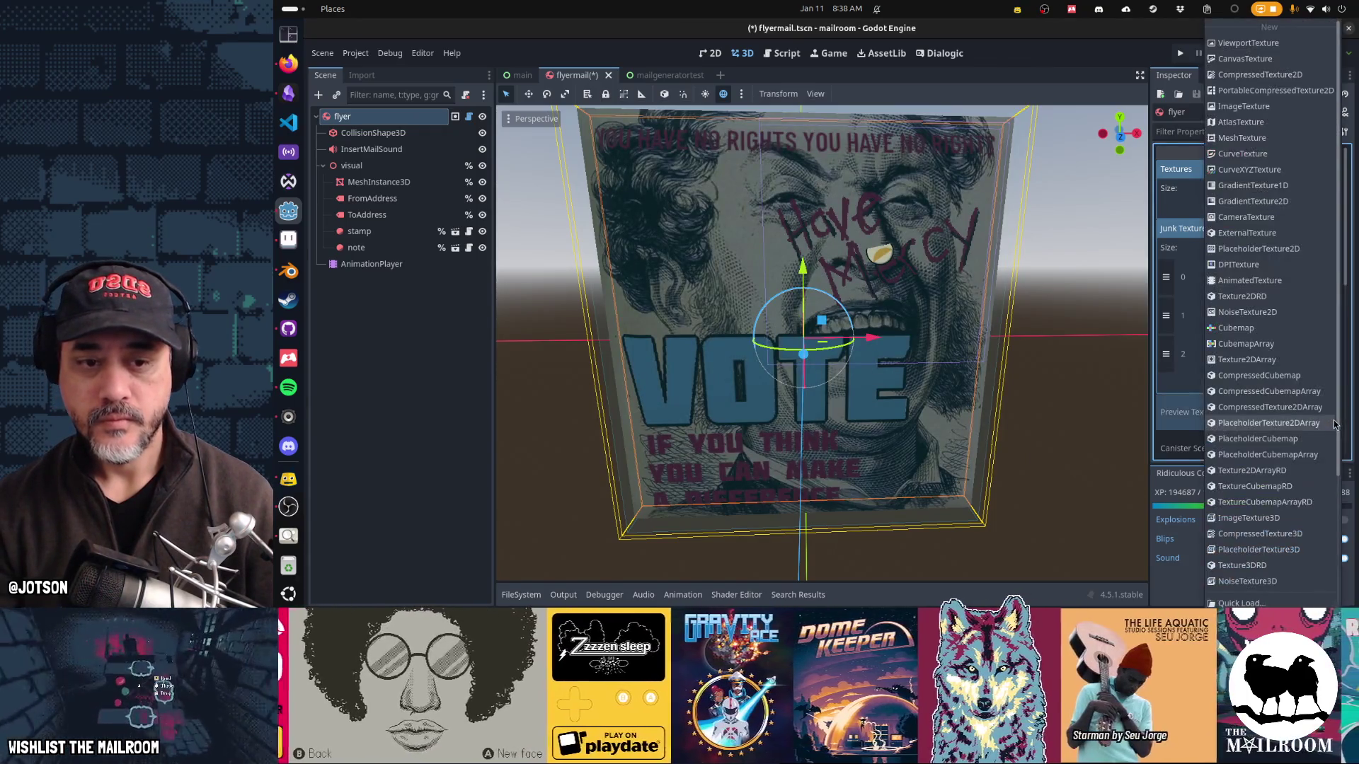
pyautogui.click(1286, 602)
pyautogui.write('cred')
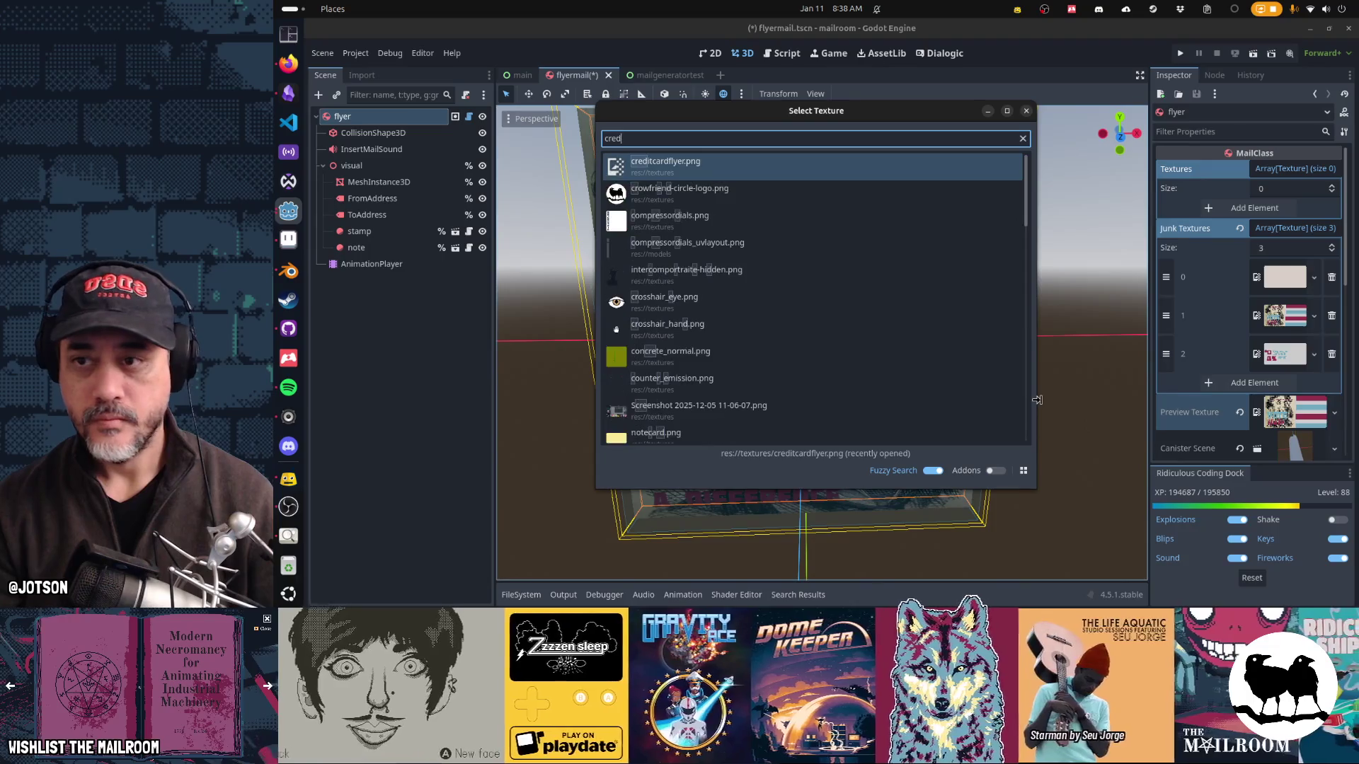
pyautogui.press('Return')
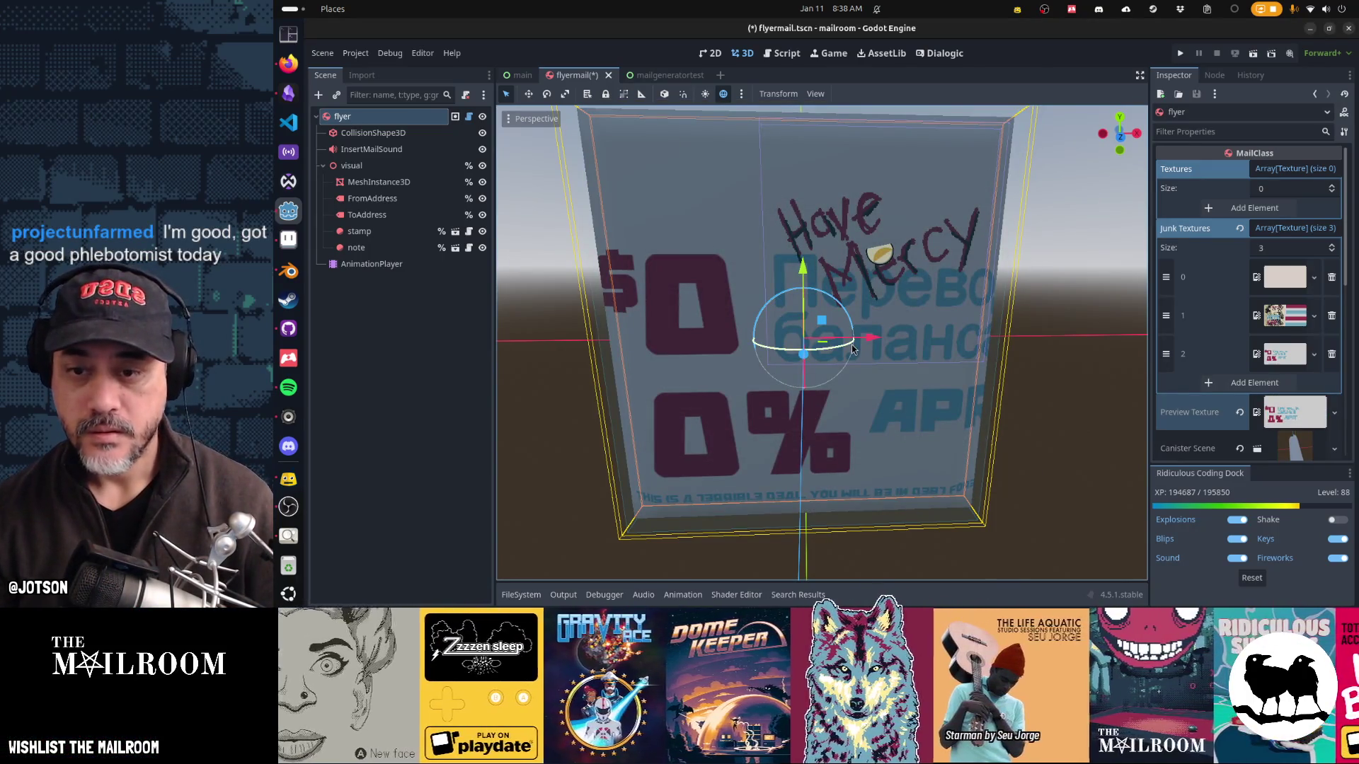
pyautogui.hotkey('alt', 'Tab')
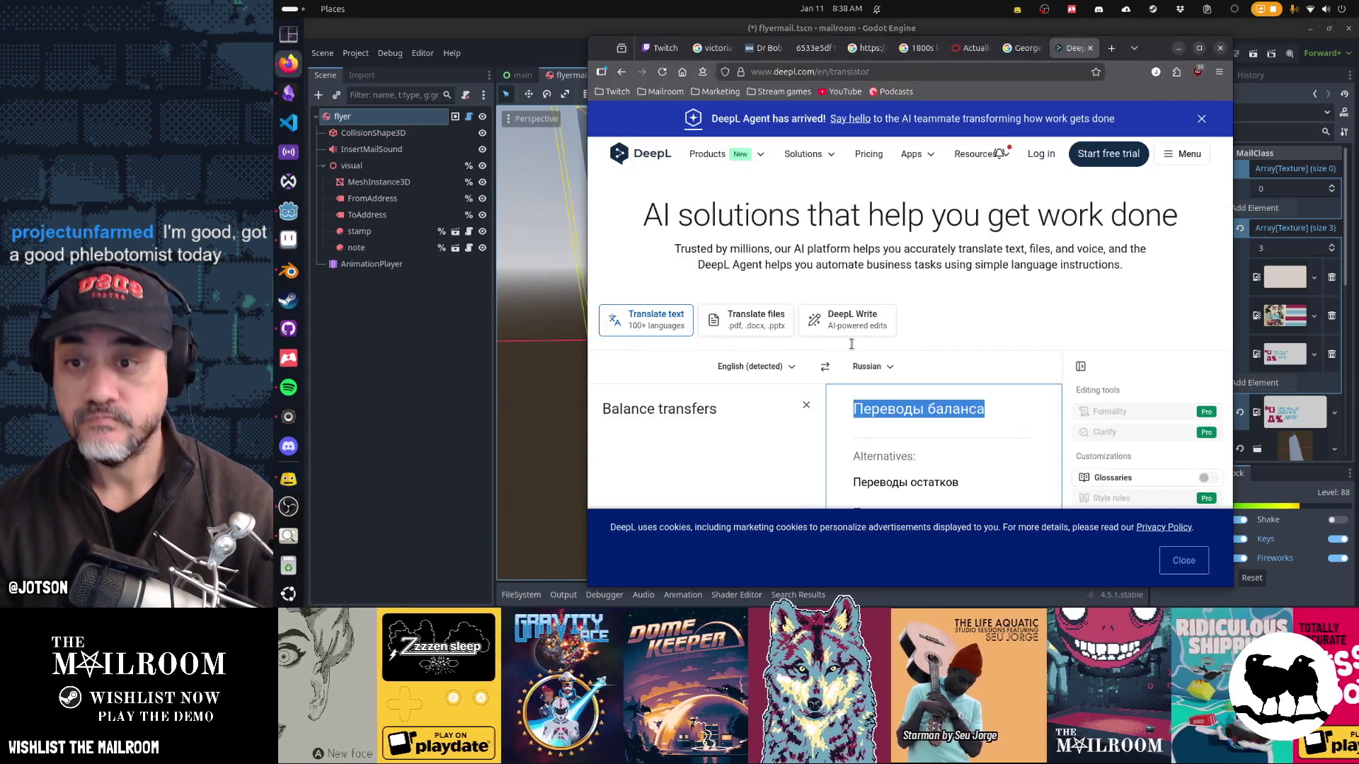
# Step: Return to Aseprite and marquee-select the headline text block, glancing at Godot in between
pyautogui.hotkey('alt', 'Tab')
pyautogui.hotkey('alt', 'Tab')
pyautogui.press('Tab')
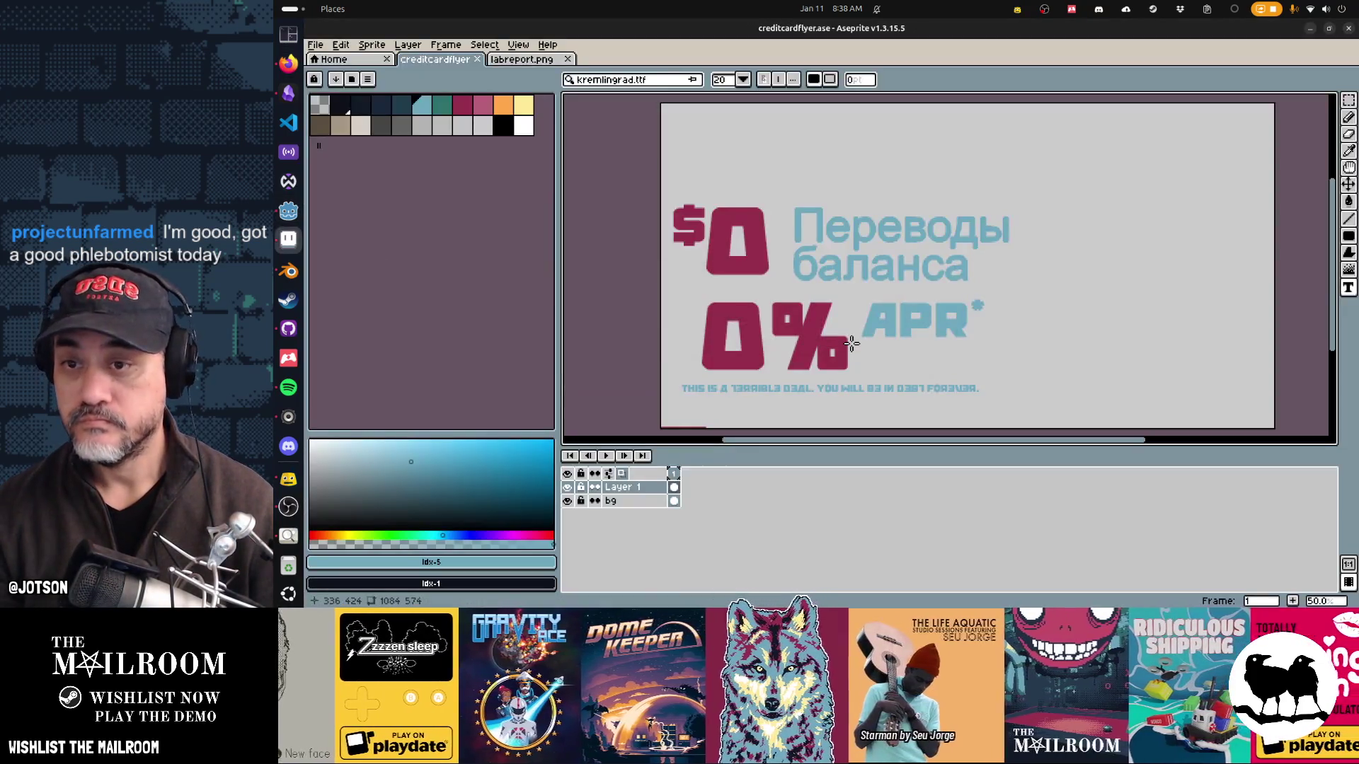
pyautogui.press('m')
pyautogui.moveTo(636, 179)
pyautogui.mouseDown()
pyautogui.moveTo(936, 382)
pyautogui.moveTo(1022, 410)
pyautogui.moveTo(1025, 376)
pyautogui.mouseUp()
pyautogui.hotkey('alt', 'Tab')
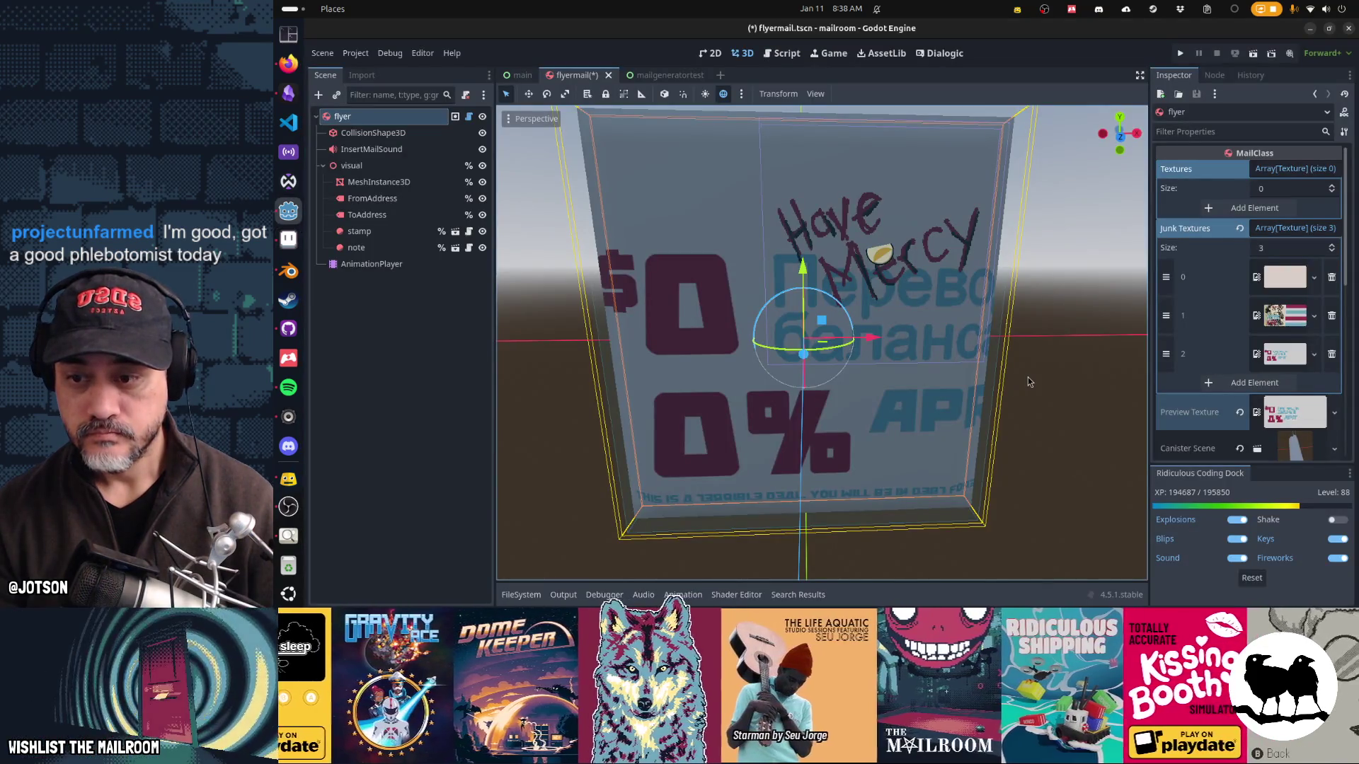
pyautogui.hotkey('alt', 'Tab')
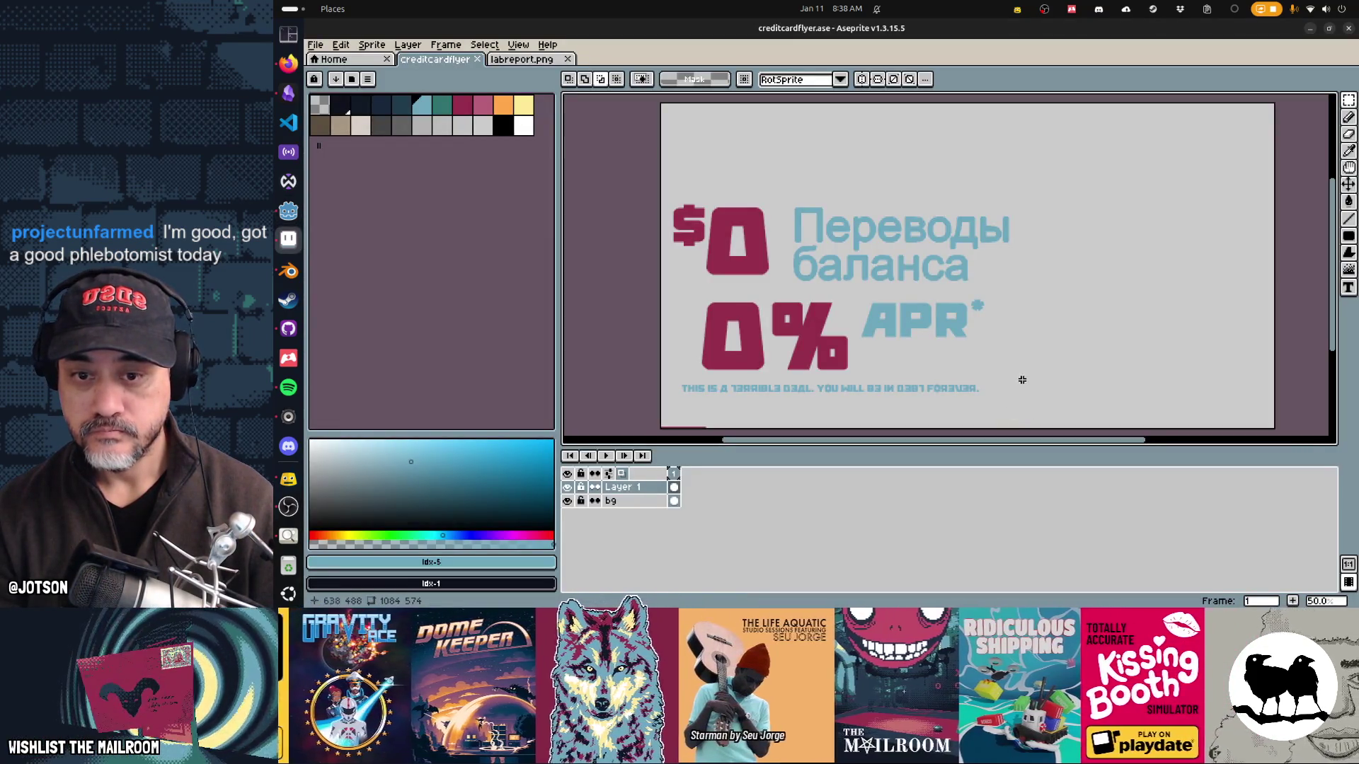
pyautogui.moveTo(1025, 377)
pyautogui.mouseDown()
pyautogui.moveTo(677, 213)
pyautogui.moveTo(658, 185)
pyautogui.mouseUp()
pyautogui.click(949, 257)
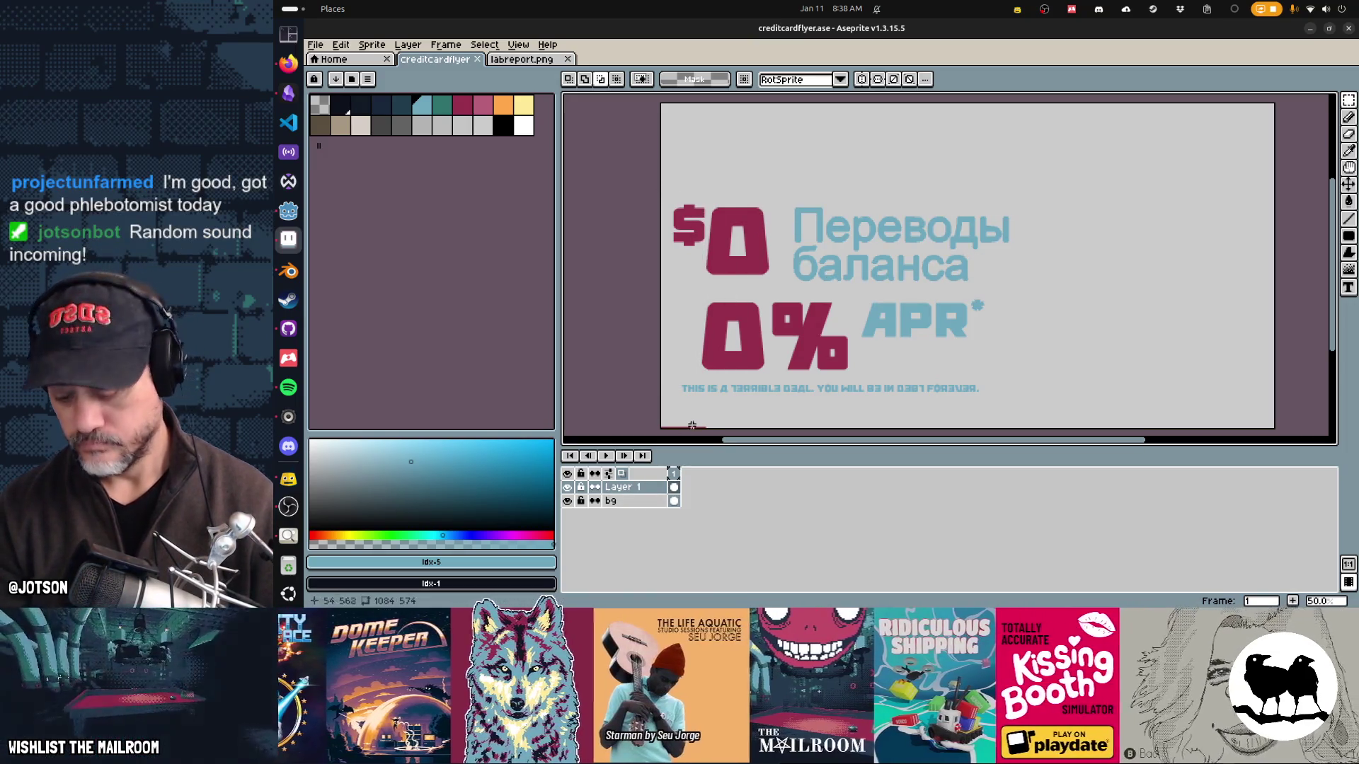
# Step: Reselect the $0 and 0% APR block and scale it down
pyautogui.moveTo(661, 182)
pyautogui.mouseDown()
pyautogui.moveTo(1017, 316)
pyautogui.moveTo(1035, 365)
pyautogui.mouseUp()
pyautogui.click(1038, 379)
pyautogui.moveTo(657, 189)
pyautogui.mouseDown()
pyautogui.moveTo(867, 254)
pyautogui.moveTo(1033, 354)
pyautogui.moveTo(1034, 378)
pyautogui.mouseUp()
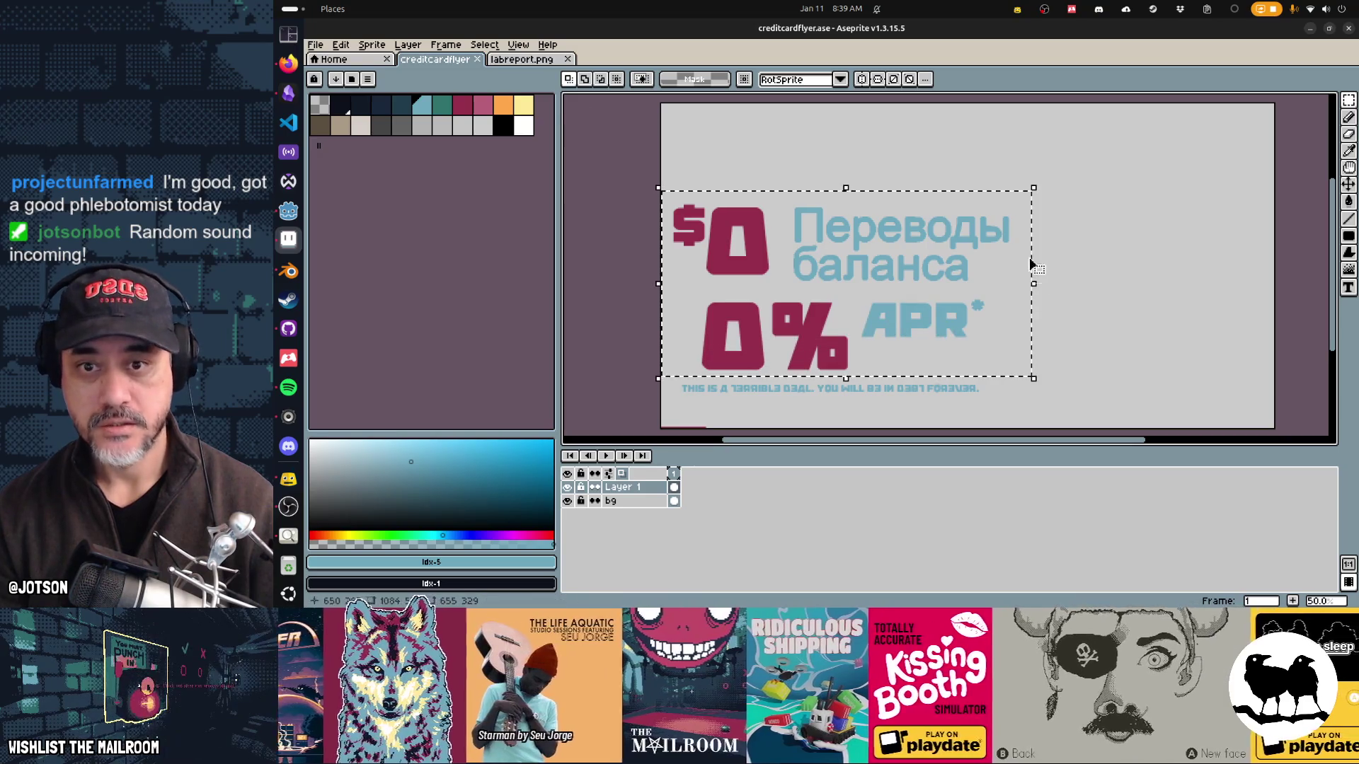
pyautogui.moveTo(1033, 190)
pyautogui.mouseDown()
pyautogui.moveTo(1005, 218)
pyautogui.moveTo(969, 220)
pyautogui.mouseUp()
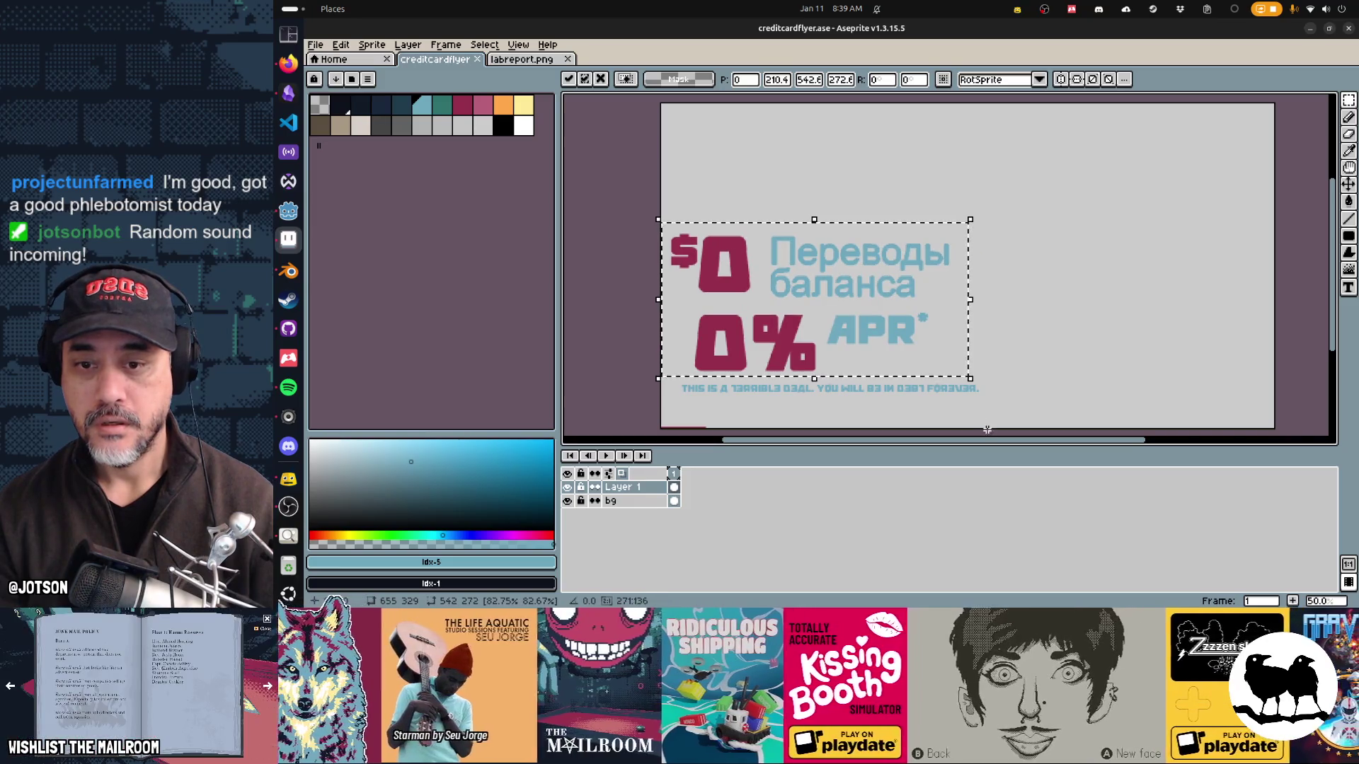
pyautogui.press('Return')
# Step: Narrow the small disclaimer line slightly
pyautogui.moveTo(988, 410); pyautogui.dragTo(658, 373)
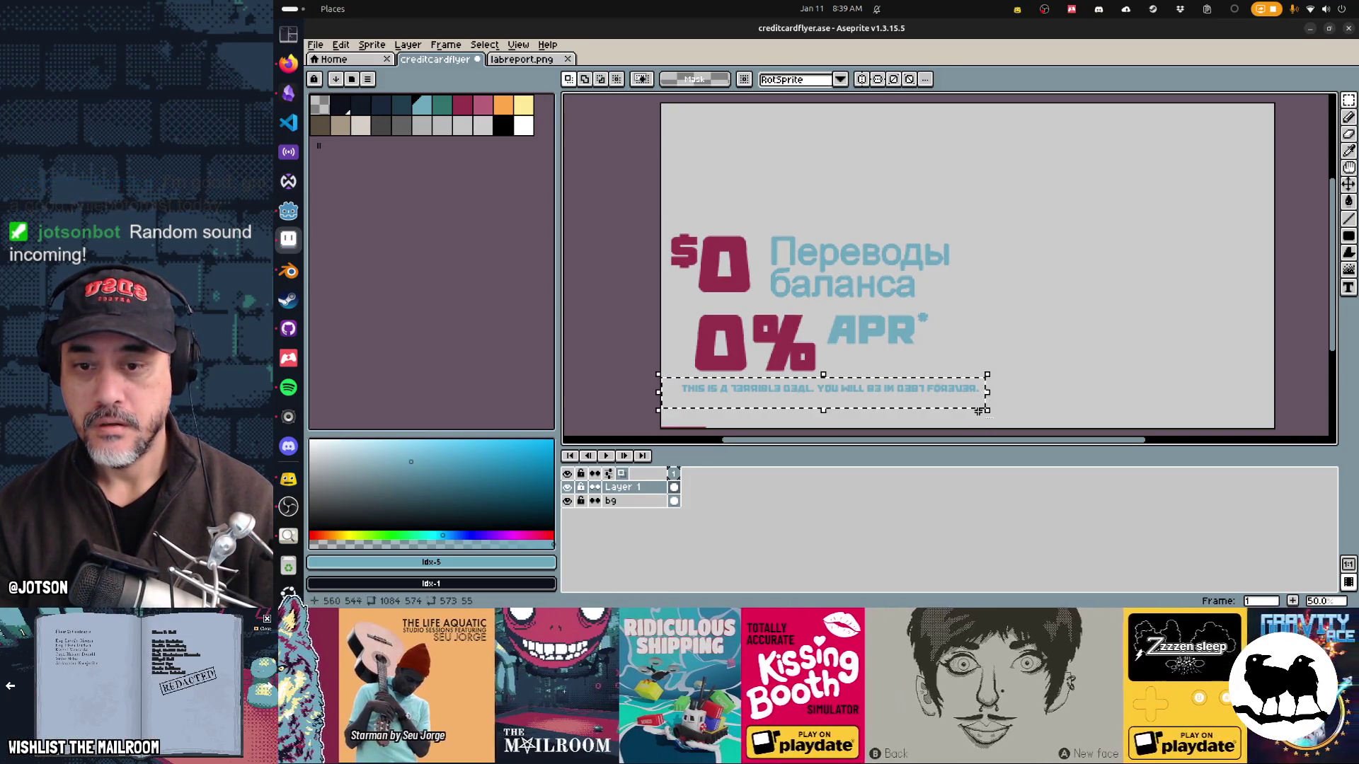
pyautogui.moveTo(985, 411)
pyautogui.mouseDown()
pyautogui.moveTo(959, 411)
pyautogui.moveTo(967, 420)
pyautogui.mouseUp()
pyautogui.press('Return')
# Step: Save the flyer and compare the updated texture in Godot before returning to Aseprite
pyautogui.hotkey('ctrl', 's')
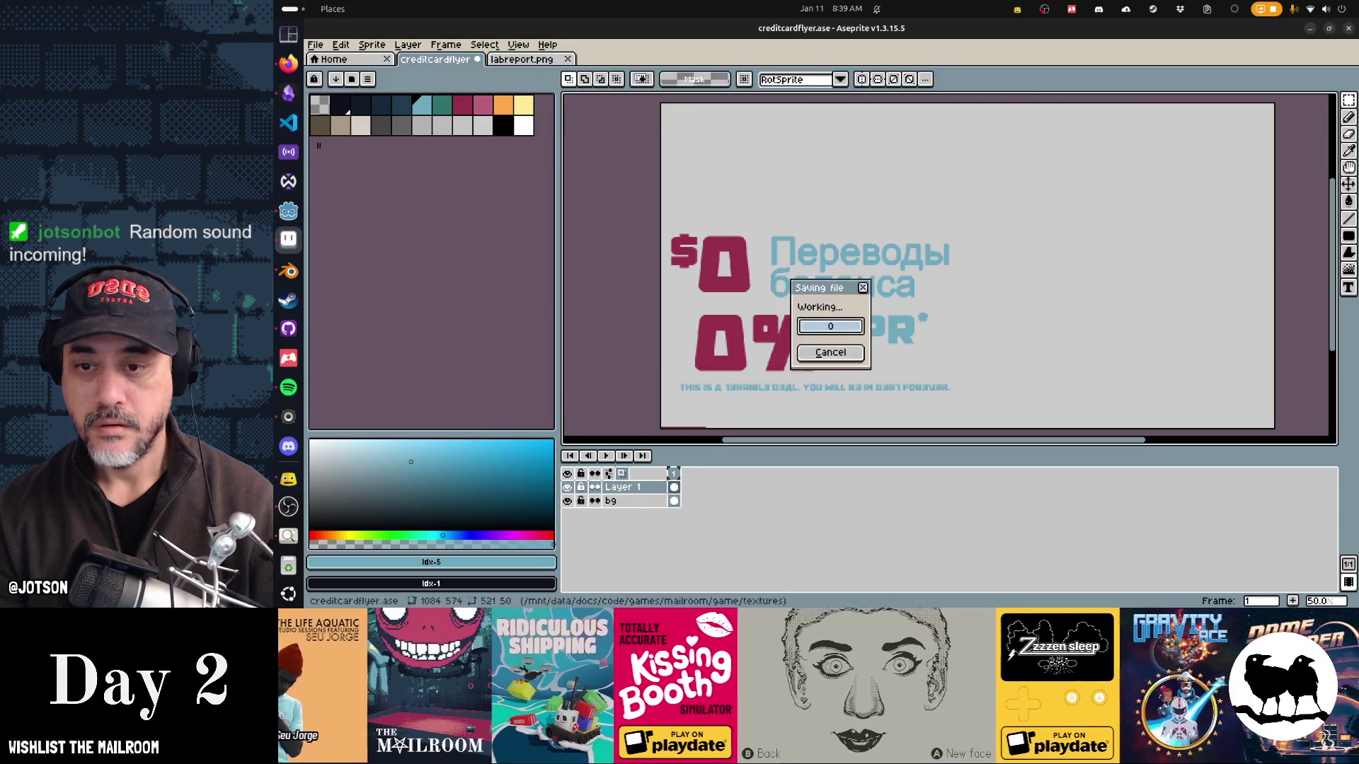
pyautogui.hotkey('alt', 'Tab')
pyautogui.hotkey('alt', 'Tab')
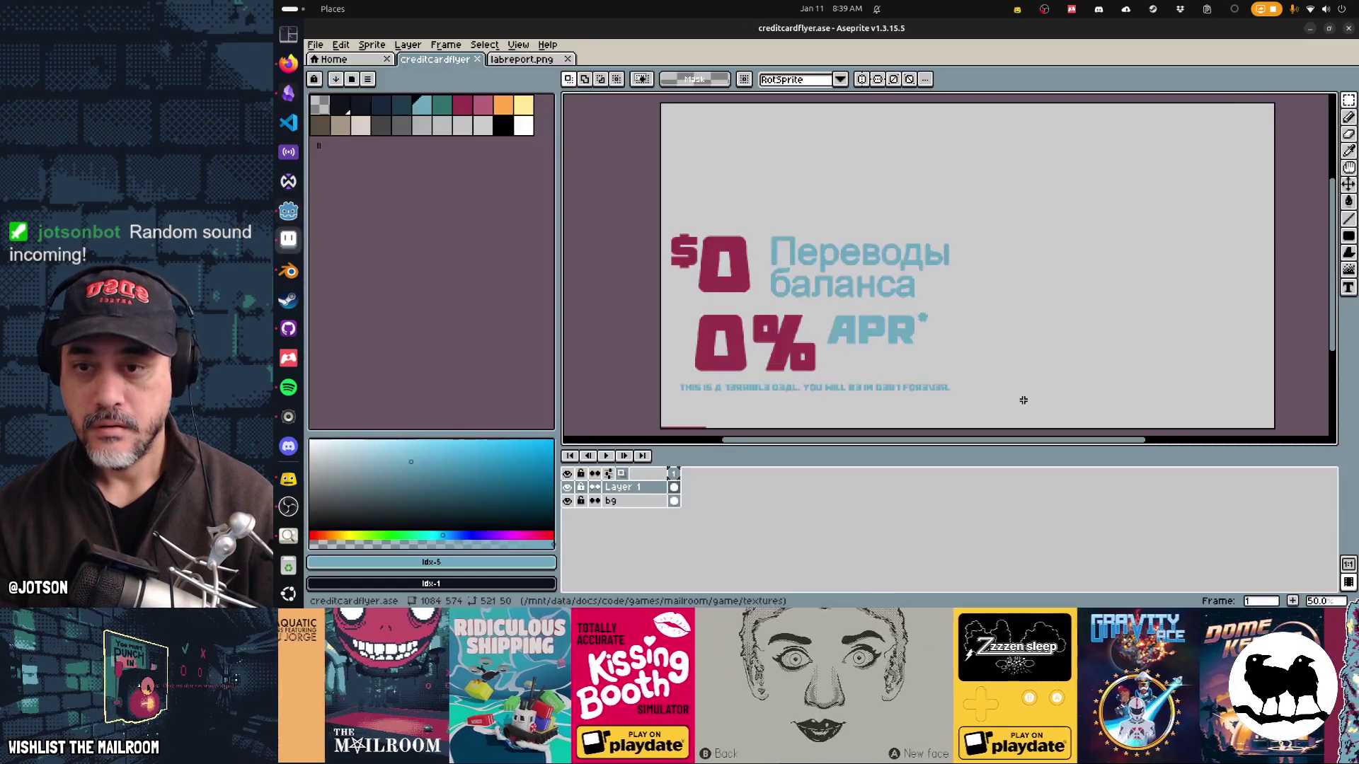
pyautogui.hotkey('alt', 'Tab')
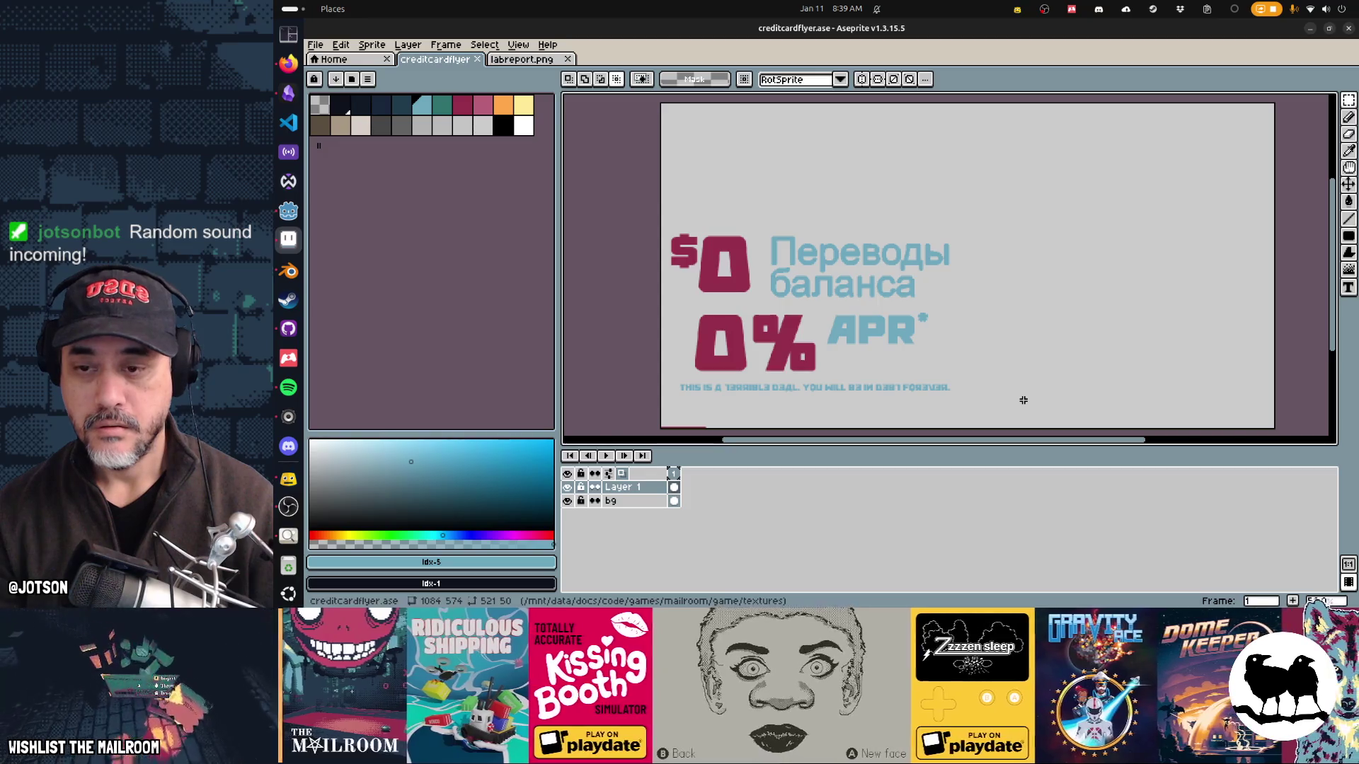
pyautogui.hotkey('alt', 'Tab')
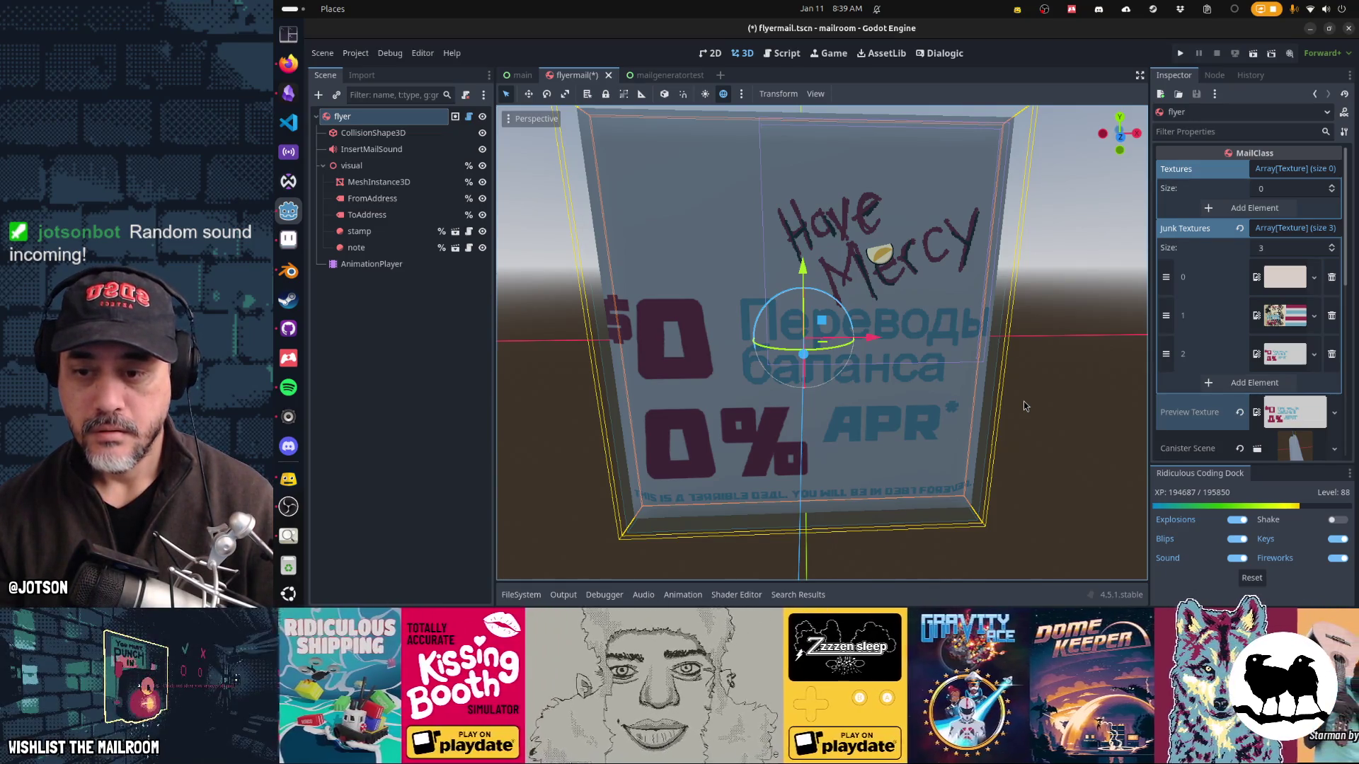
pyautogui.hotkey('alt', 'Tab')
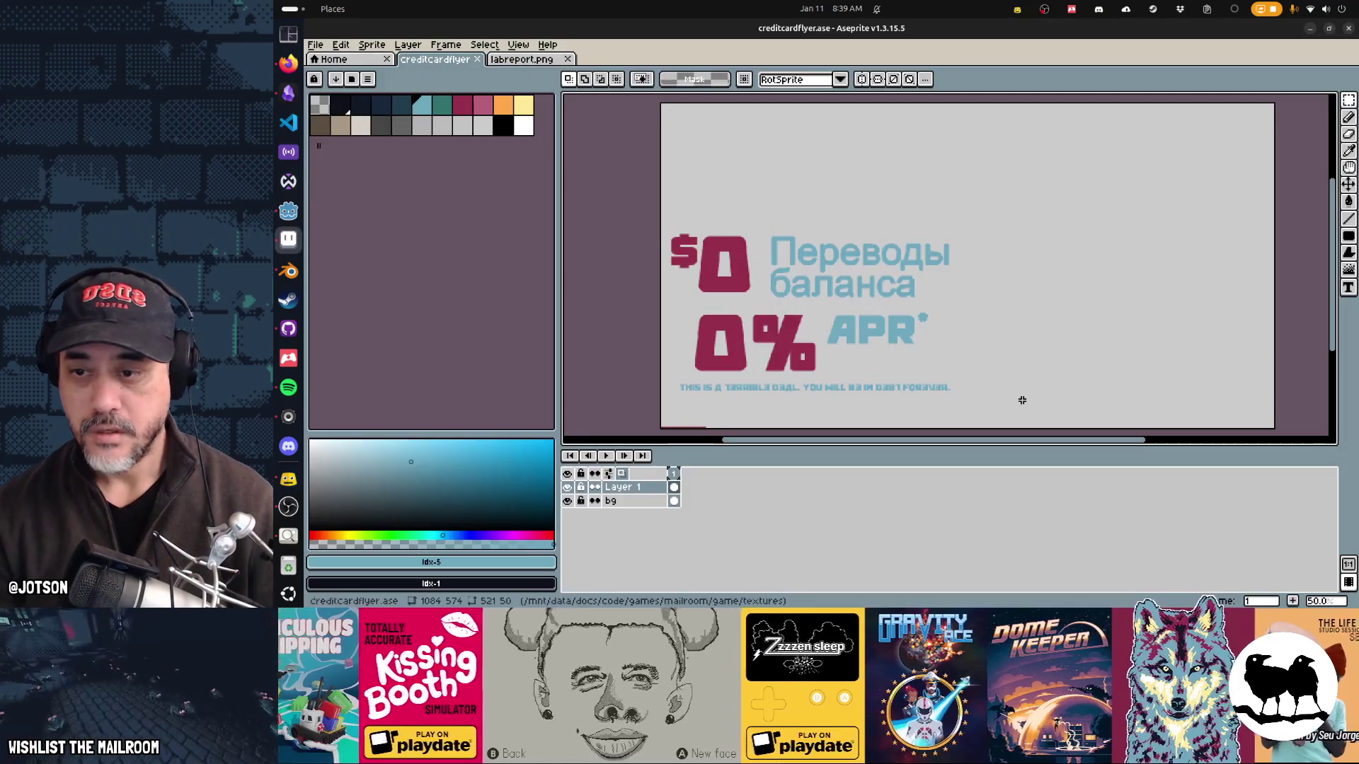
# Step: Scale the headline block to about 87.7% by lowering its top edge, save, and view in Godot
pyautogui.moveTo(659, 210); pyautogui.dragTo(964, 376)
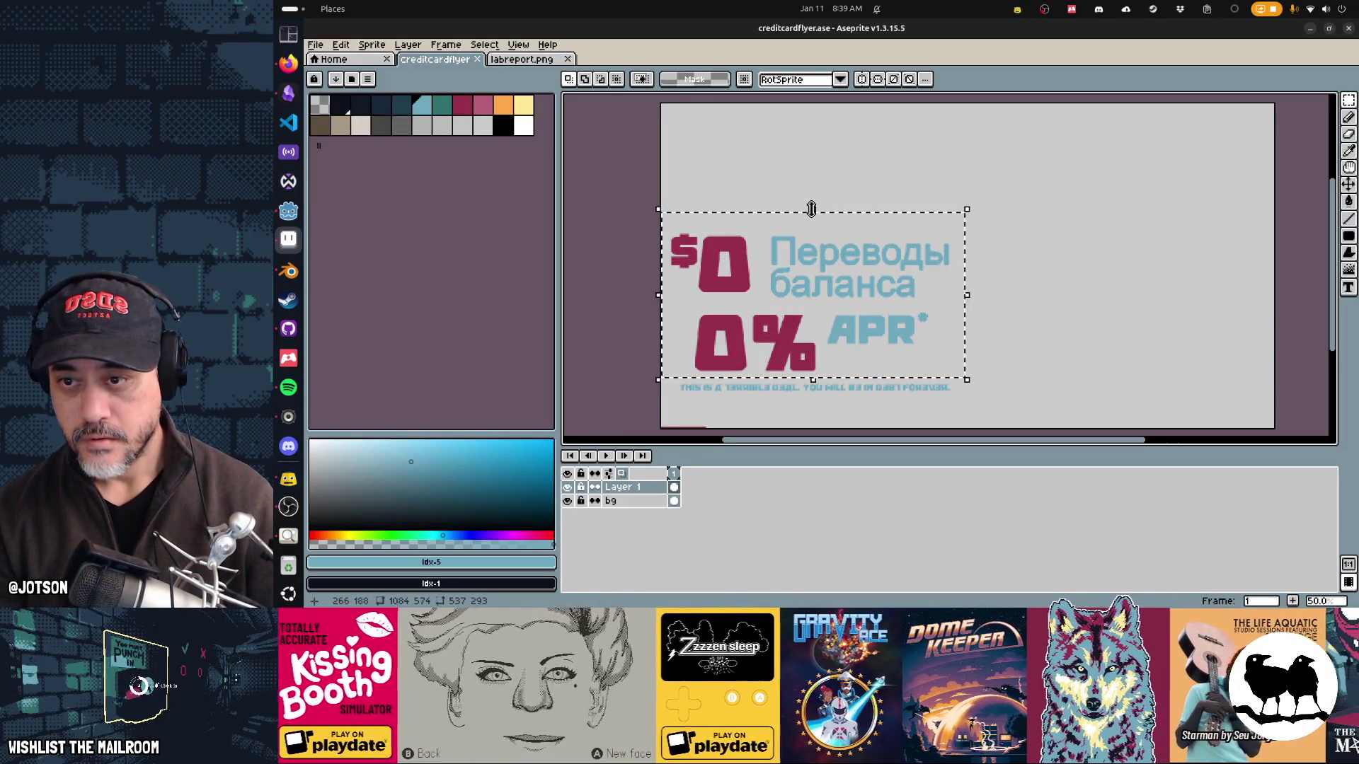
pyautogui.click(819, 217)
pyautogui.moveTo(819, 219); pyautogui.dragTo(831, 237)
pyautogui.hotkey('ctrl', 'd')
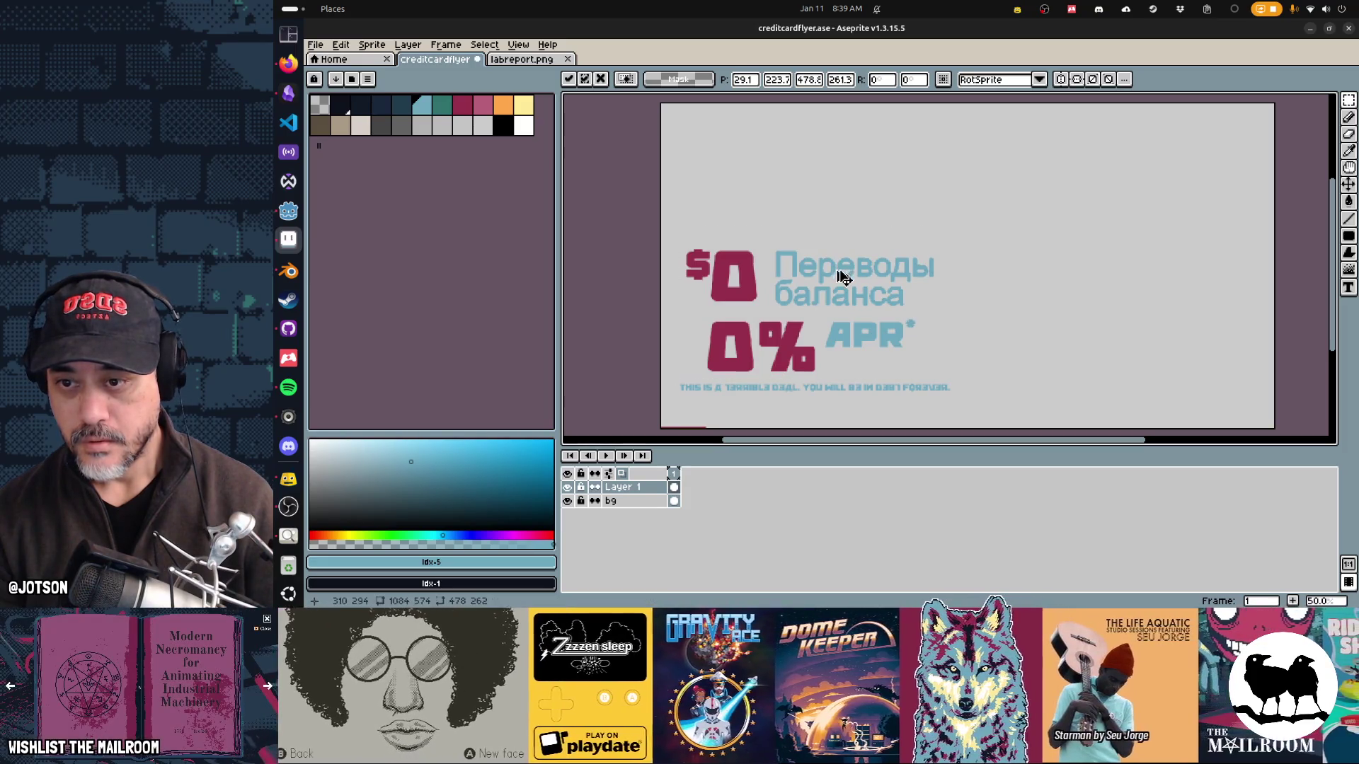
pyautogui.hotkey('ctrl', 's')
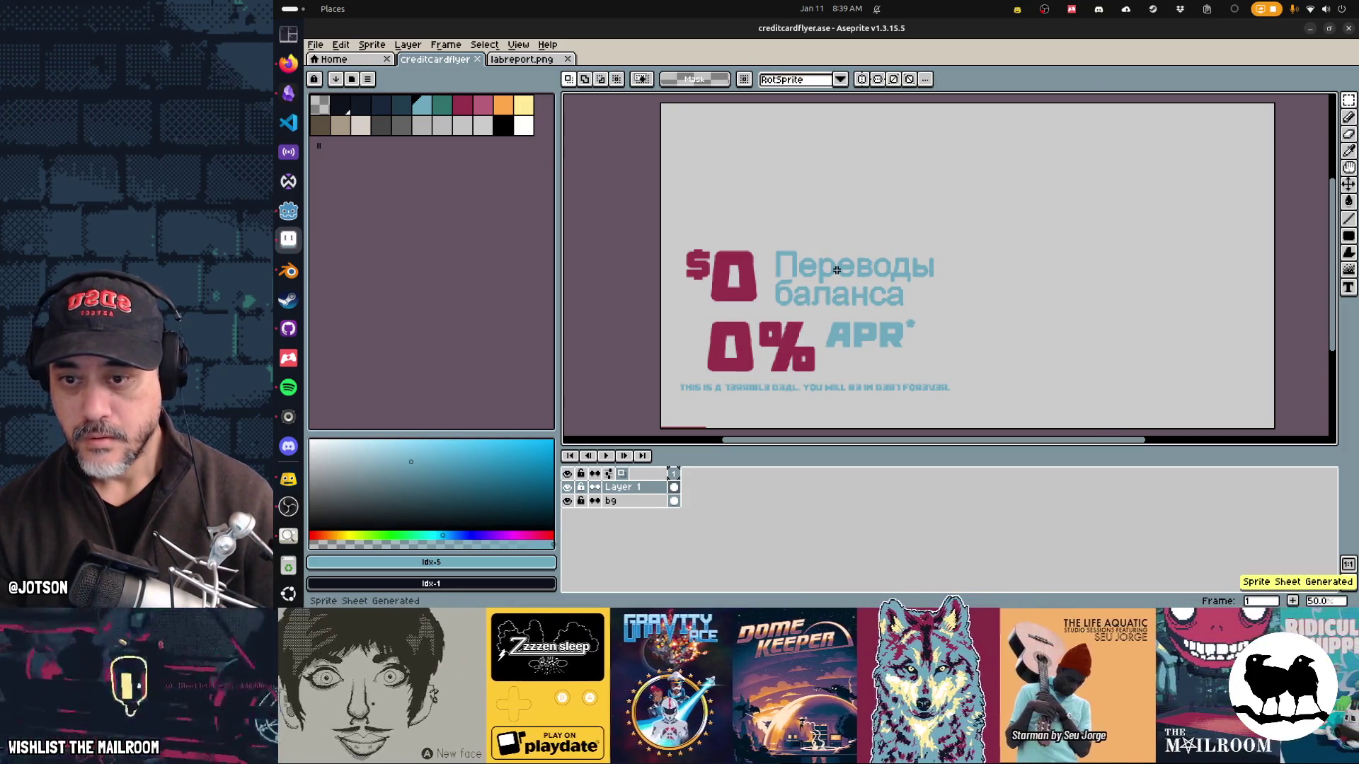
pyautogui.hotkey('alt', 'Tab')
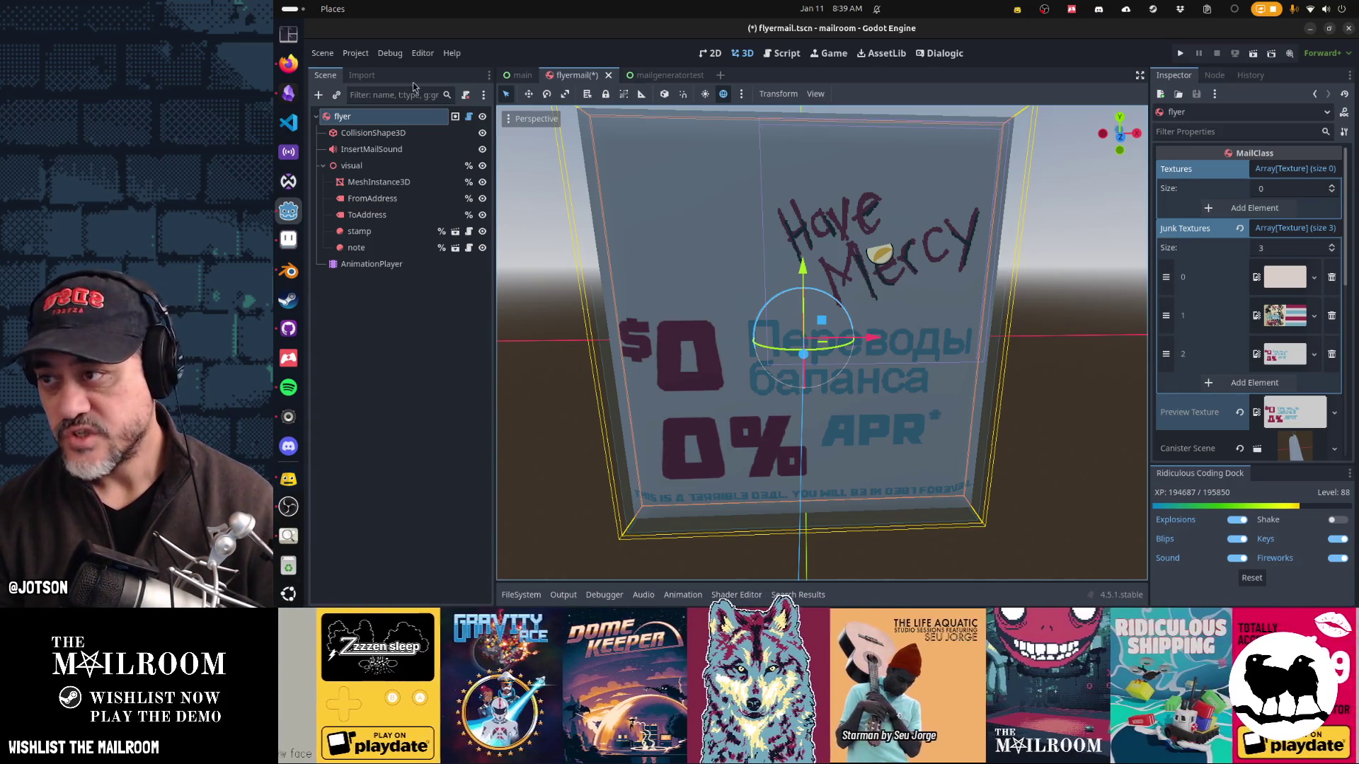
pyautogui.click(297, 76)
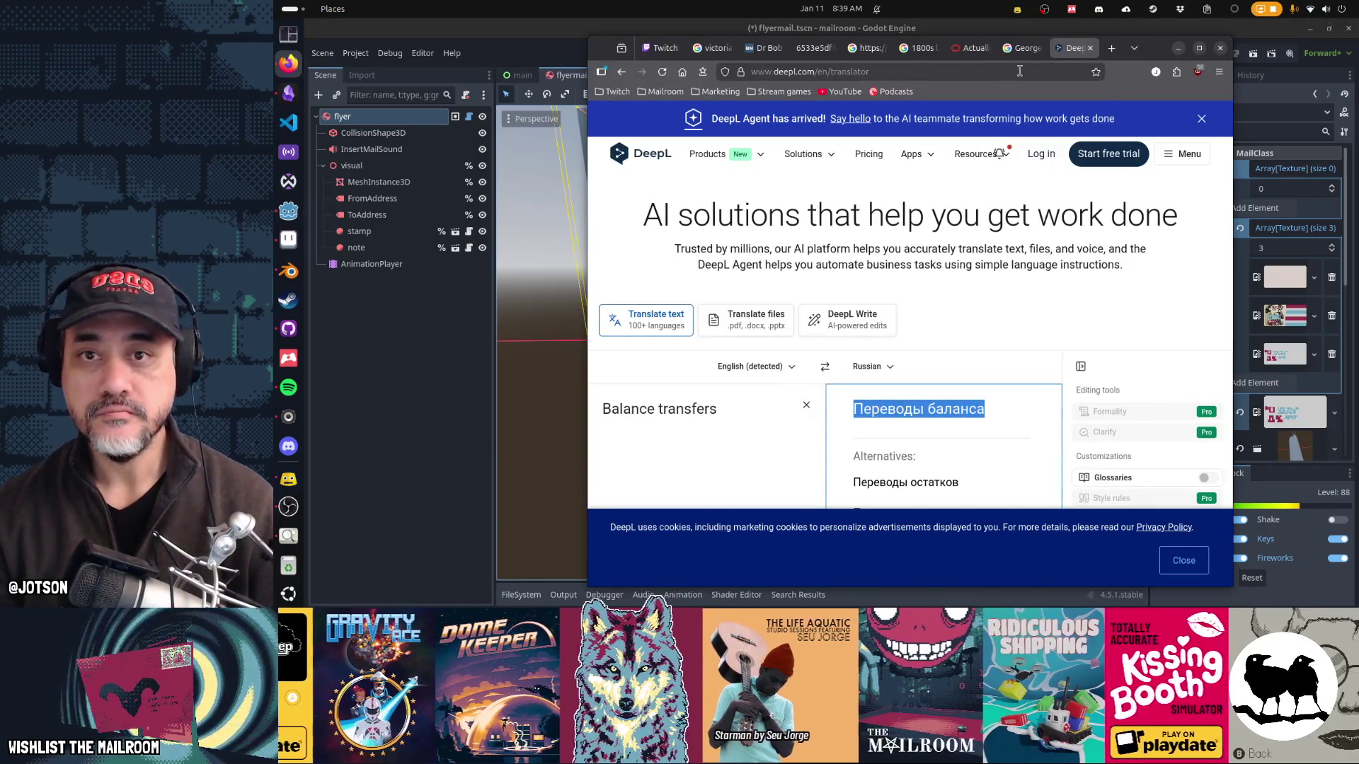
# Step: Go to the Unsplash website in Firefox and browse its photo feed
pyautogui.click(1020, 71)
pyautogui.write('unsplash.com/')
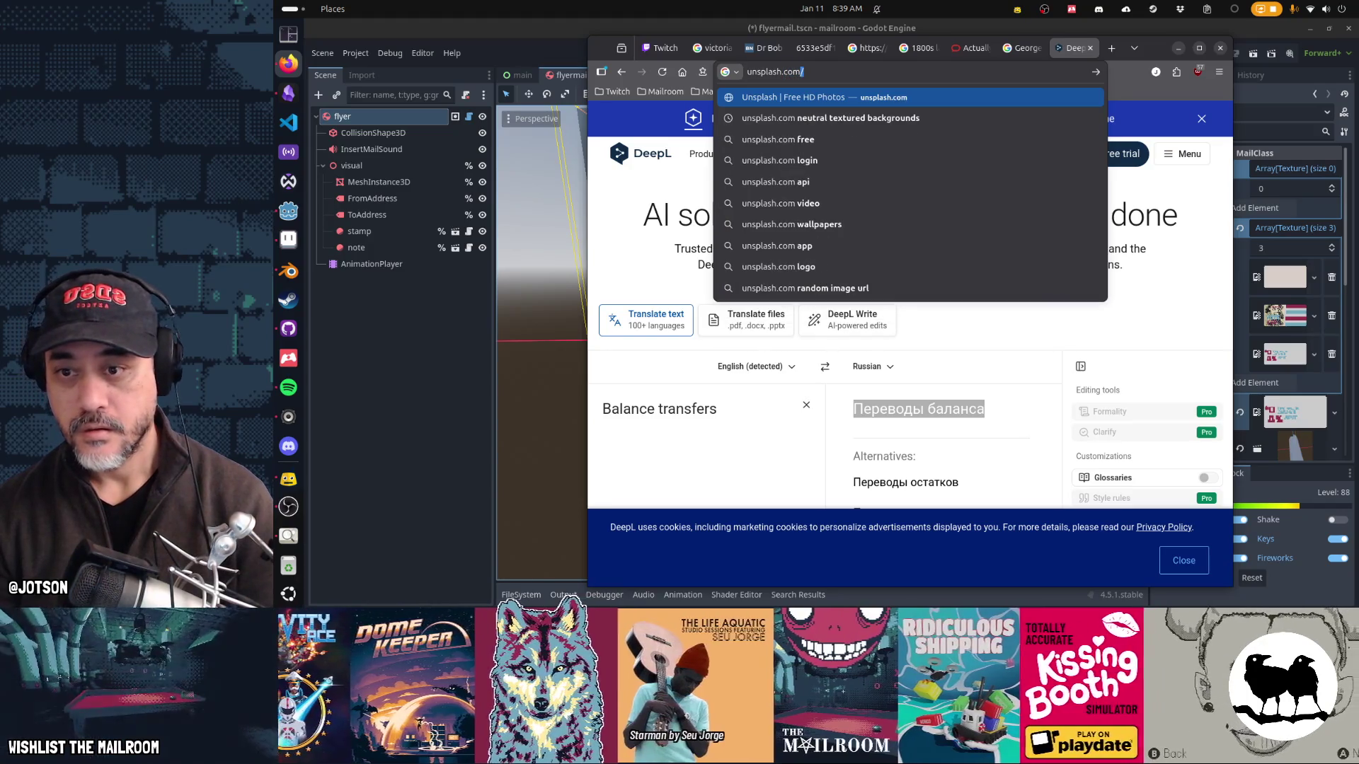
pyautogui.press('Return')
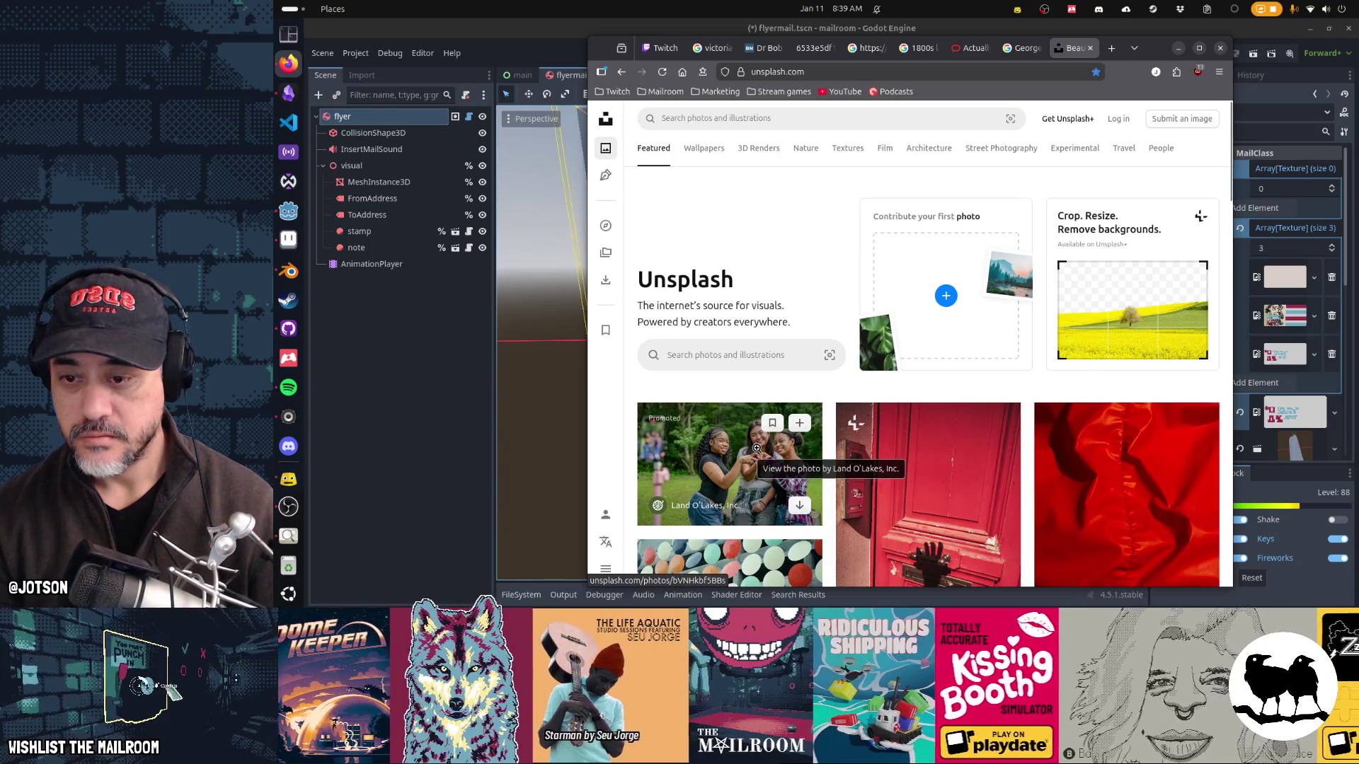
pyautogui.scroll(-5, 757, 448)
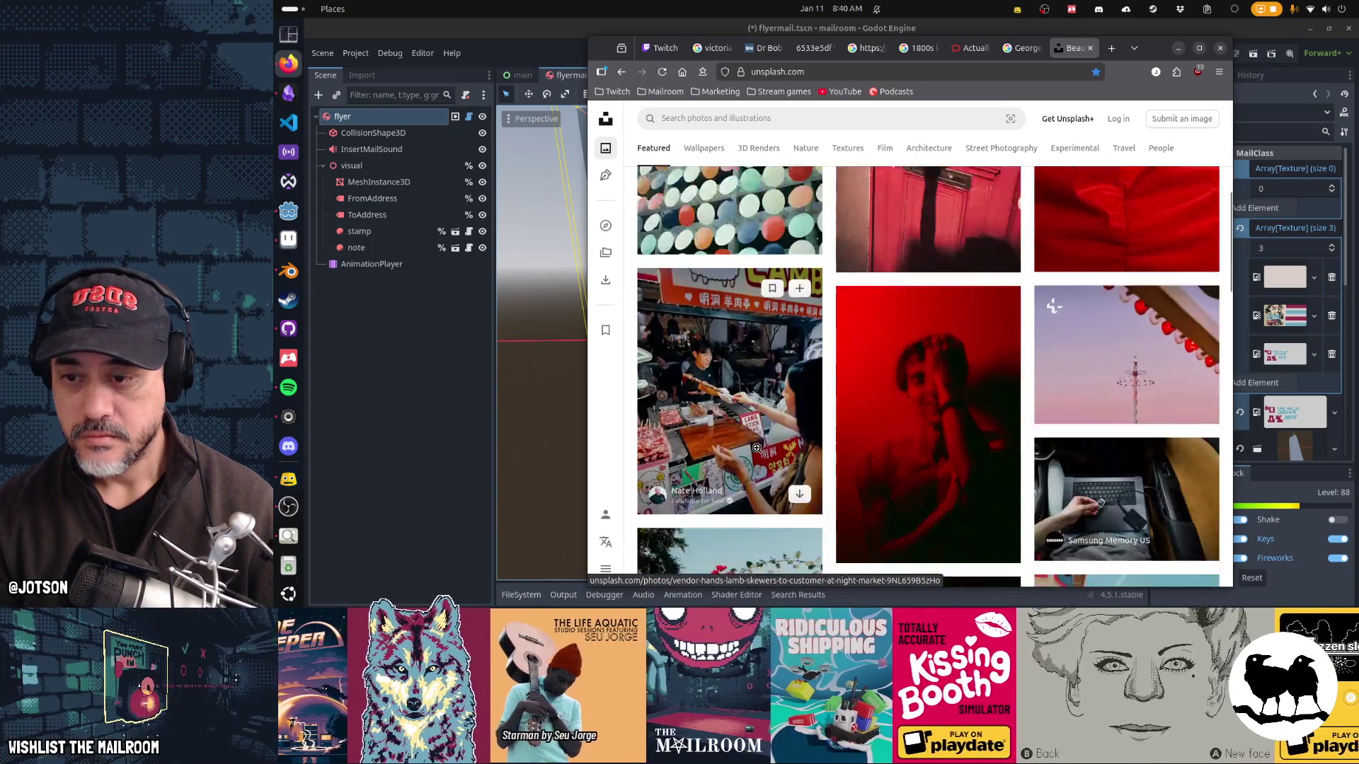
pyautogui.scroll(-3, 756, 448)
pyautogui.scroll(10, 757, 448)
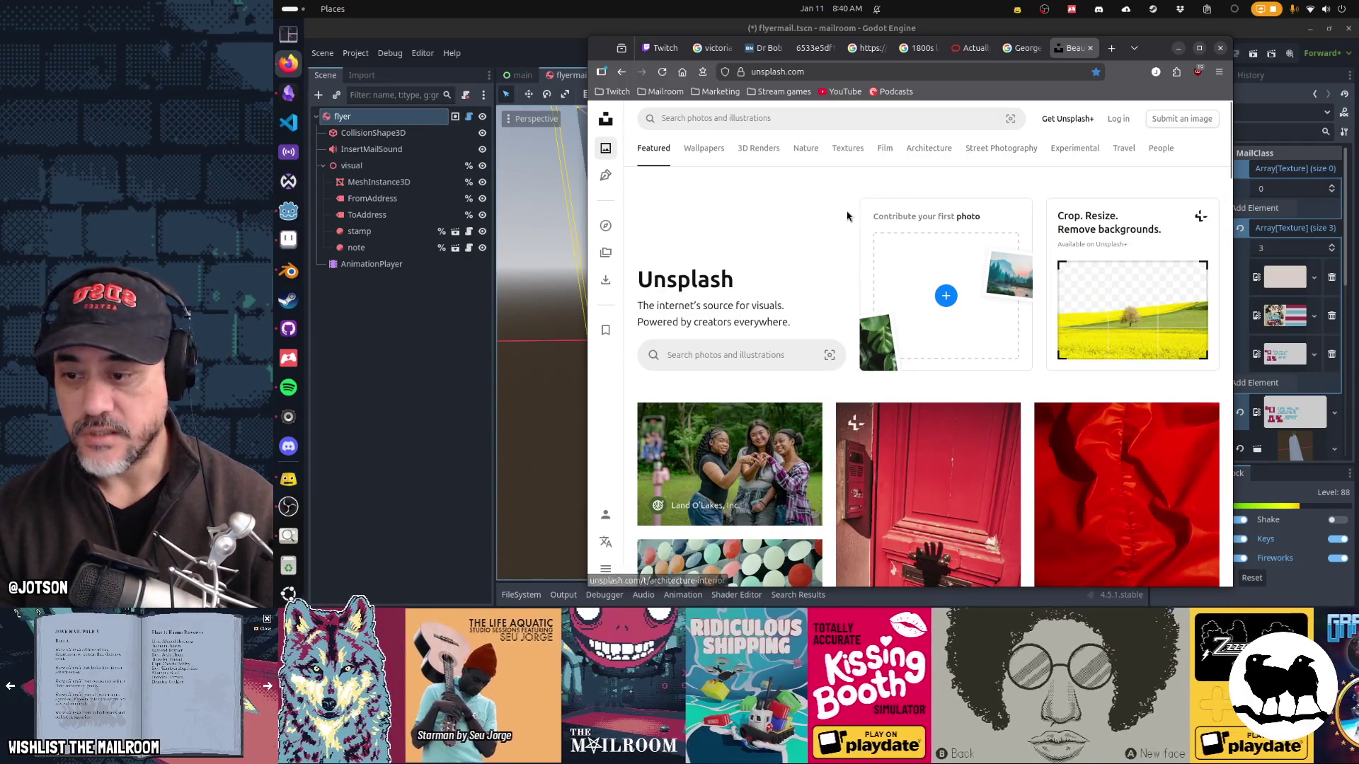
# Step: Open the red-door photo in a maximized window, then return to Godot and search apps for KeePassXC
pyautogui.click(896, 461)
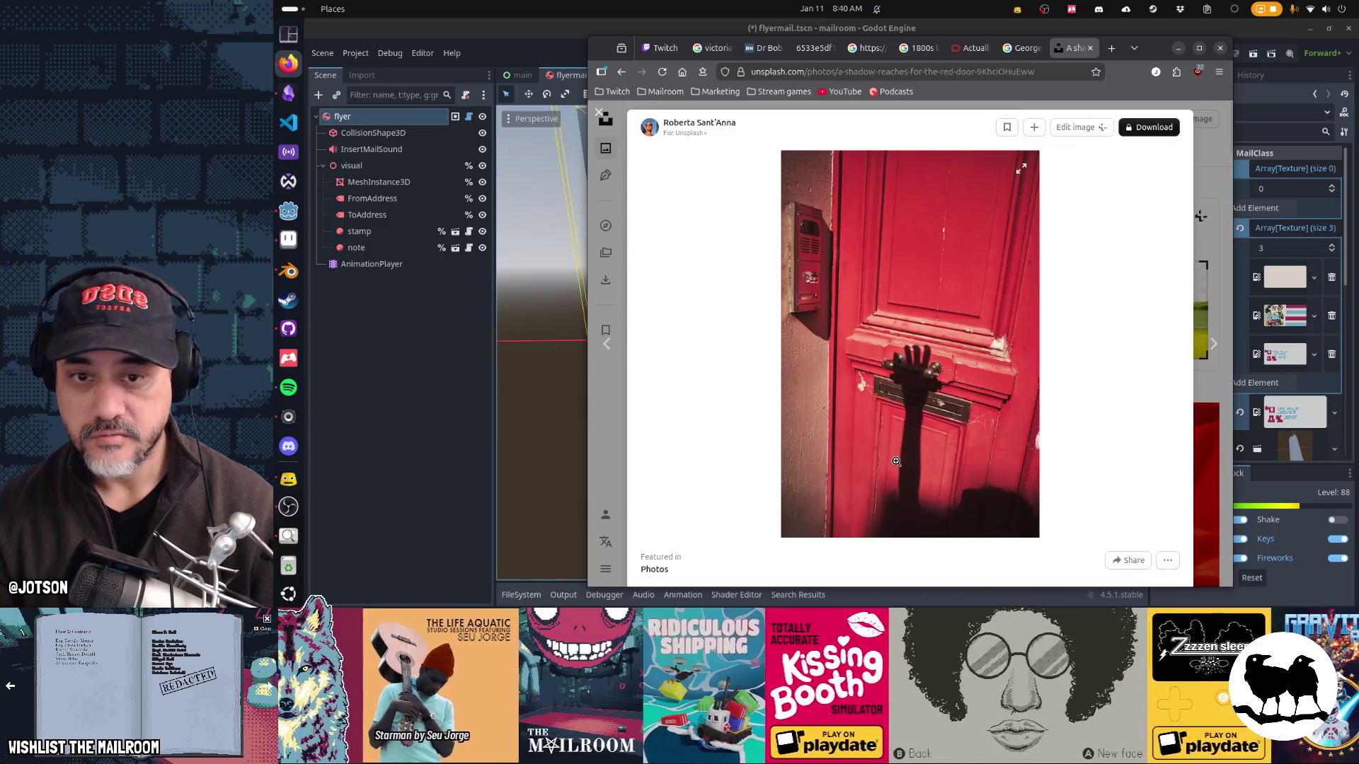
pyautogui.doubleClick(1152, 53)
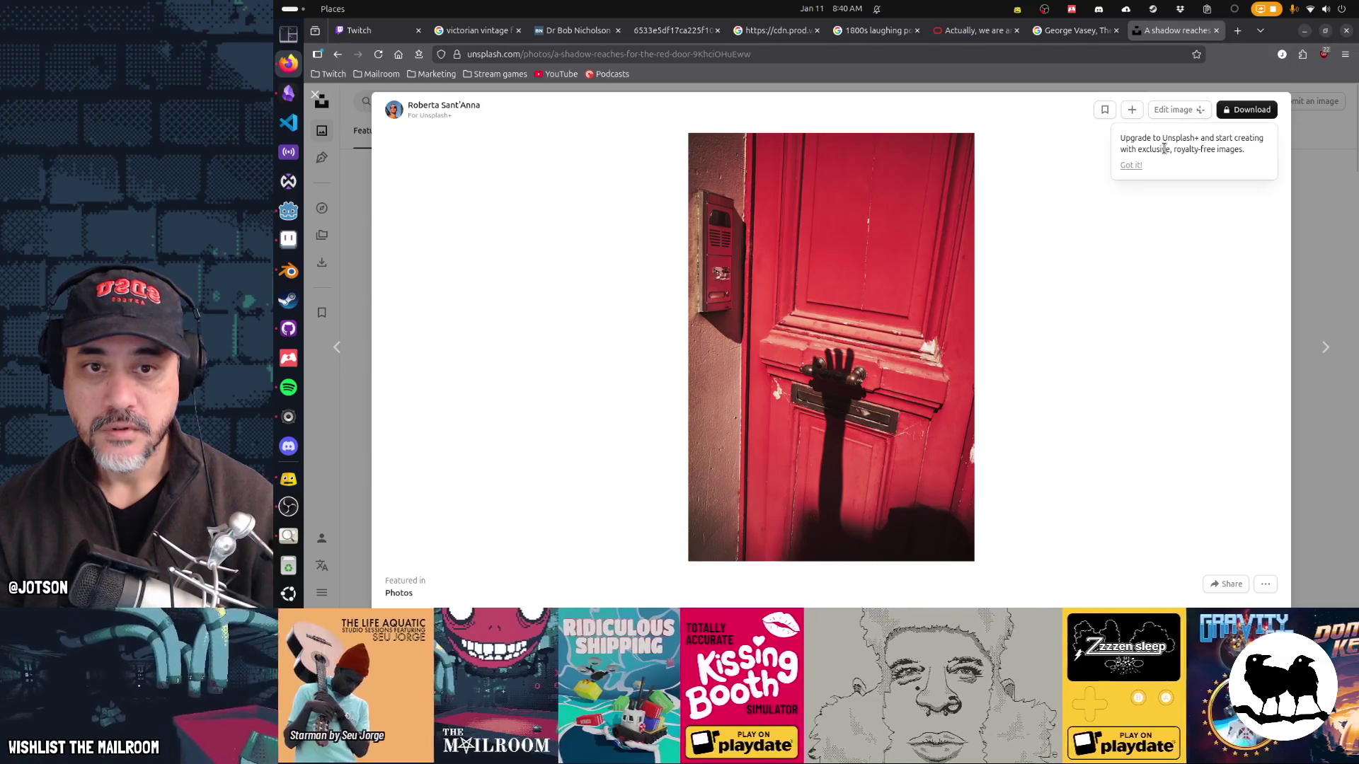
pyautogui.click(1131, 165)
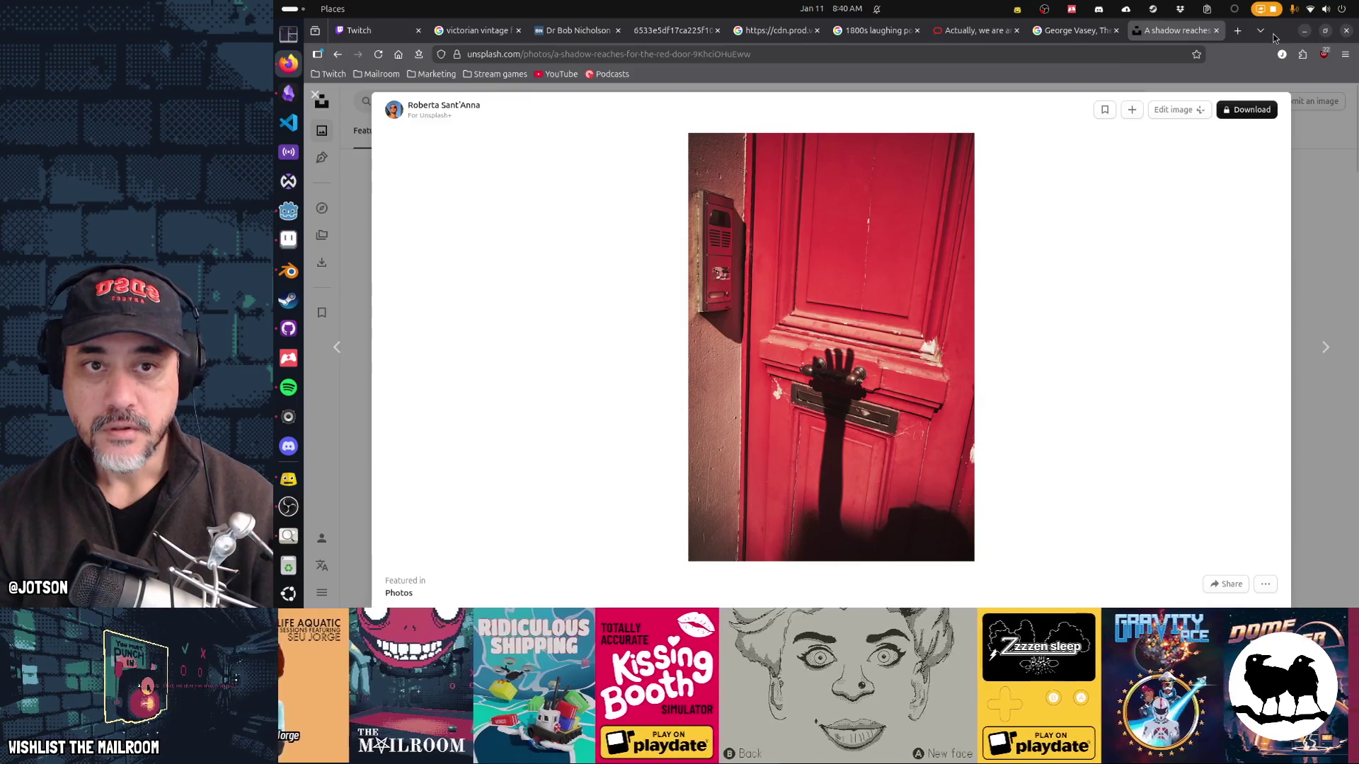
pyautogui.hotkey('alt', 'Tab')
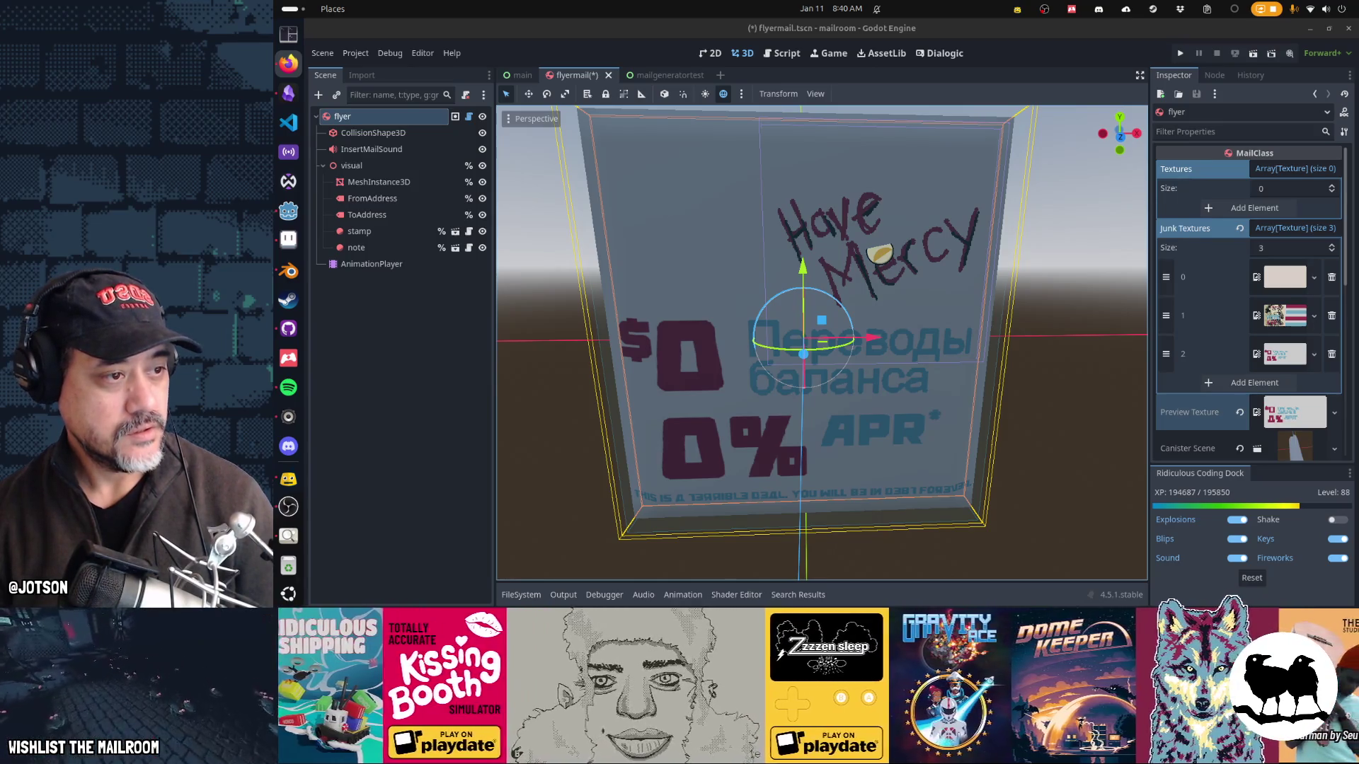
pyautogui.press('super')
# Step: Cancel the KeePassXC search and switch to the Firefox window showing the Unsplash License page
pyautogui.write('keepass')
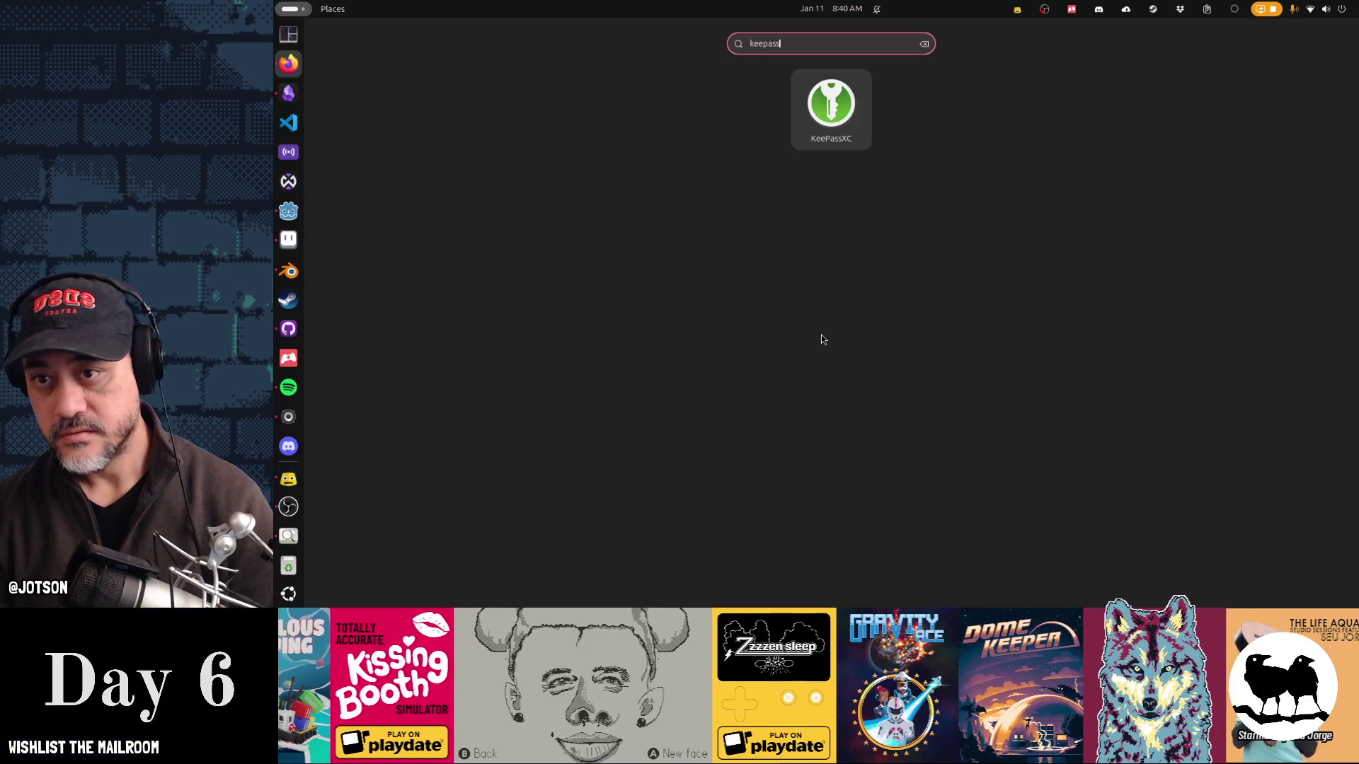
pyautogui.press('super')
pyautogui.press('super')
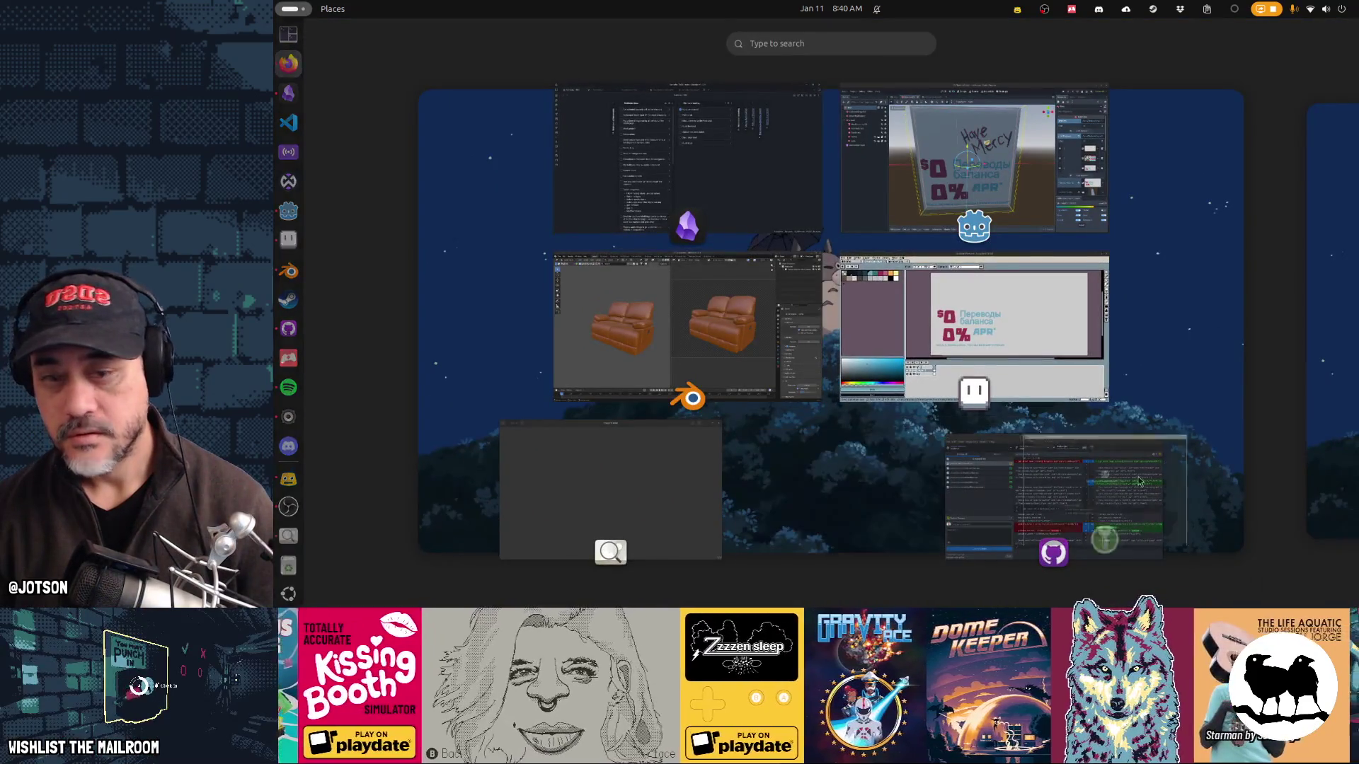
pyautogui.press('super')
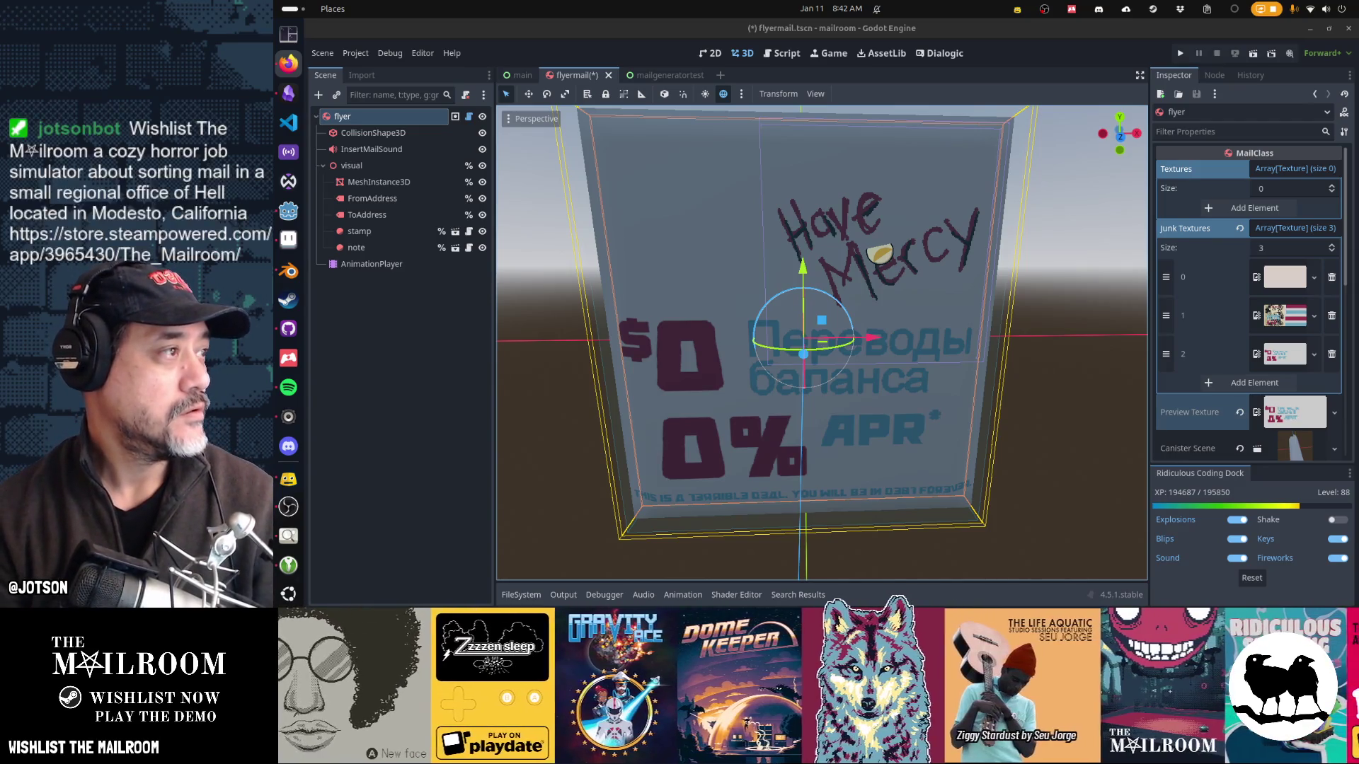
pyautogui.hotkey('alt', 'Tab')
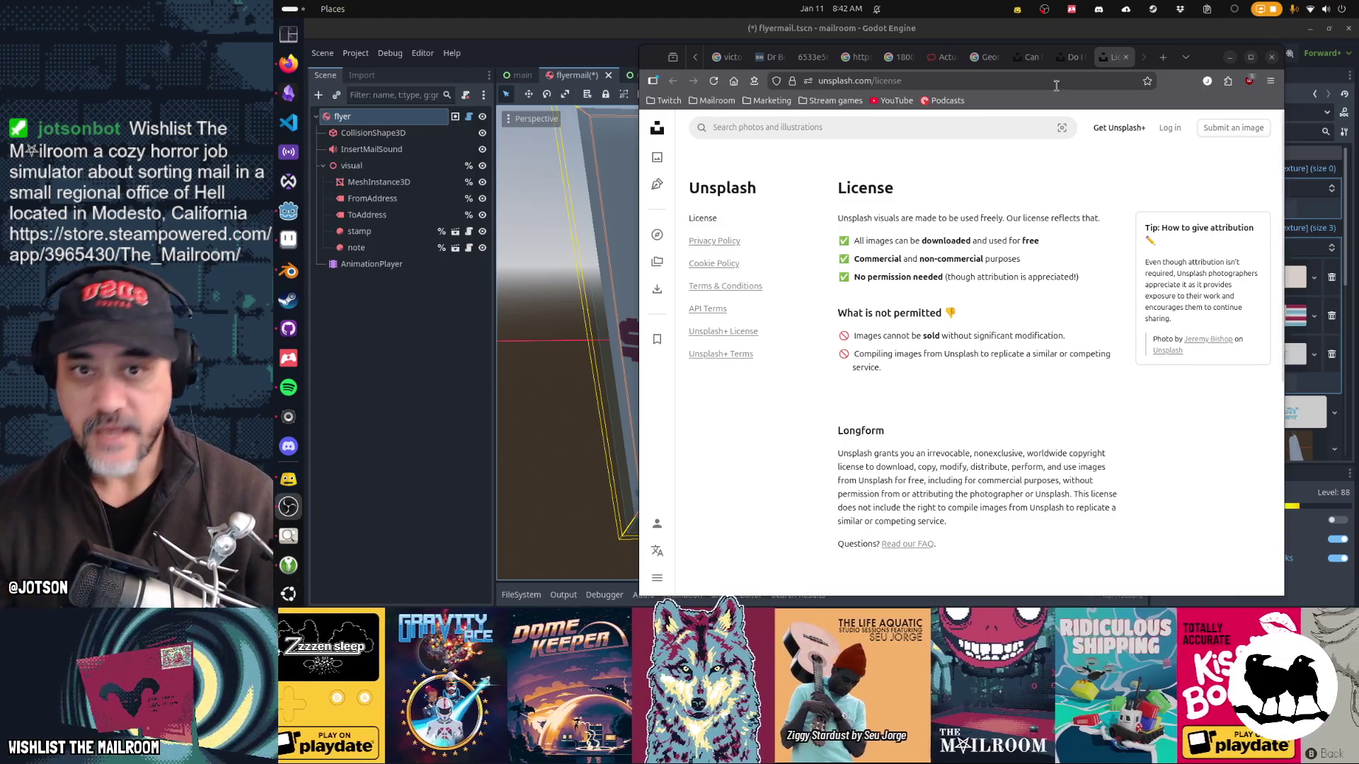
# Step: Minimize Firefox to reveal the Godot flyermail scene
pyautogui.click(1230, 56)
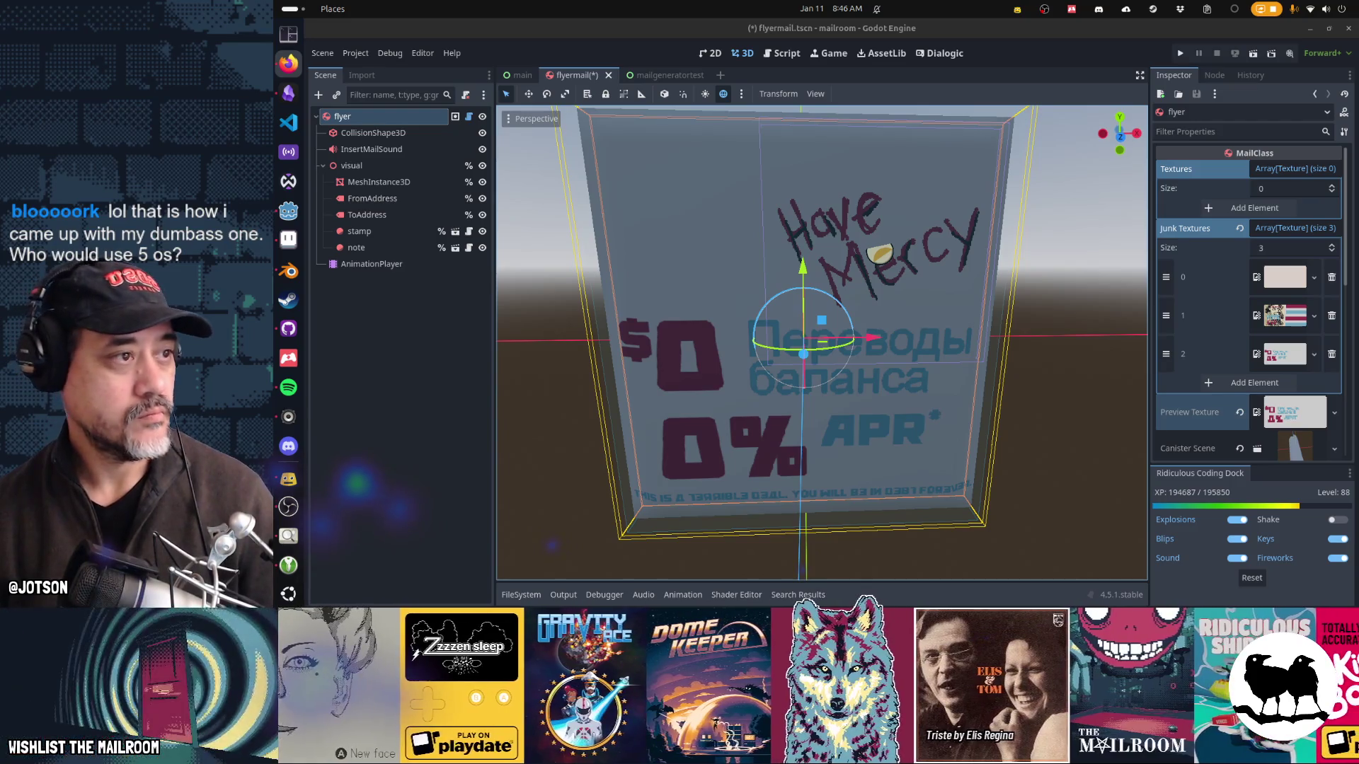
# Step: Switch to Firefox showing Unsplash's 'smiling people' search results
pyautogui.hotkey('alt', 'Tab')
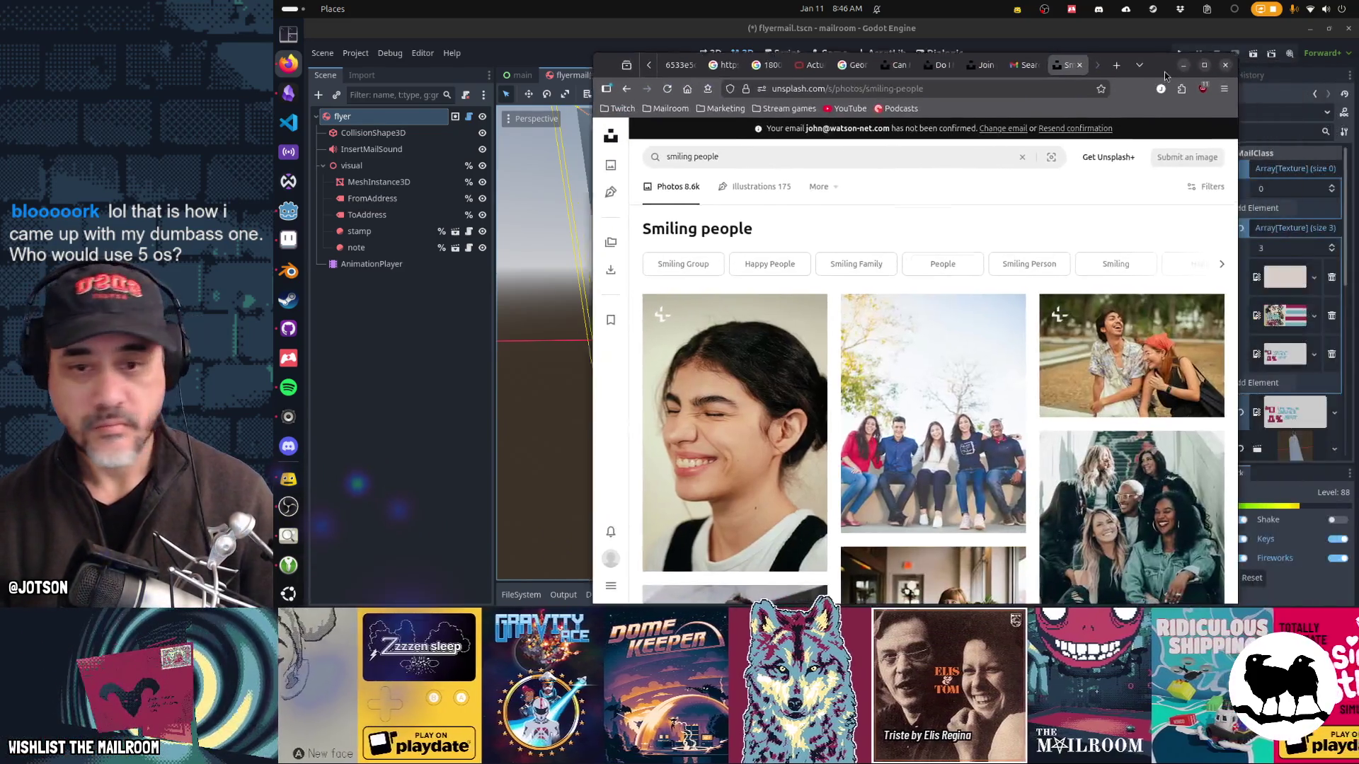
# Step: Find the photo of the laughing woman in sunglasses and copy the image
pyautogui.scroll(-2, 1134, 304)
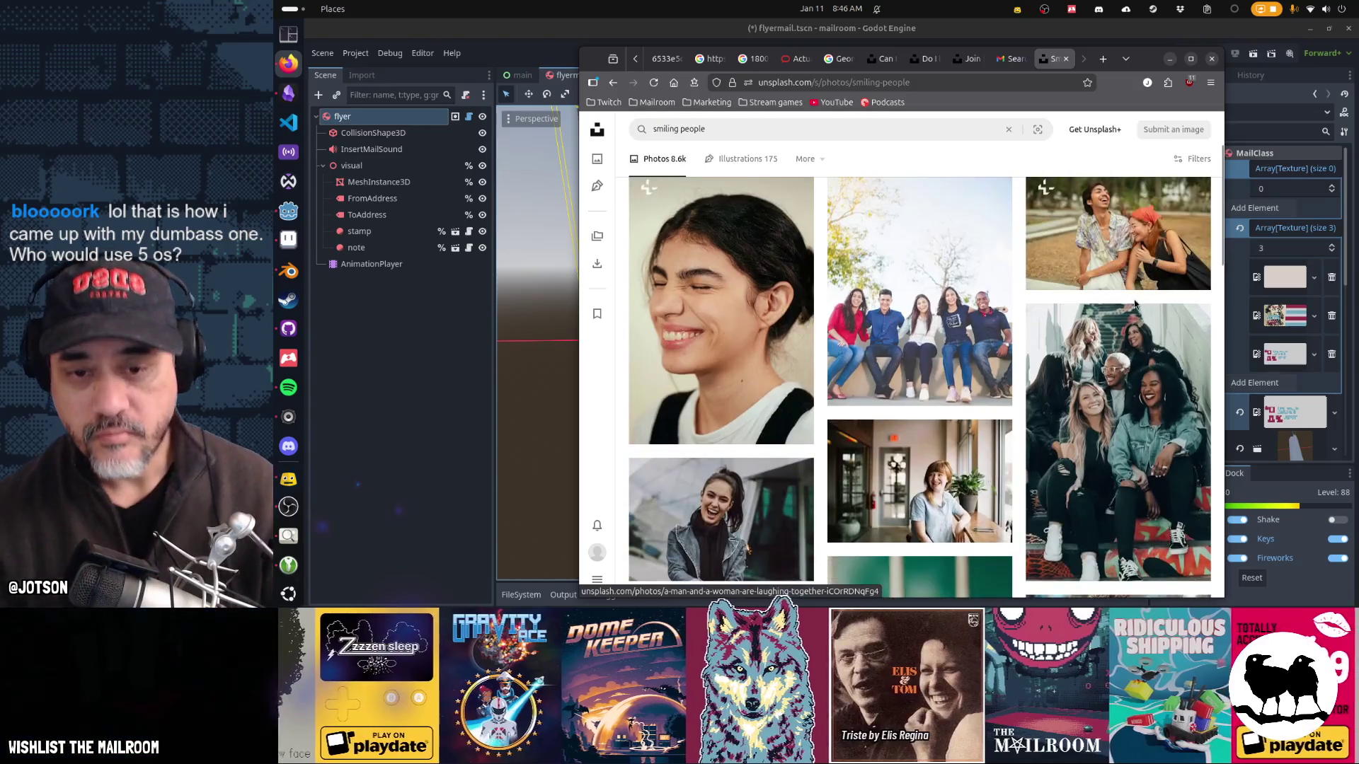
pyautogui.scroll(-2, 1133, 301)
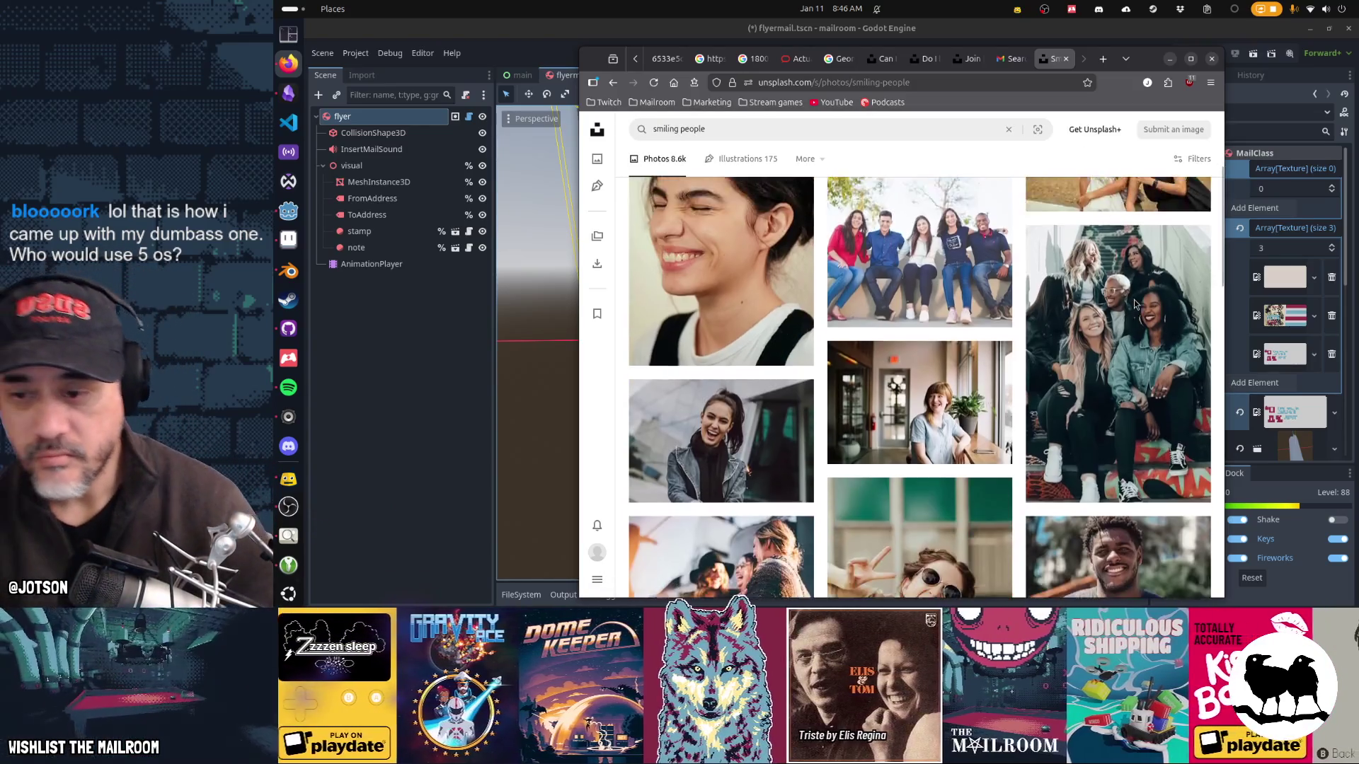
pyautogui.scroll(-2, 1134, 299)
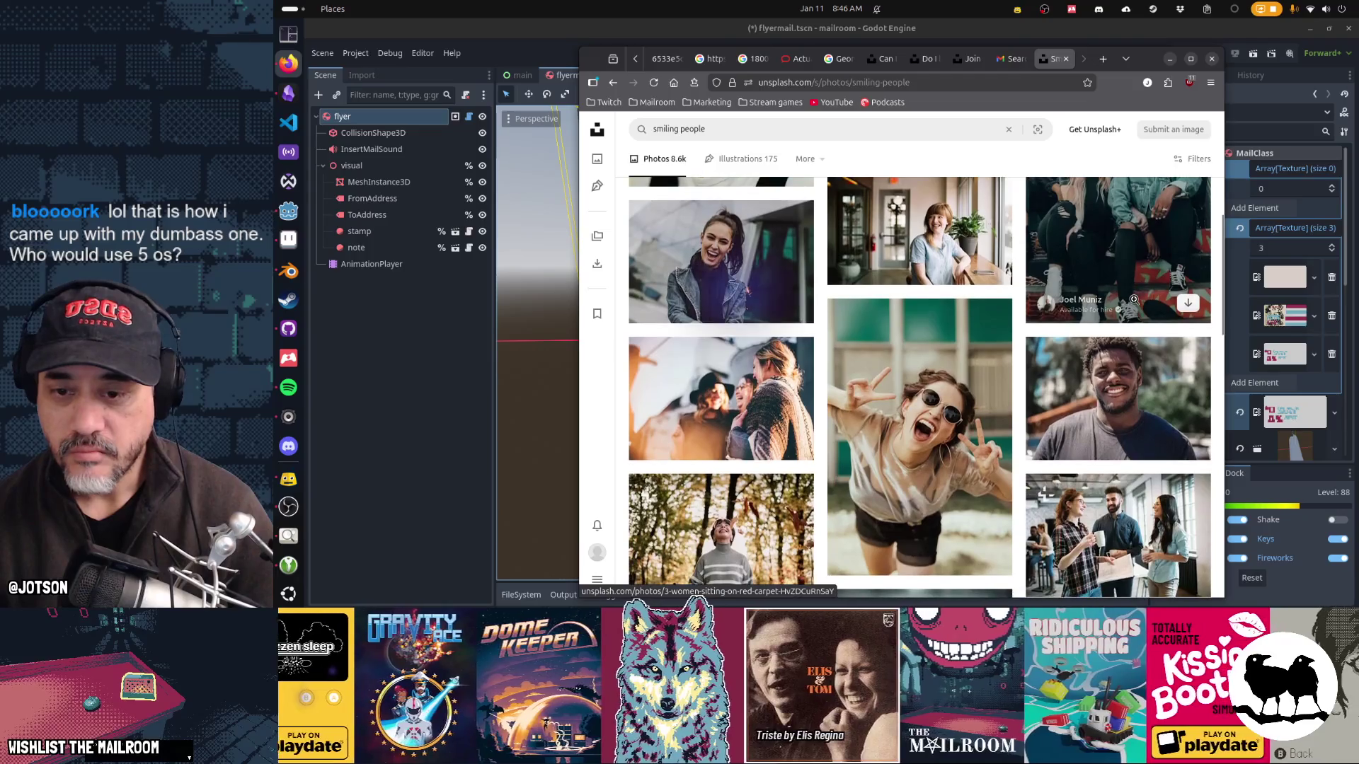
pyautogui.scroll(-2, 1119, 391)
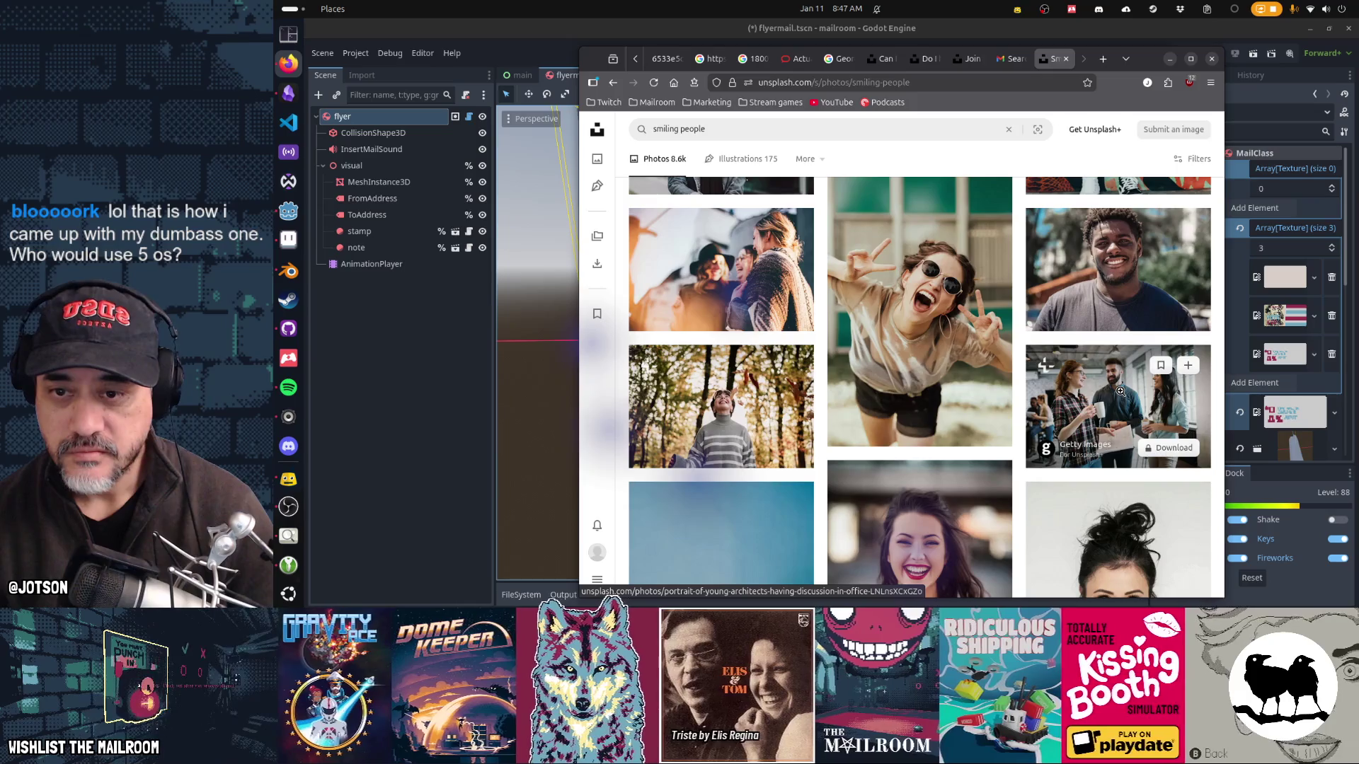
pyautogui.click(933, 287)
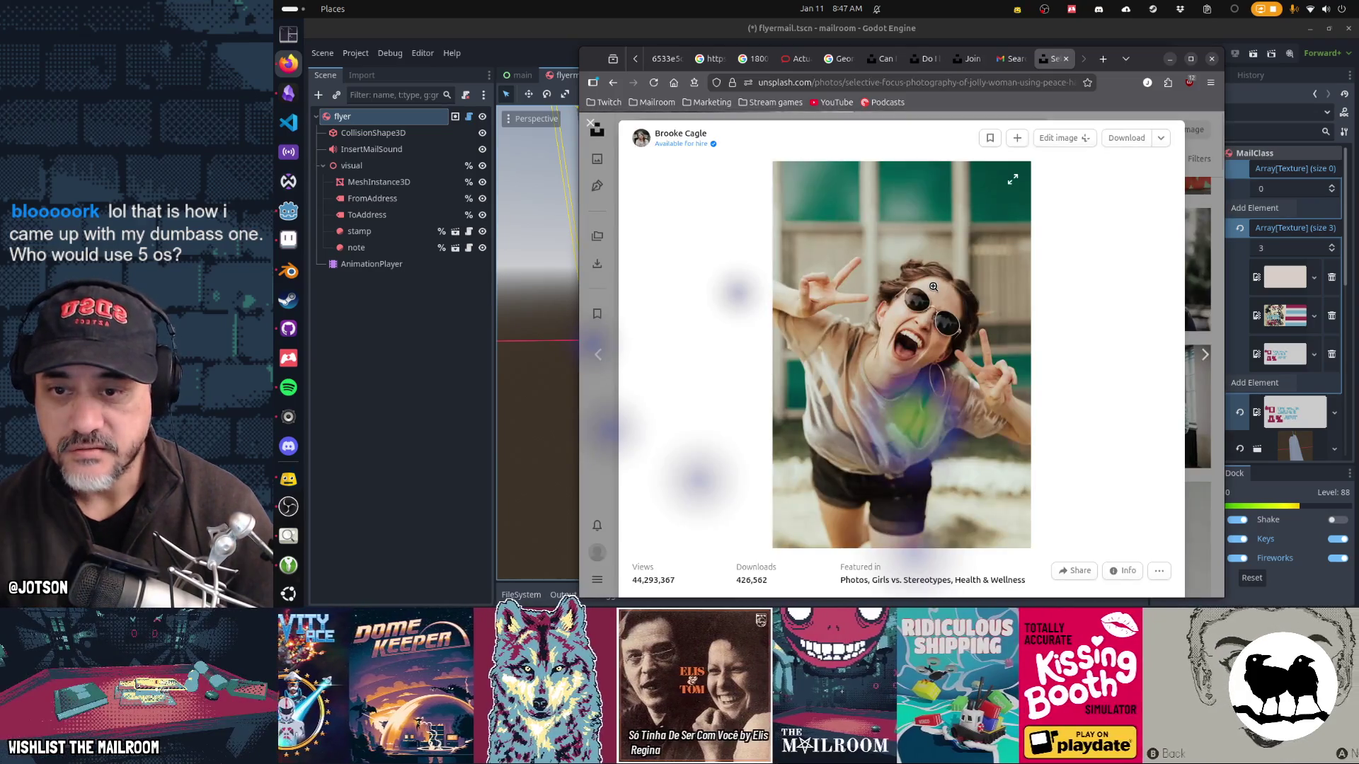
pyautogui.rightClick(924, 303)
pyautogui.press('Escape')
pyautogui.click(911, 317)
pyautogui.rightClick(913, 324)
pyautogui.click(927, 364)
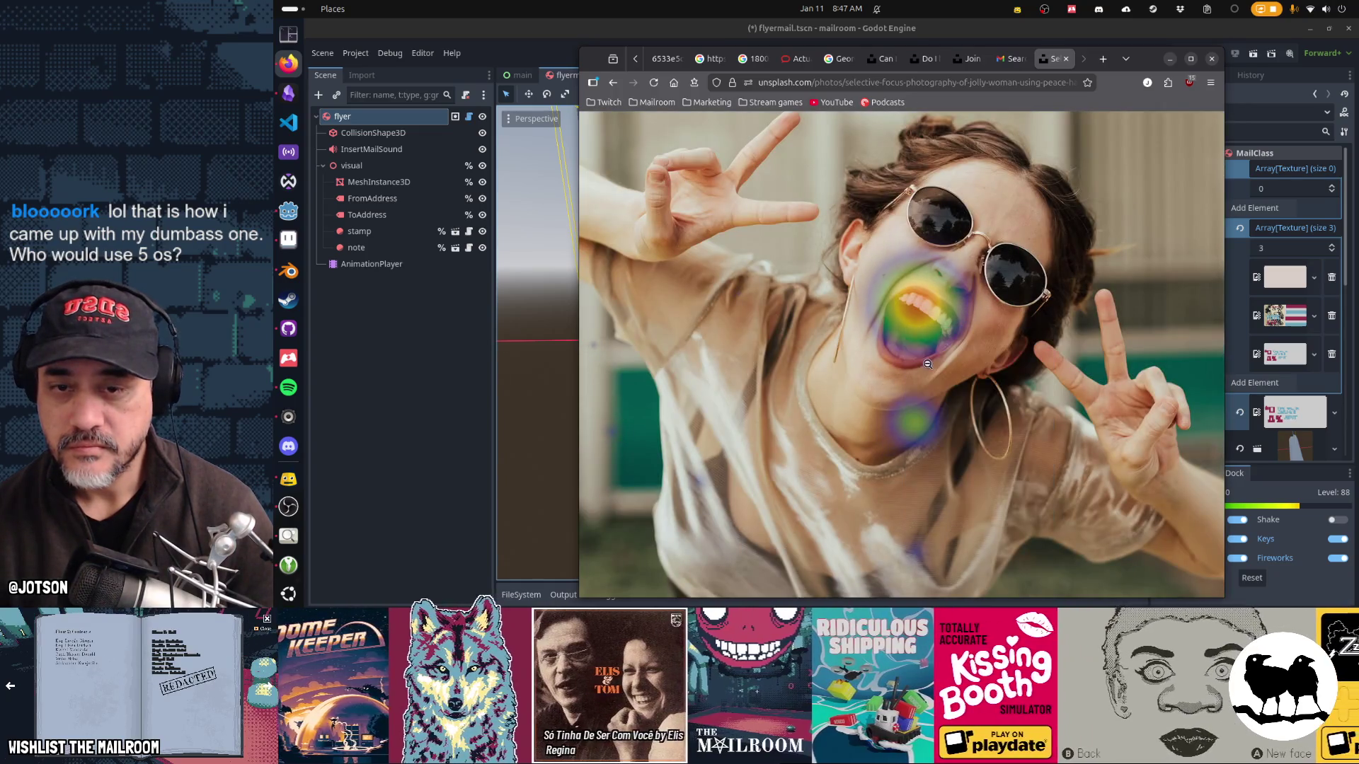
# Step: Check the photo's details, then return to creditcardflyer.ase in Aseprite
pyautogui.click(958, 365)
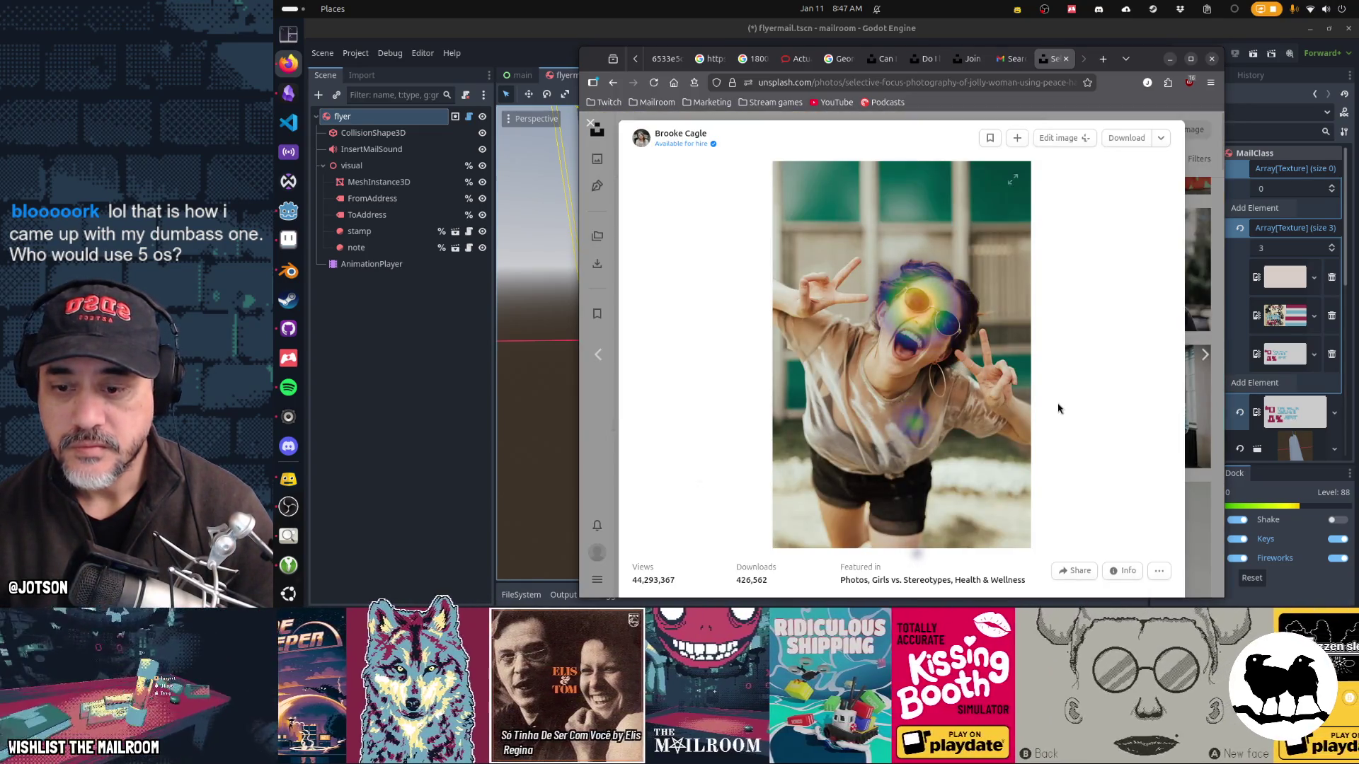
pyautogui.scroll(-3, 1059, 408)
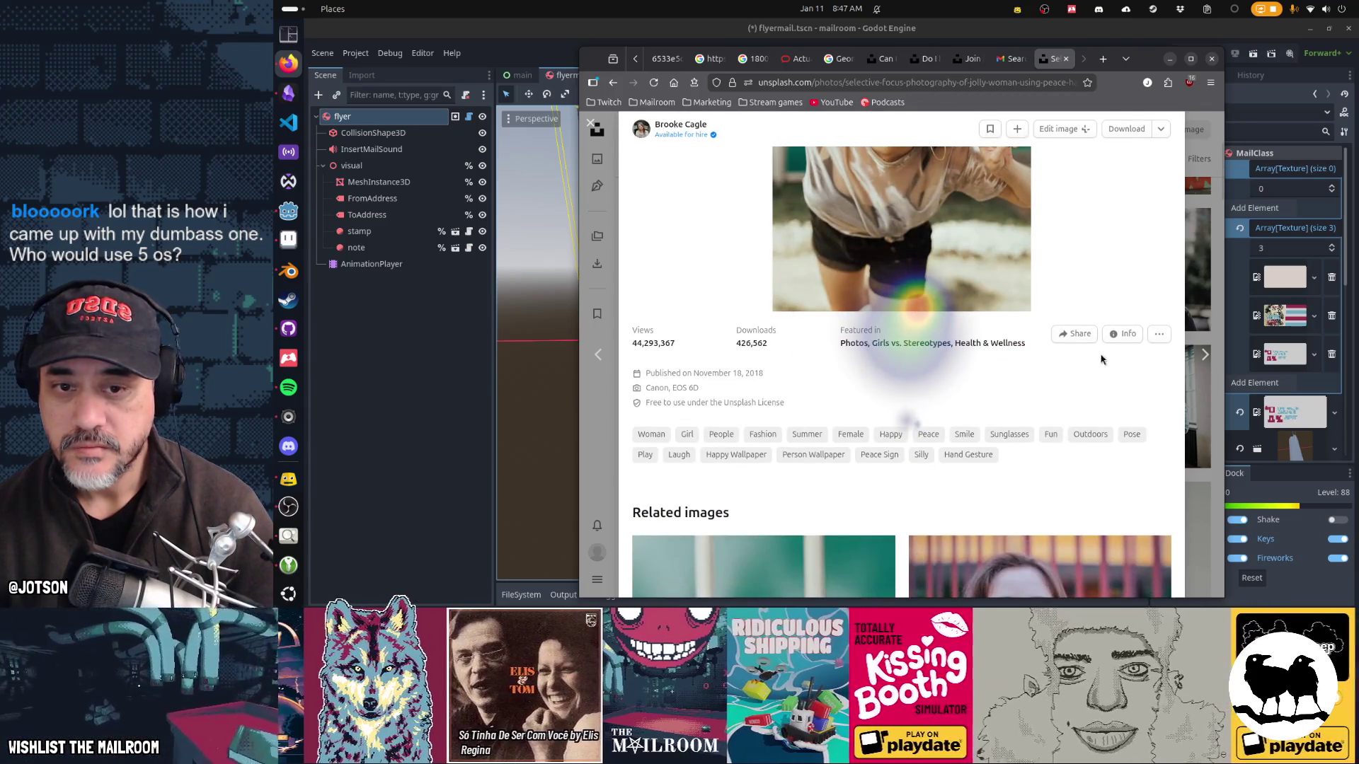
pyautogui.click(1125, 335)
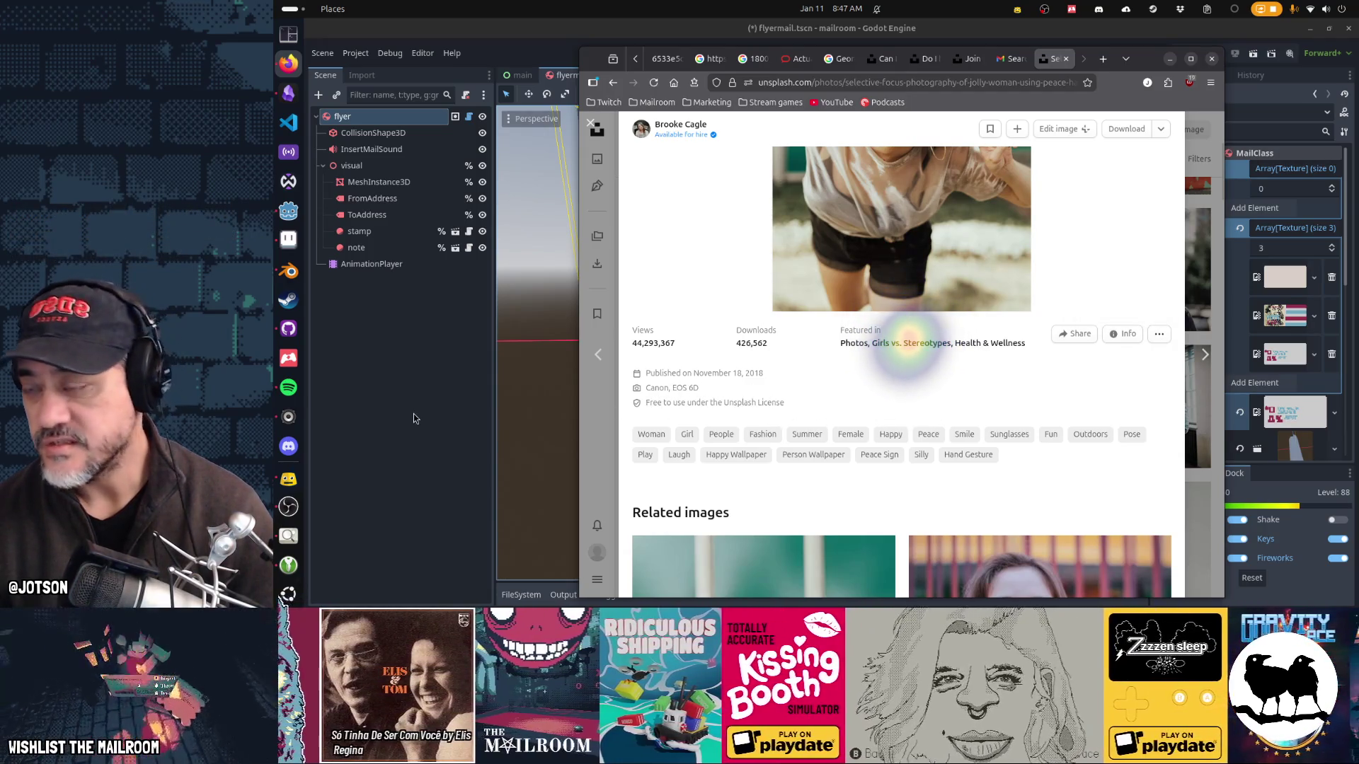
pyautogui.click(288, 239)
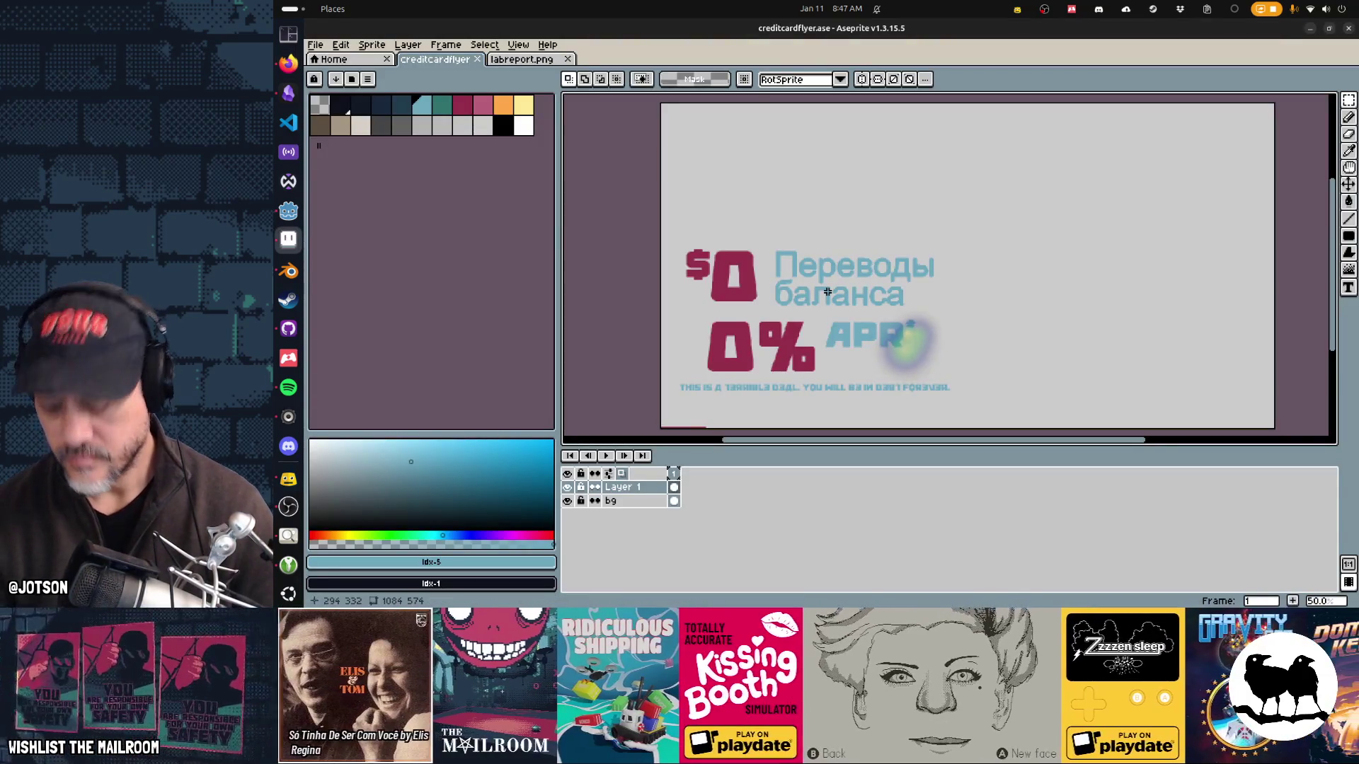
# Step: Paste the copied photo onto a new layer and shrink it to about 71%
pyautogui.hotkey('shift', 'n')
pyautogui.hotkey('ctrl', 'v')
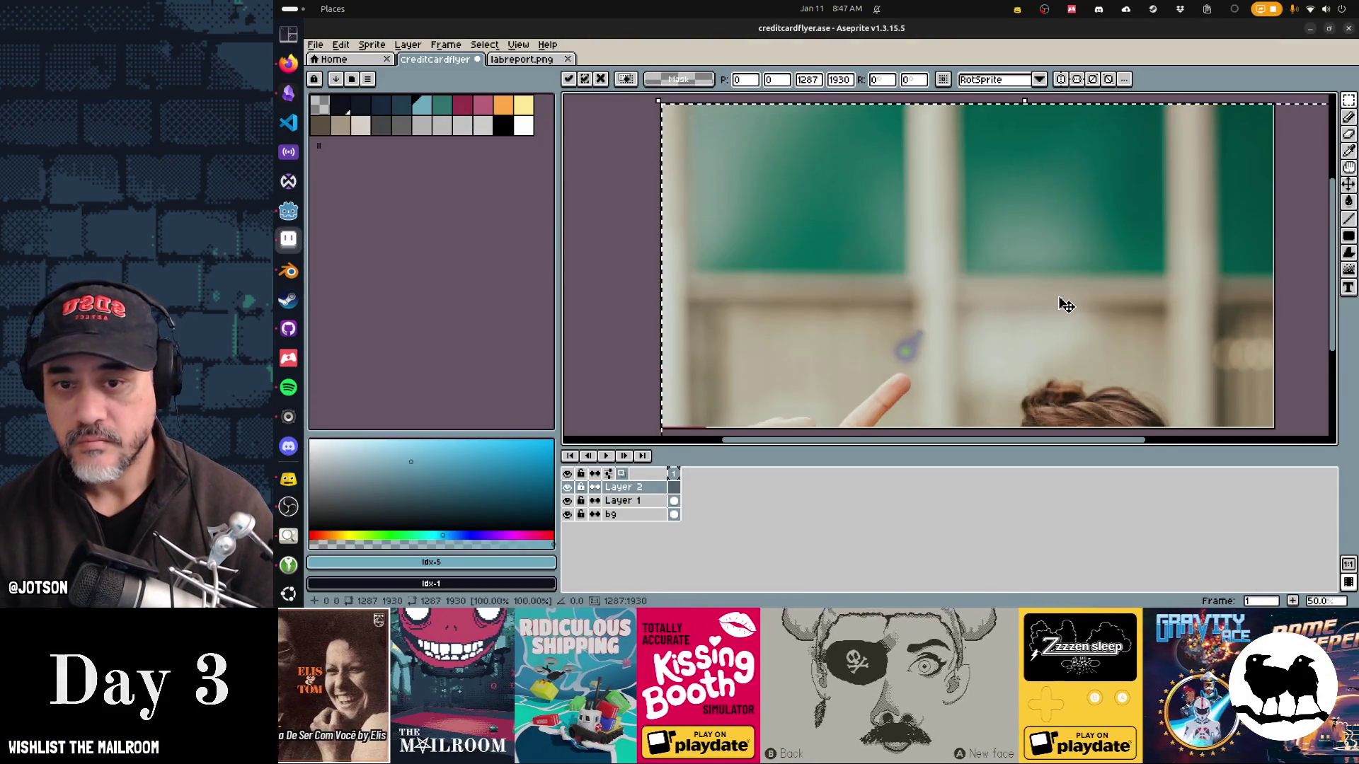
pyautogui.scroll(-3, 1062, 303)
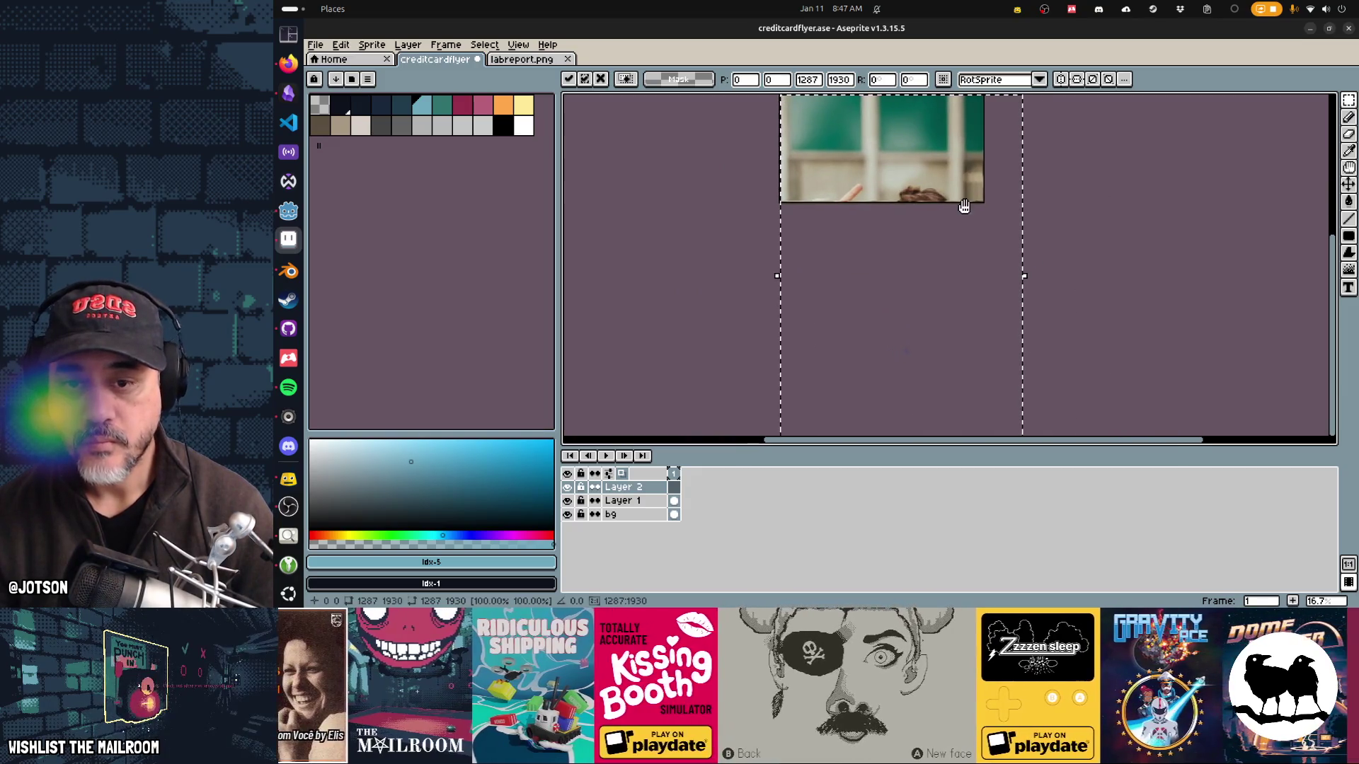
pyautogui.scroll(-2, 991, 297)
pyautogui.moveTo(1003, 330)
pyautogui.mouseDown()
pyautogui.moveTo(929, 225)
pyautogui.moveTo(936, 234)
pyautogui.moveTo(913, 163)
pyautogui.moveTo(916, 177)
pyautogui.mouseUp()
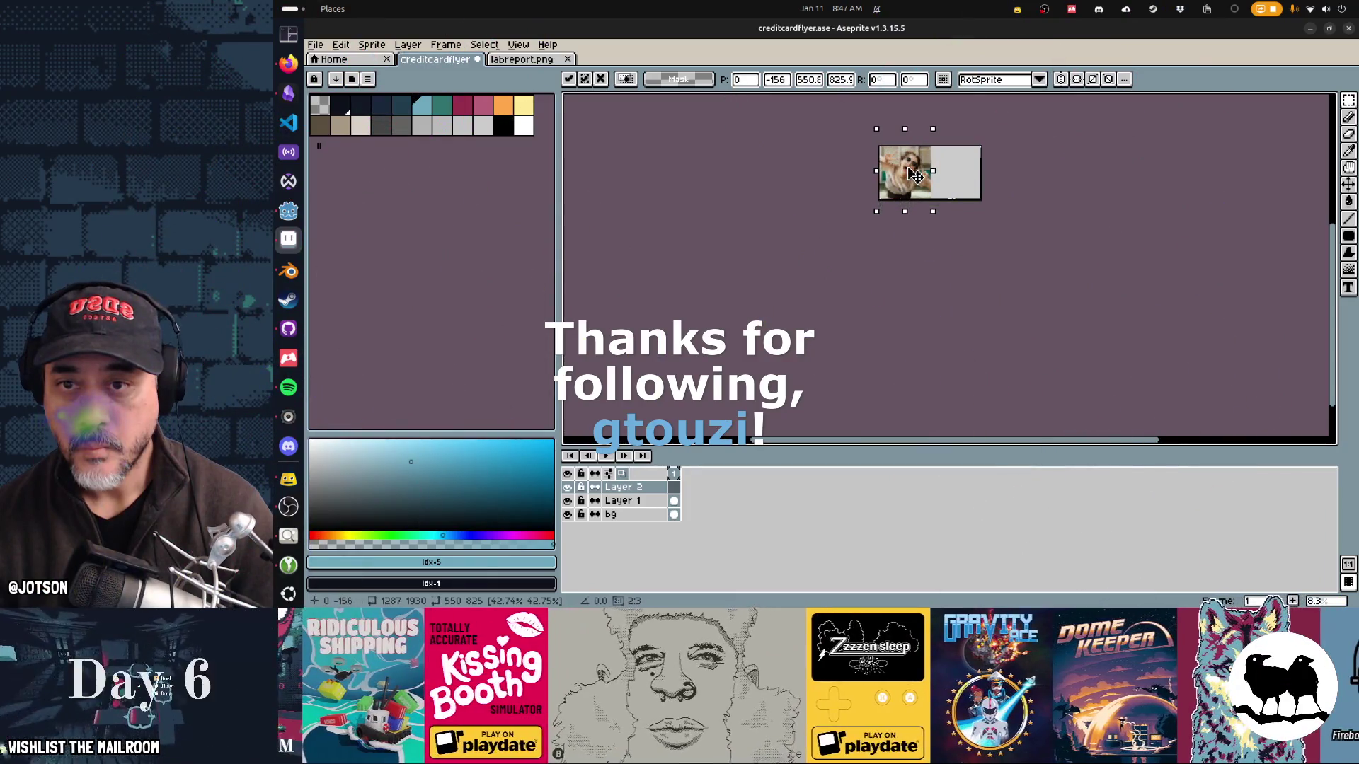
# Step: Commit the photo and move its layer below the text layer
pyautogui.scroll(3, 915, 152)
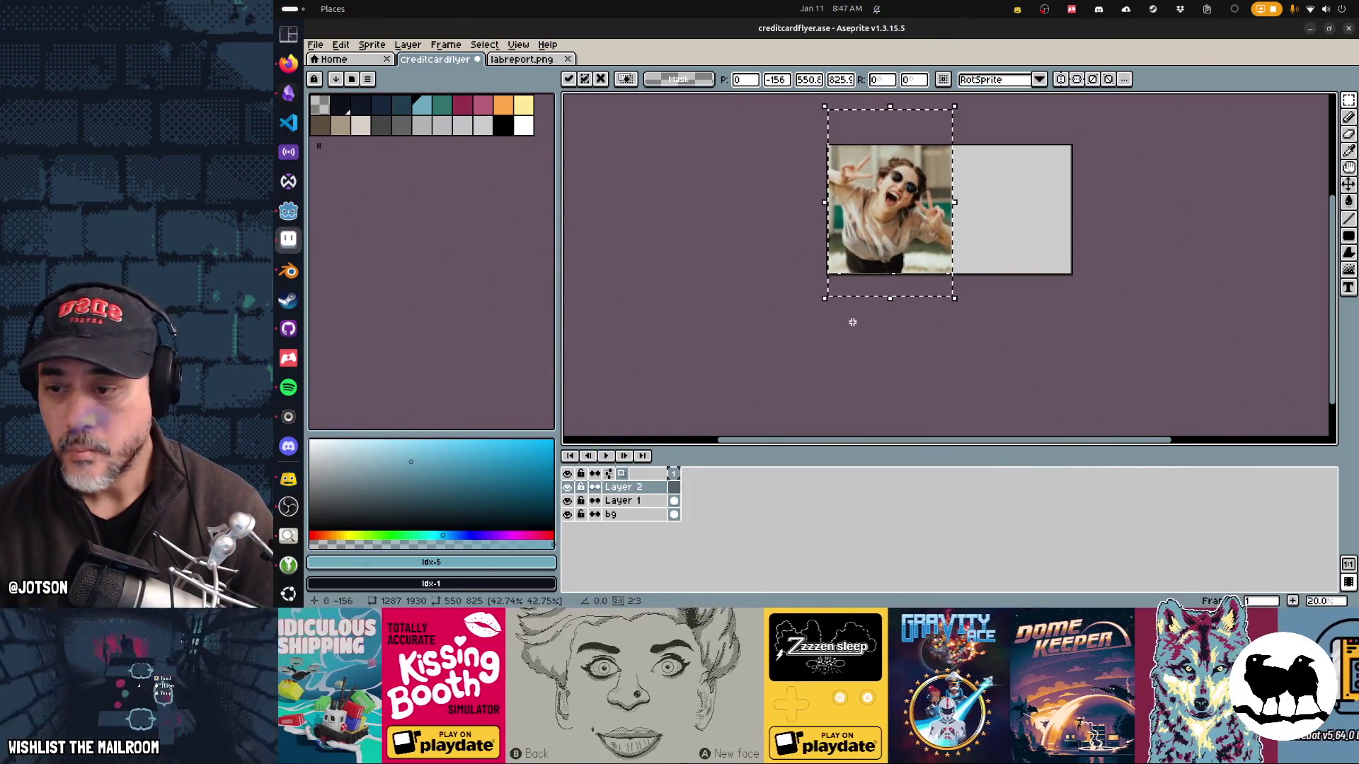
pyautogui.moveTo(637, 487); pyautogui.dragTo(655, 507)
pyautogui.click(821, 476)
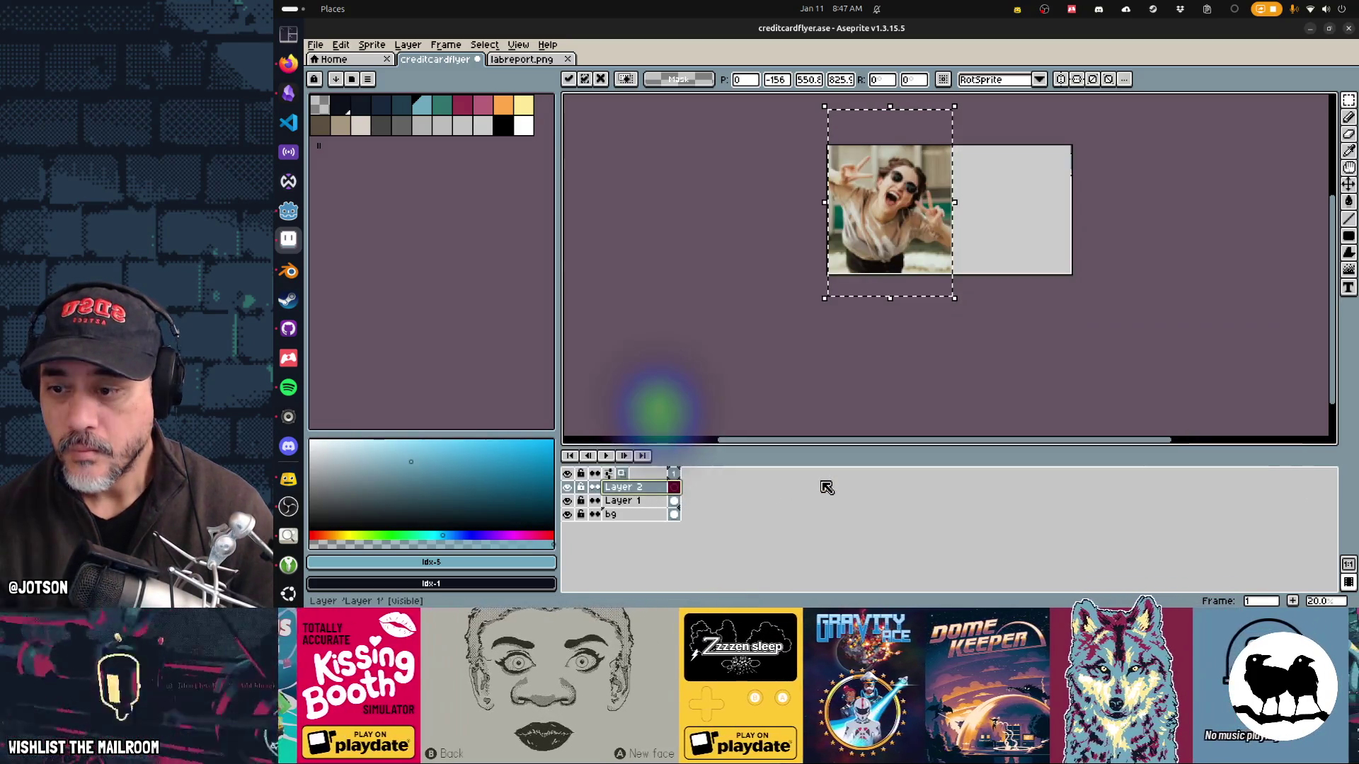
pyautogui.click(623, 487)
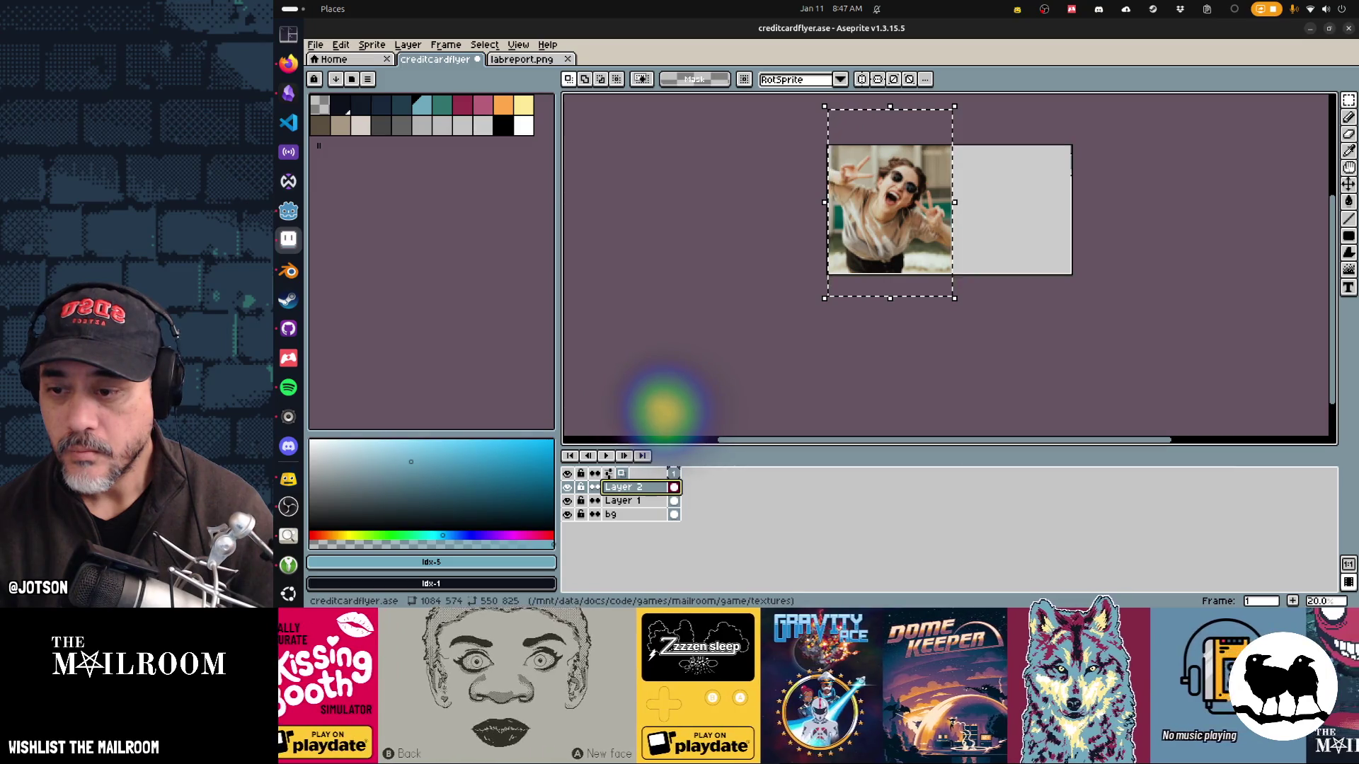
pyautogui.moveTo(609, 489); pyautogui.dragTo(602, 496)
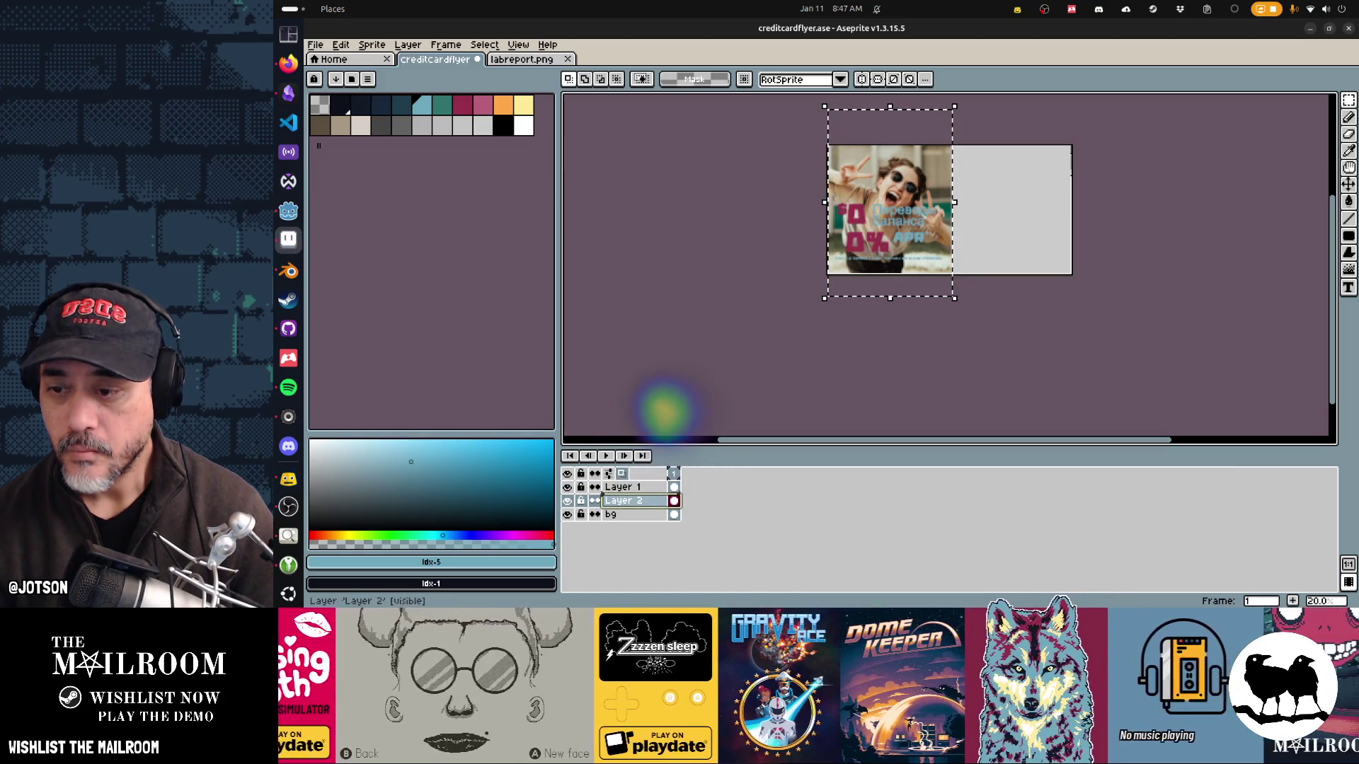
pyautogui.hotkey('ctrl', 'd')
pyautogui.scroll(2, 897, 215)
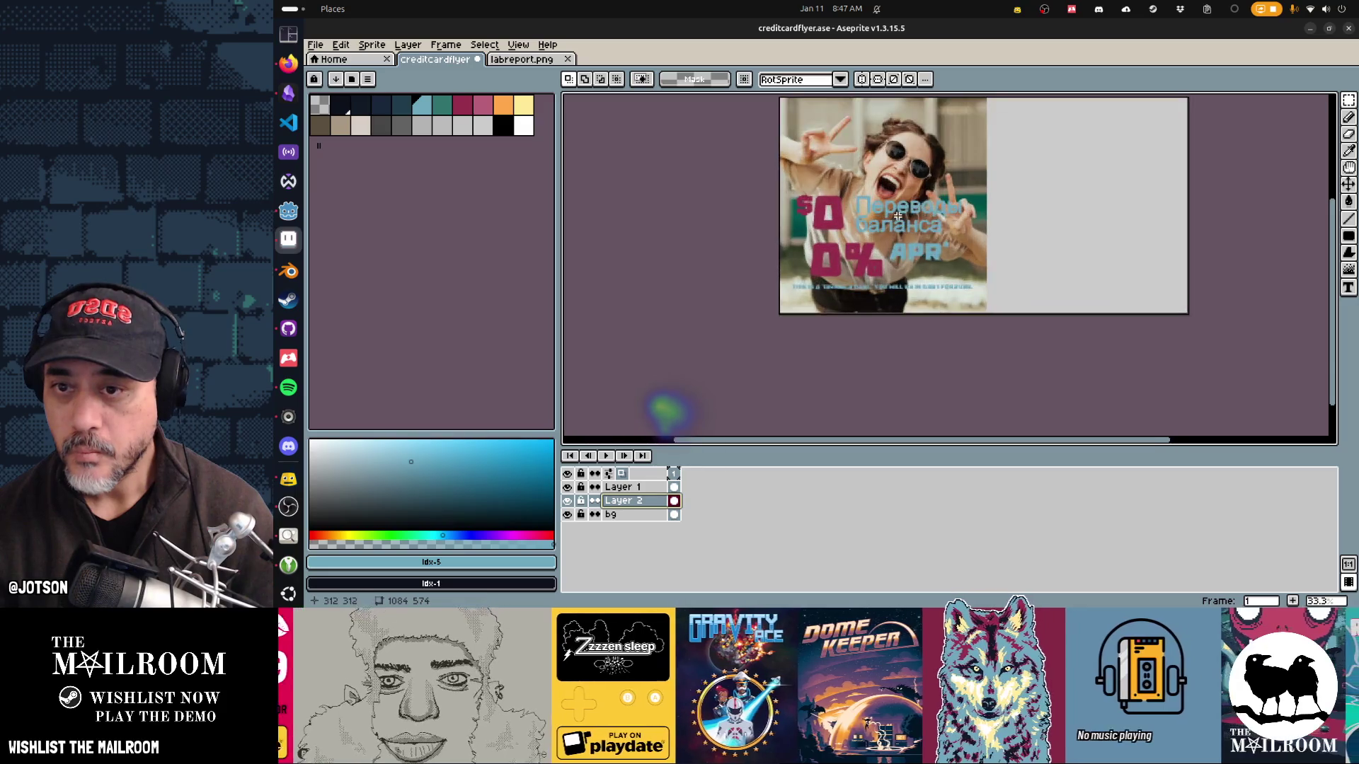
pyautogui.moveTo(897, 215); pyautogui.dragTo(909, 278)
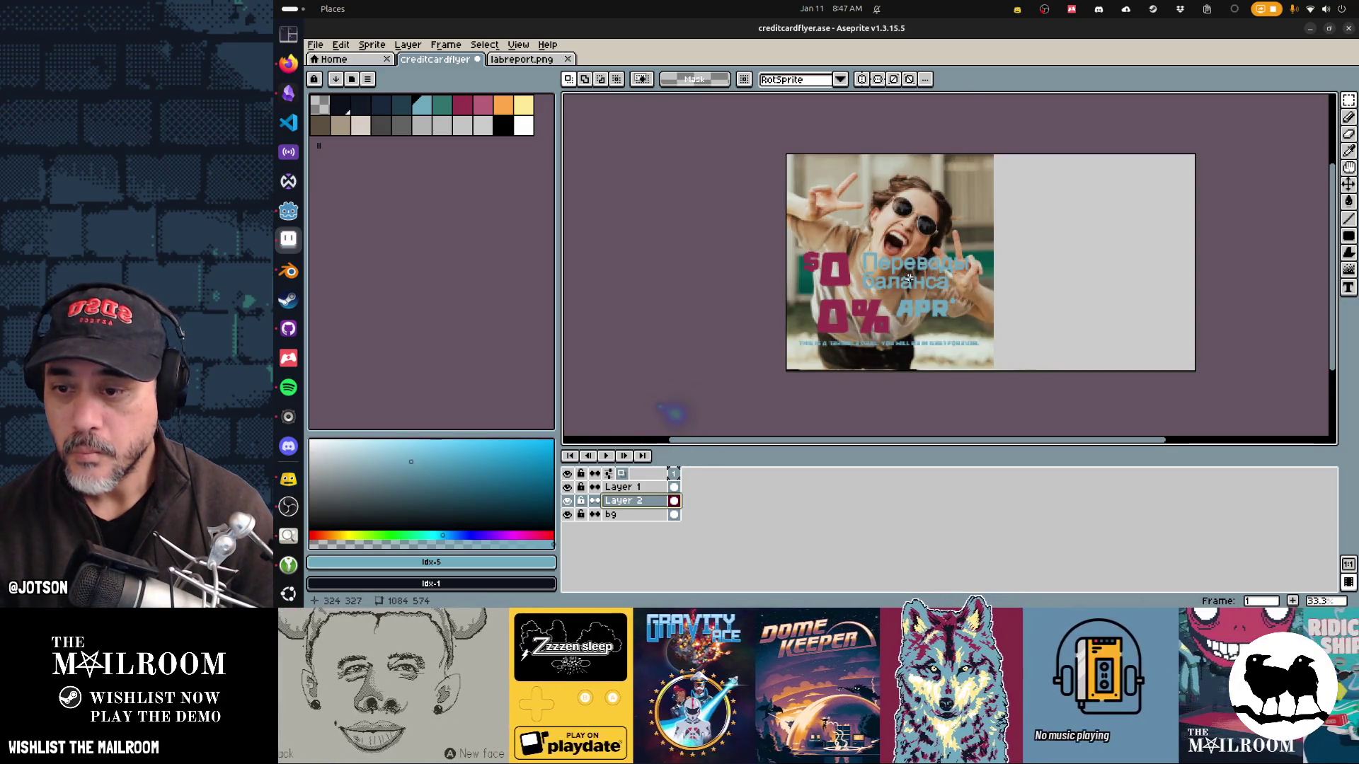
# Step: Apply an outline to the text layer and select the fine-print line at the bottom
pyautogui.click(621, 487)
pyautogui.click(342, 105)
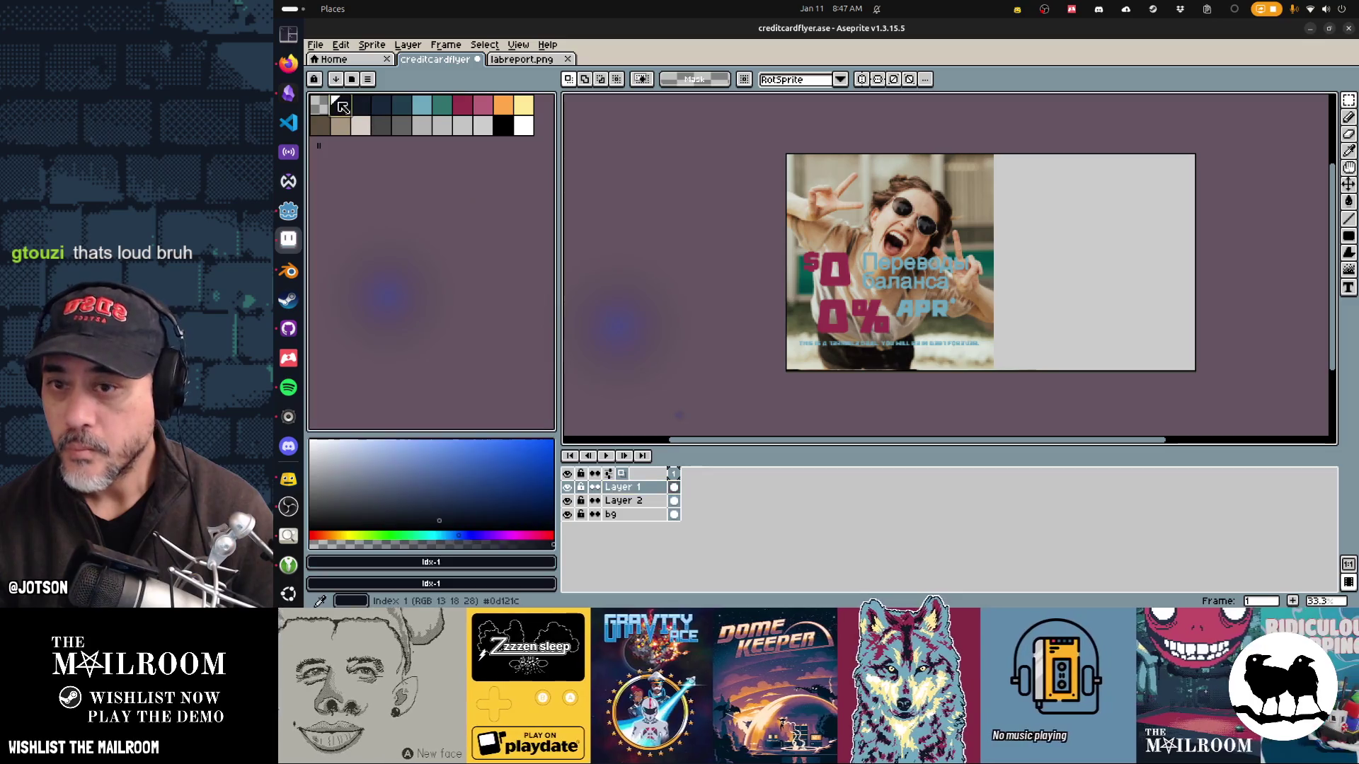
pyautogui.hotkey('shift', 'o')
pyautogui.click(801, 261)
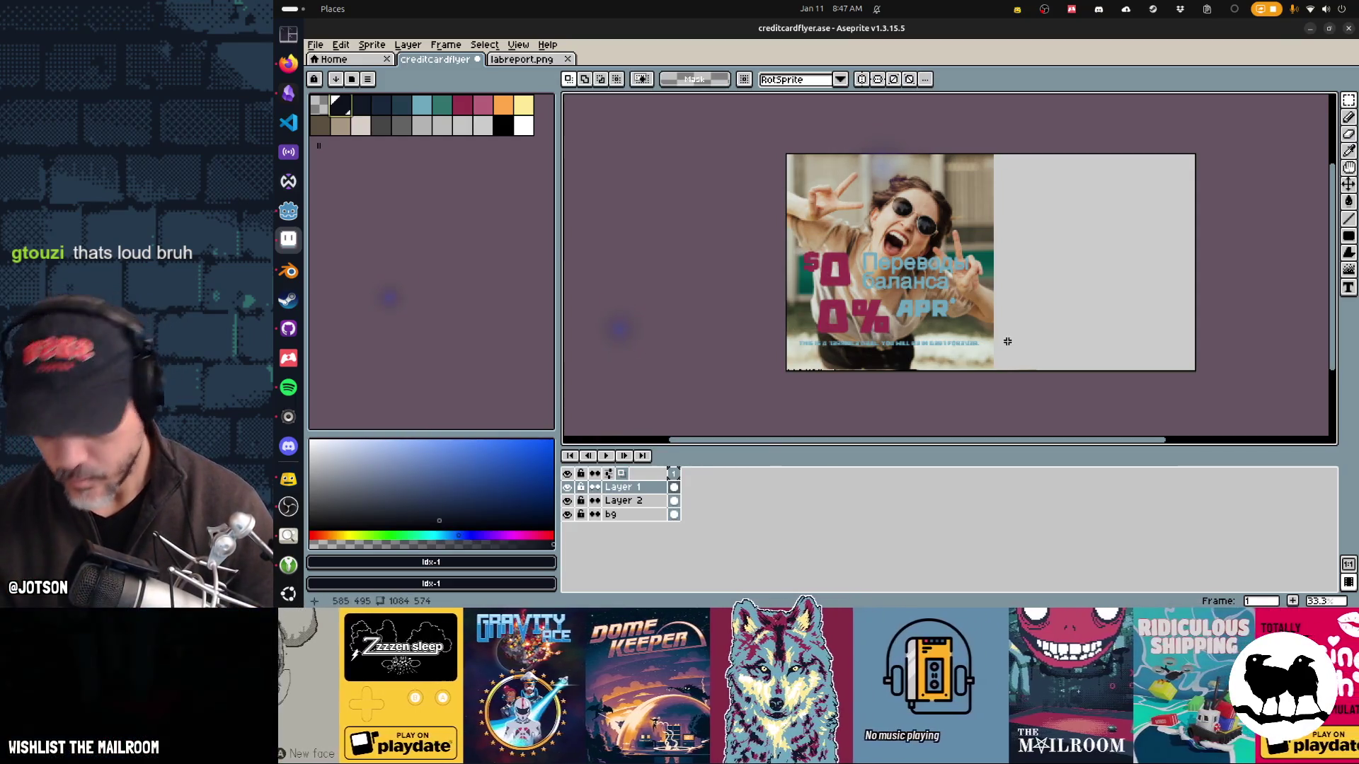
pyautogui.moveTo(990, 352)
pyautogui.mouseDown()
pyautogui.moveTo(789, 347)
pyautogui.moveTo(827, 349)
pyautogui.mouseUp()
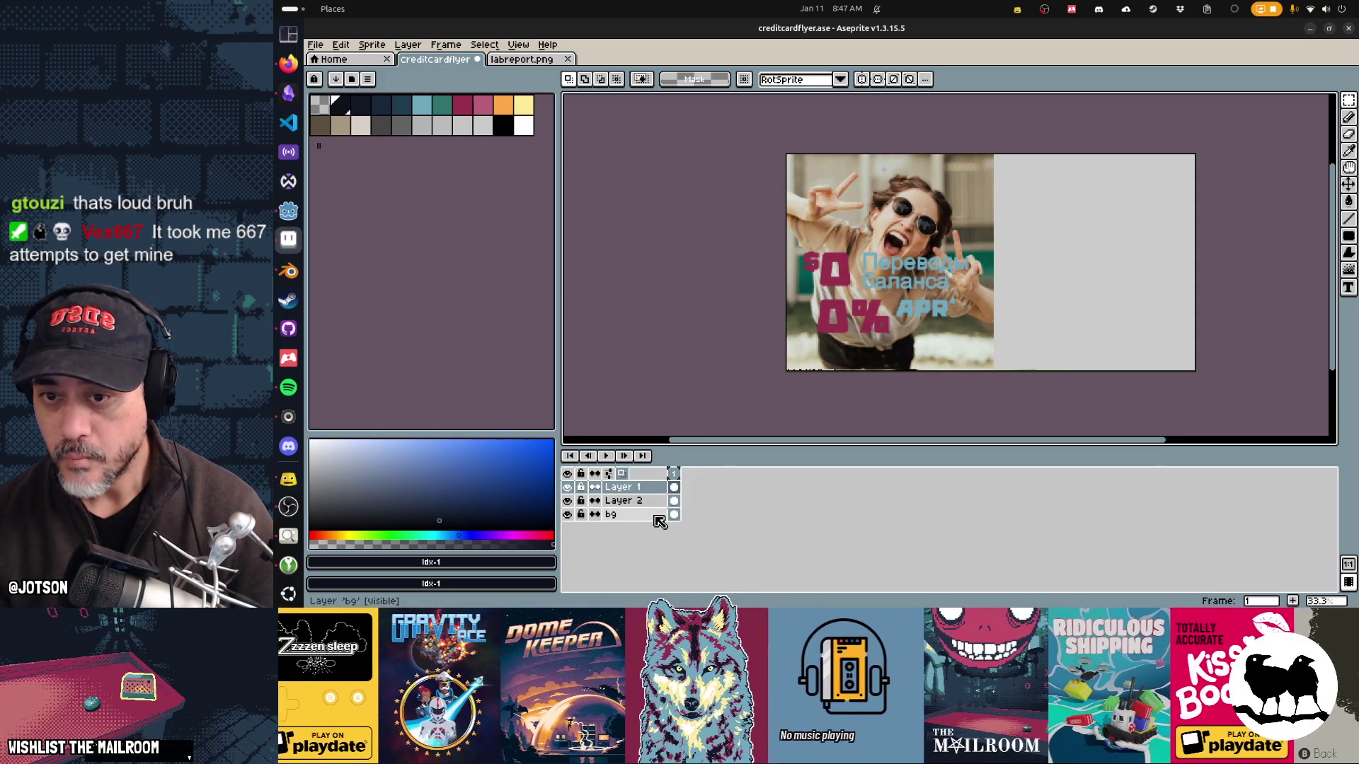
# Step: Add a 'fineprint' layer and rename the text layer 'terms' and the photo layer 'face'
pyautogui.hotkey('shift', 'n')
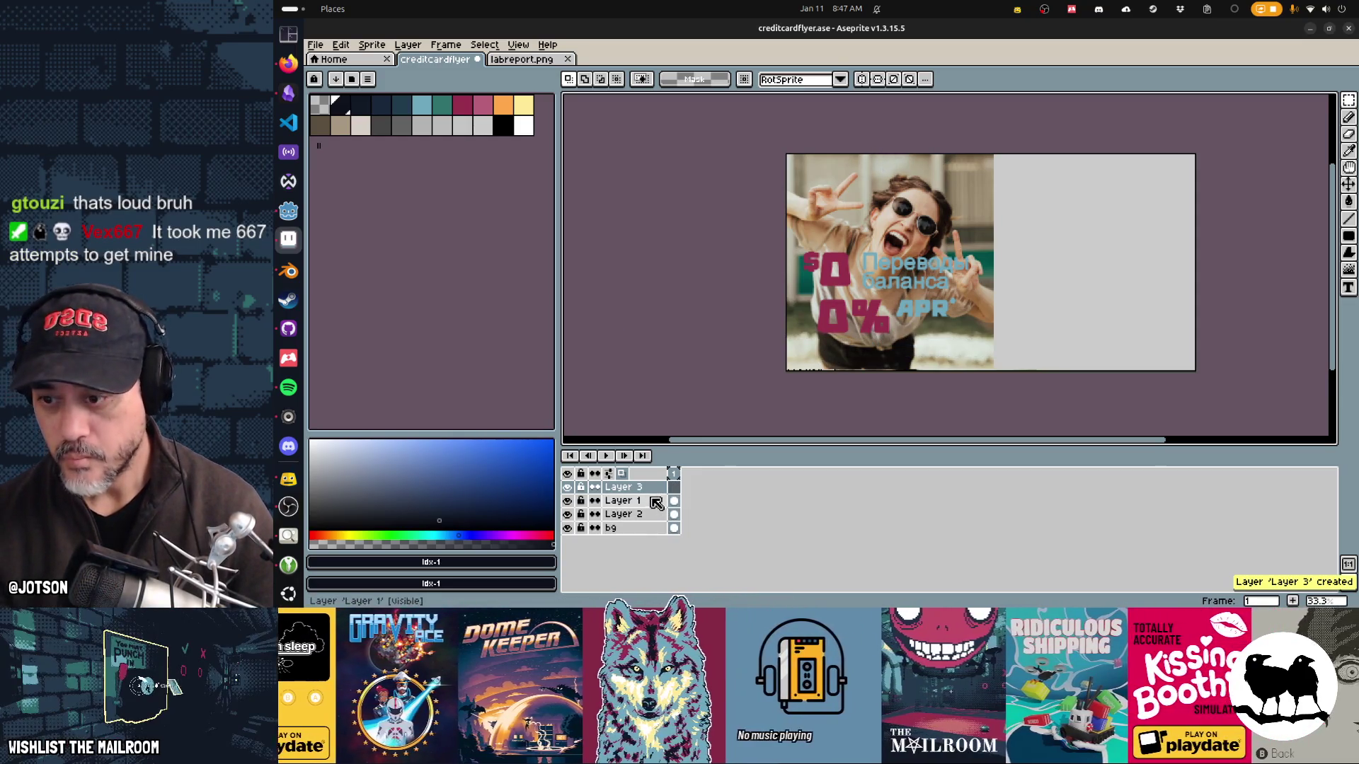
pyautogui.hotkey('shift', 'p')
pyautogui.write('fineprint')
pyautogui.press('Return')
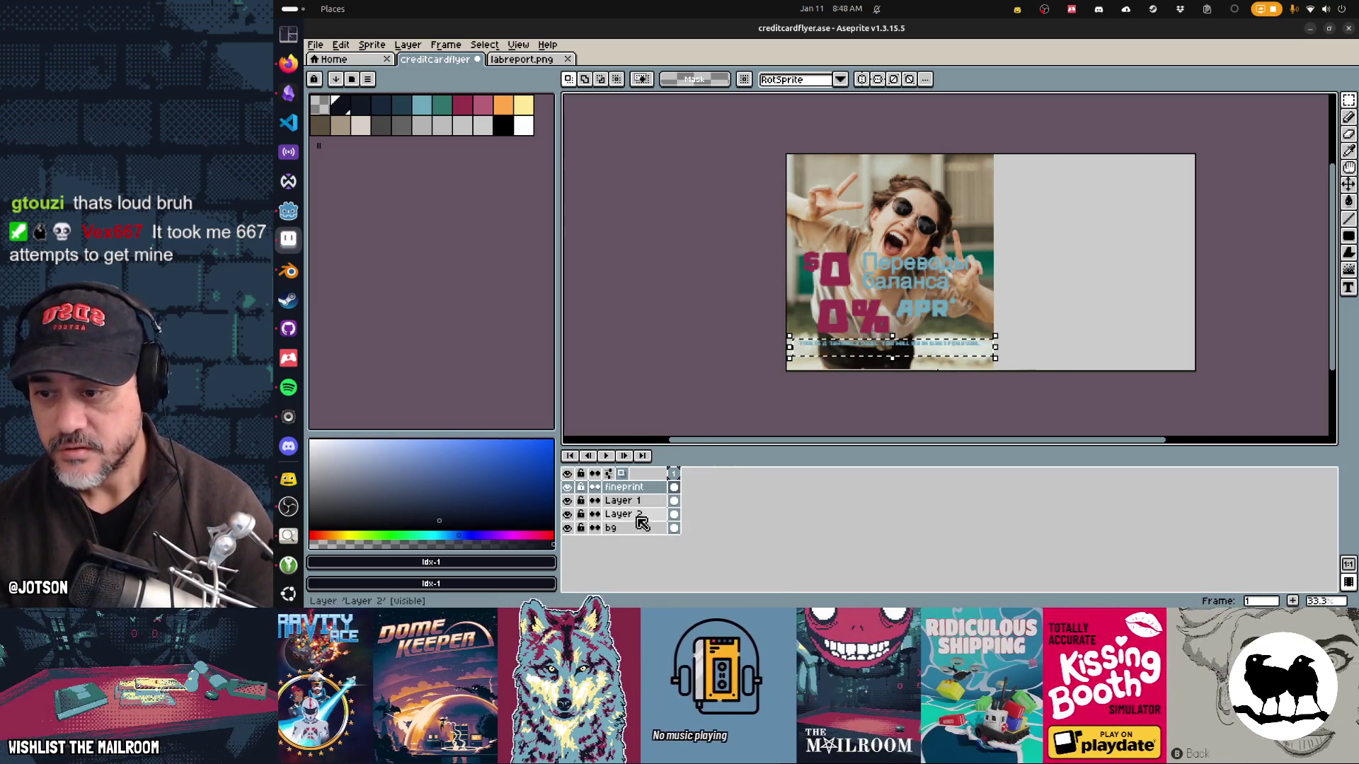
pyautogui.doubleClick(630, 501)
pyautogui.write('terms')
pyautogui.press('Return')
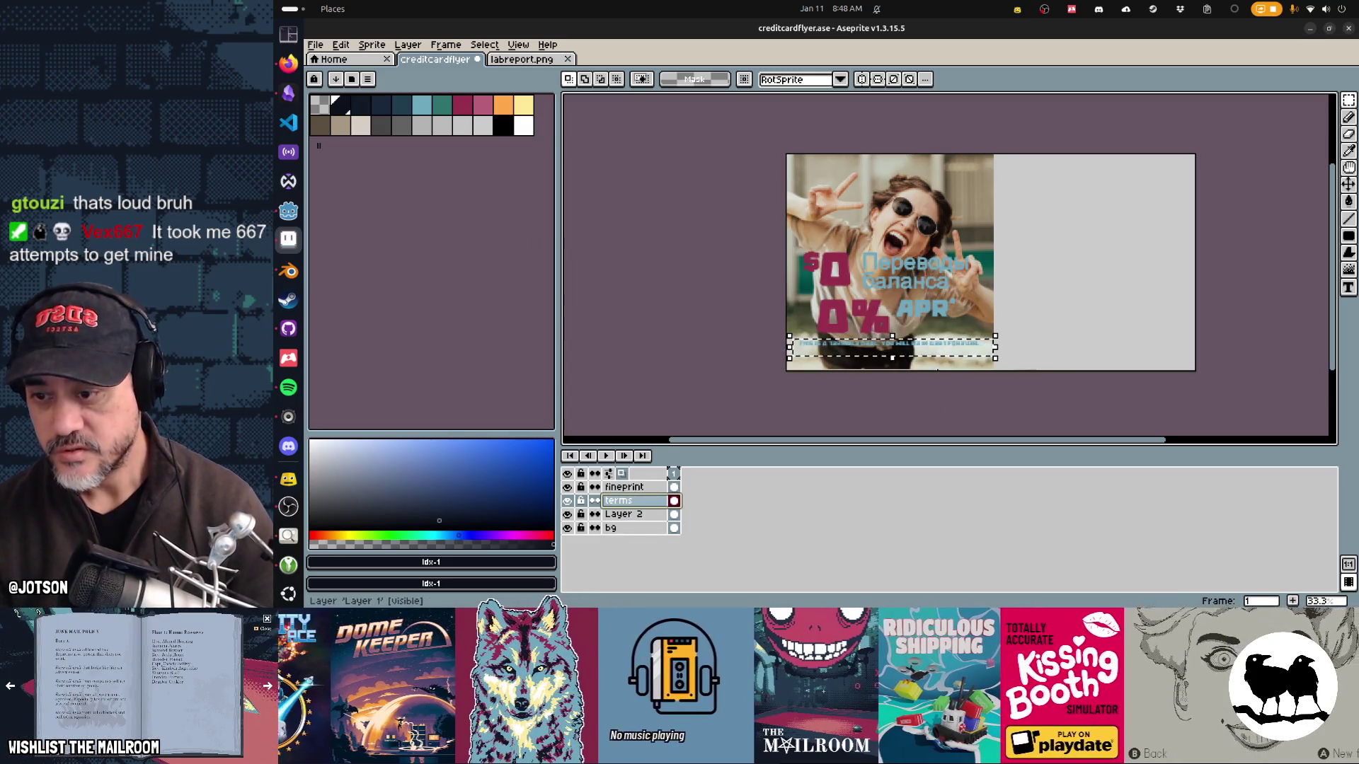
pyautogui.doubleClick(623, 515)
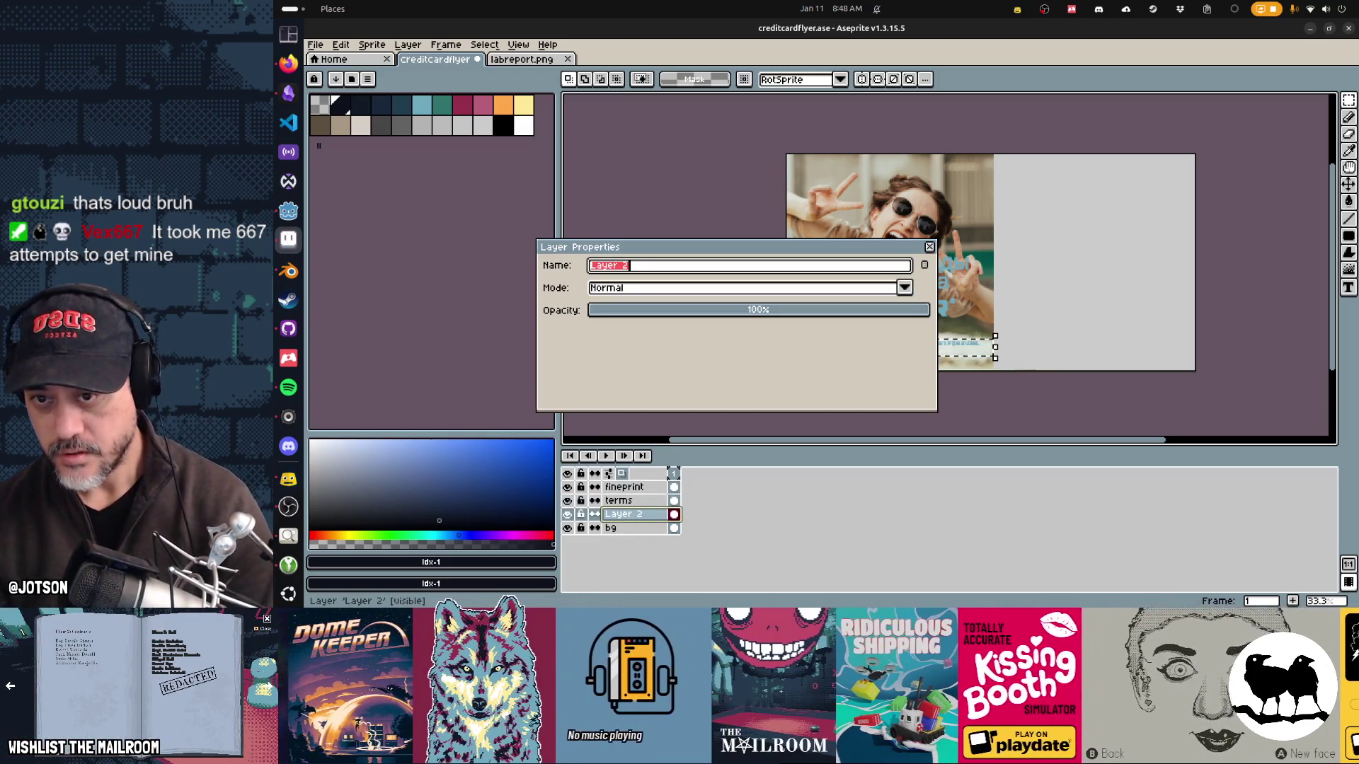
pyautogui.write('face')
pyautogui.press('Return')
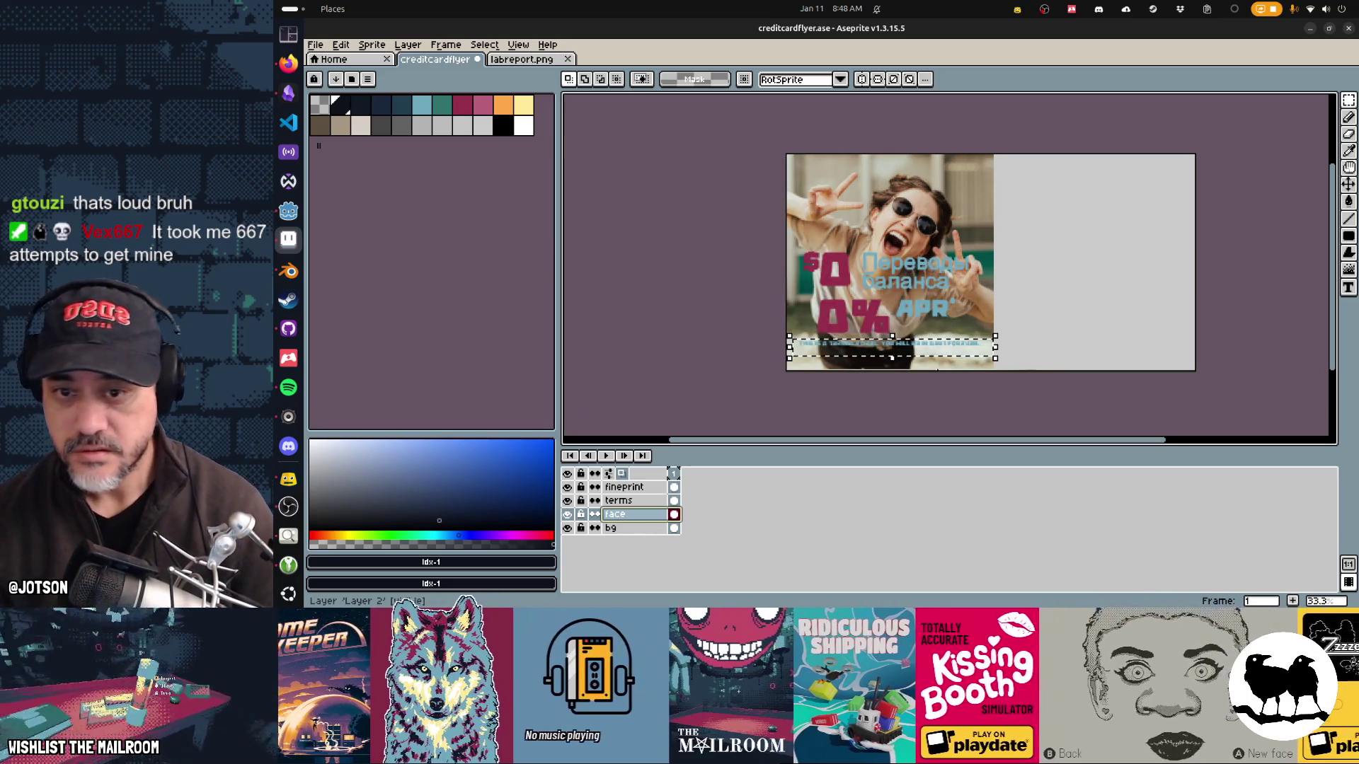
# Step: Move the face photo up 45 px, then try a rectangular selection over its lower part
pyautogui.hotkey('ctrl', 'd')
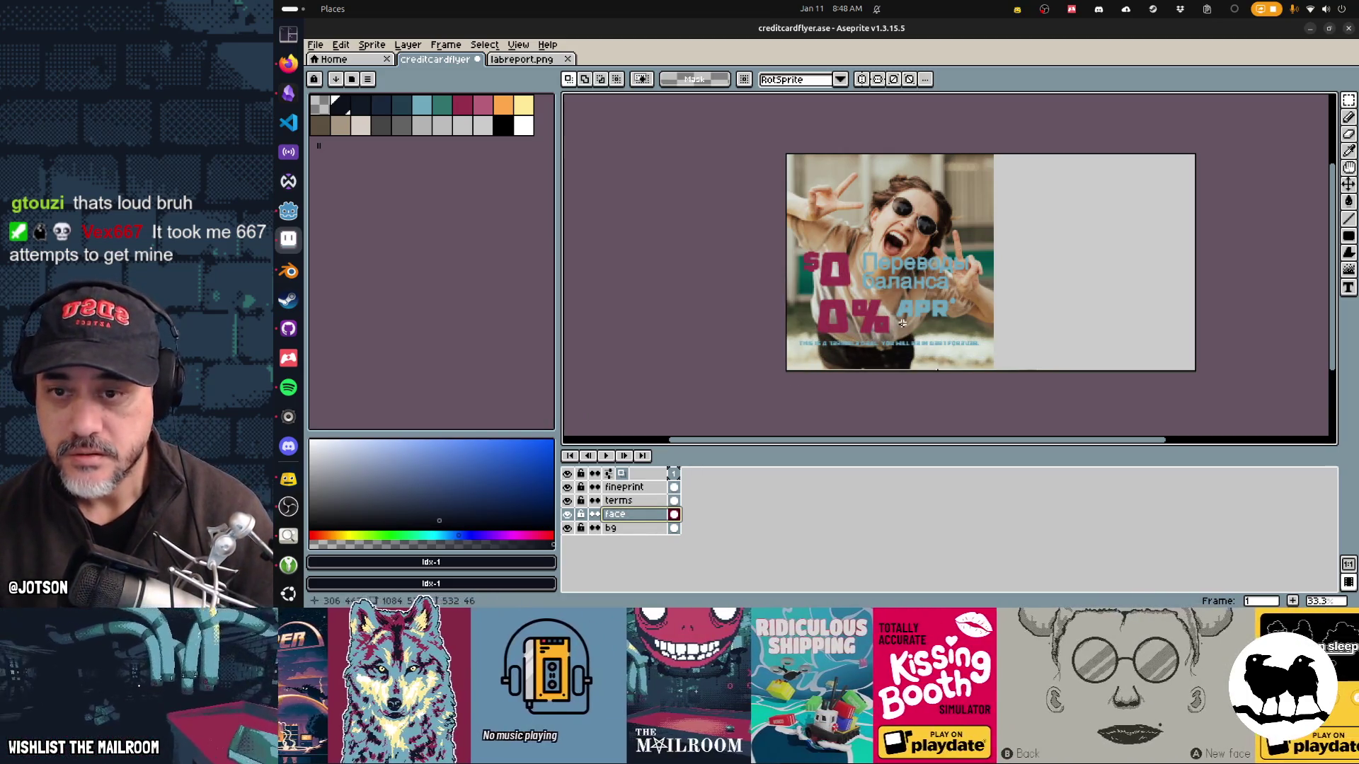
pyautogui.press('v')
pyautogui.moveTo(948, 321); pyautogui.dragTo(948, 308)
pyautogui.click(968, 327)
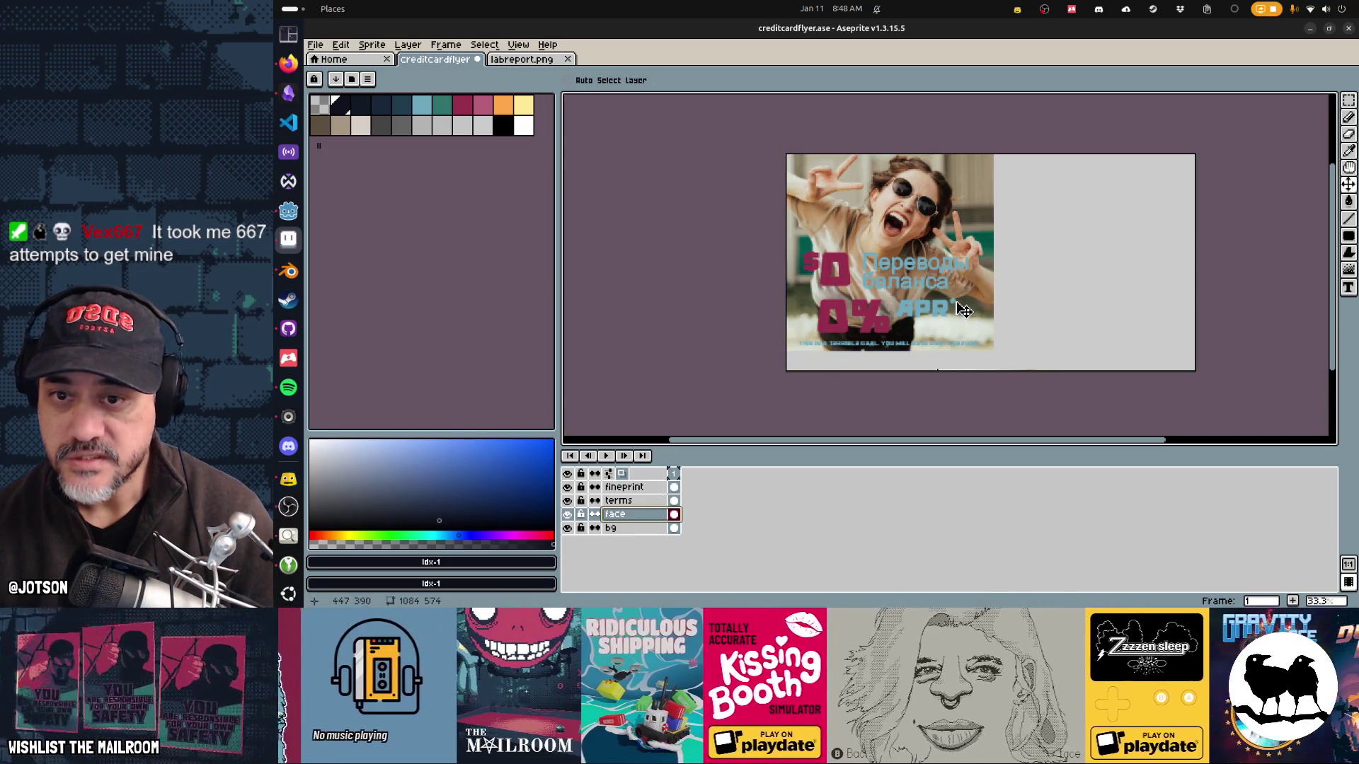
pyautogui.press('m')
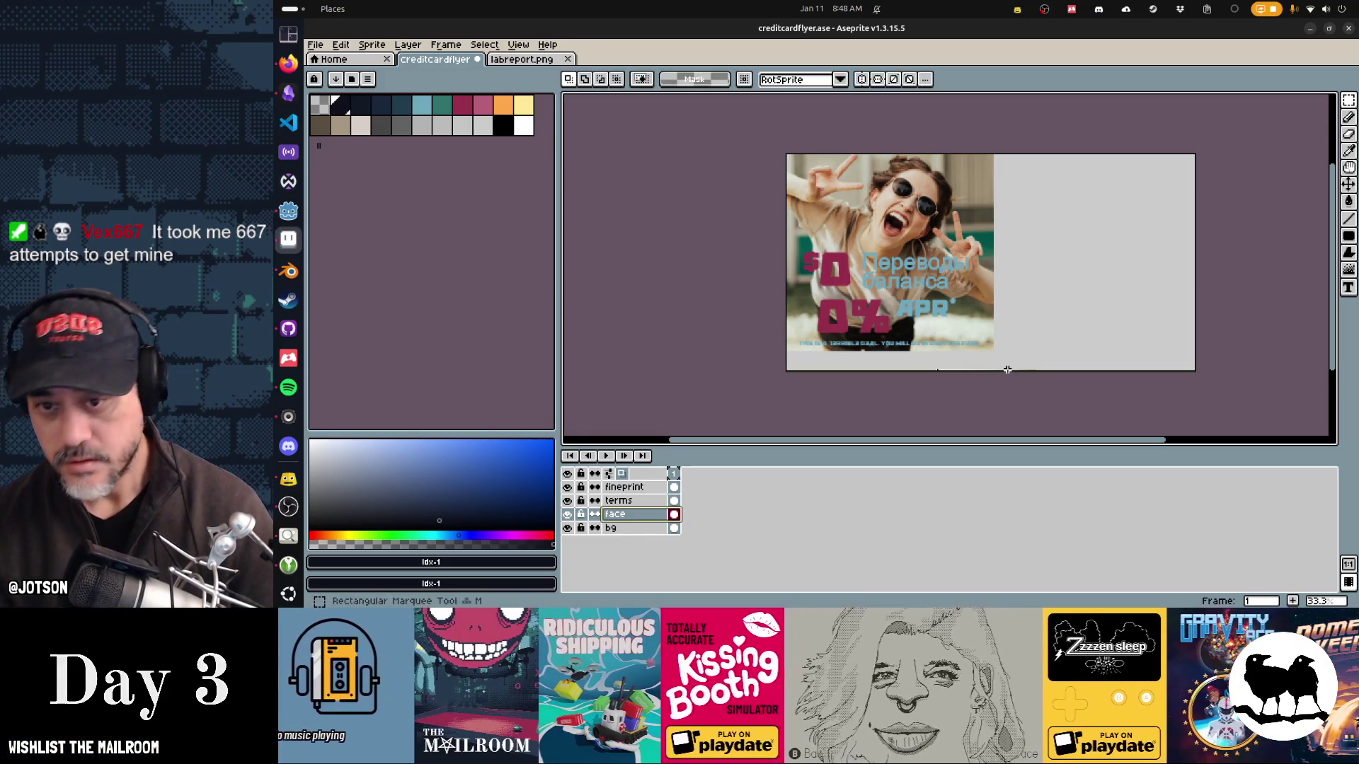
pyautogui.moveTo(1004, 365)
pyautogui.mouseDown()
pyautogui.moveTo(771, 259)
pyautogui.moveTo(779, 348)
pyautogui.mouseUp()
pyautogui.click(757, 391)
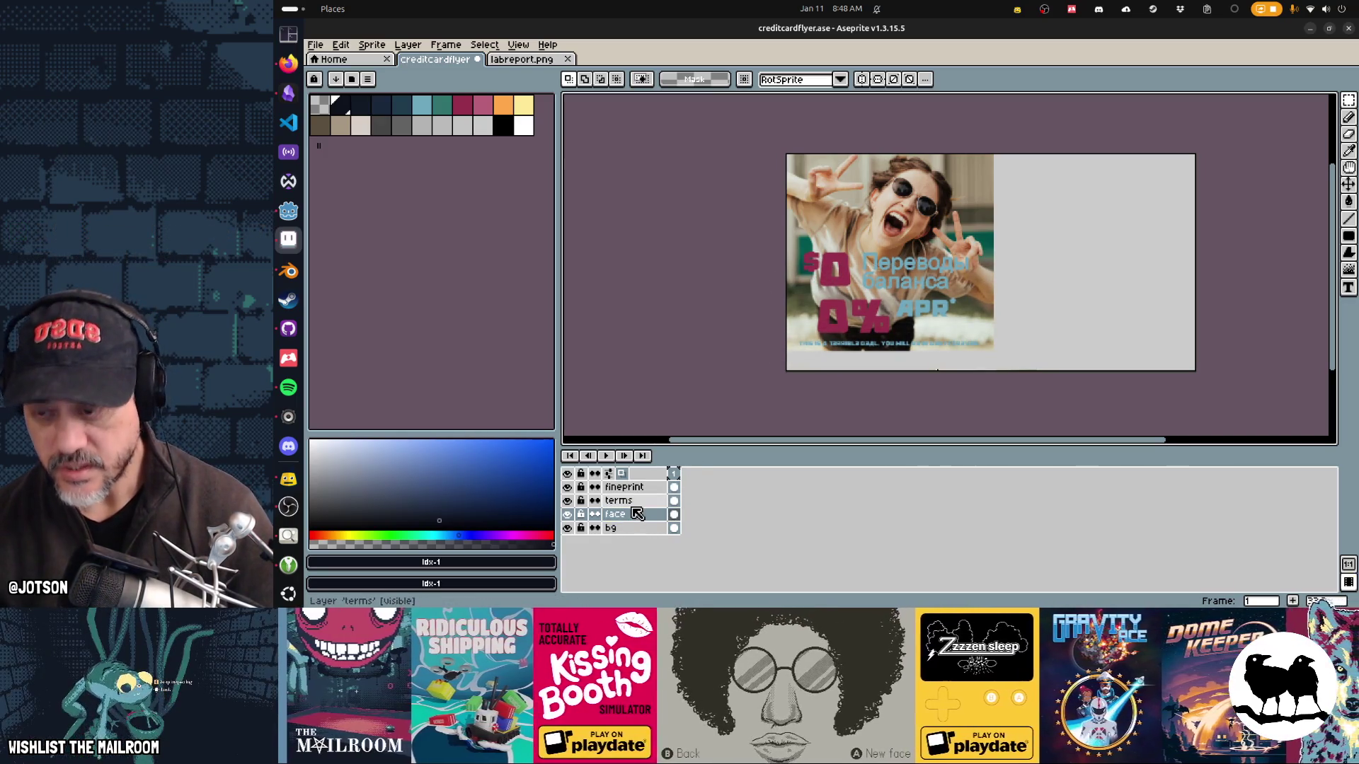
# Step: Add a new layer above the photo and set the palette colours to the background's light grey
pyautogui.hotkey('shift', 'n')
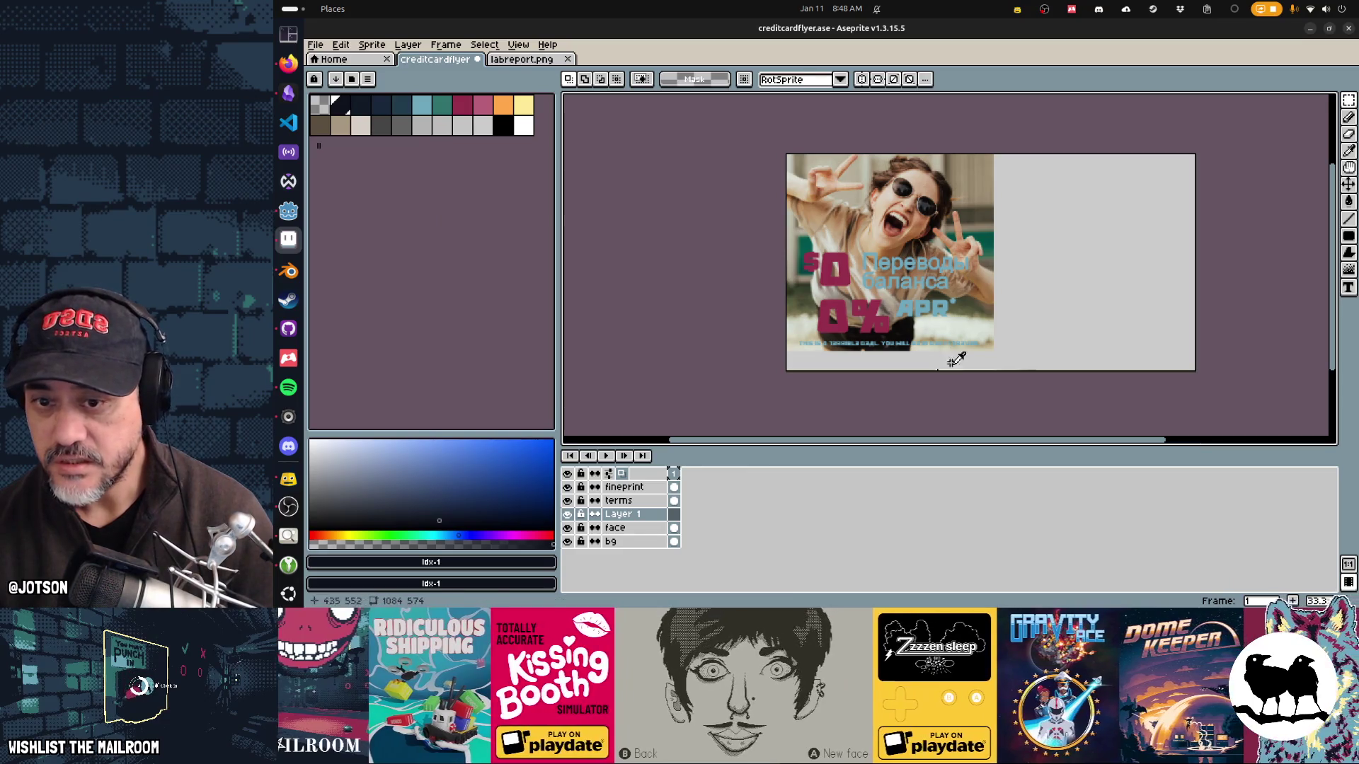
pyautogui.press('i')
pyautogui.click(960, 358)
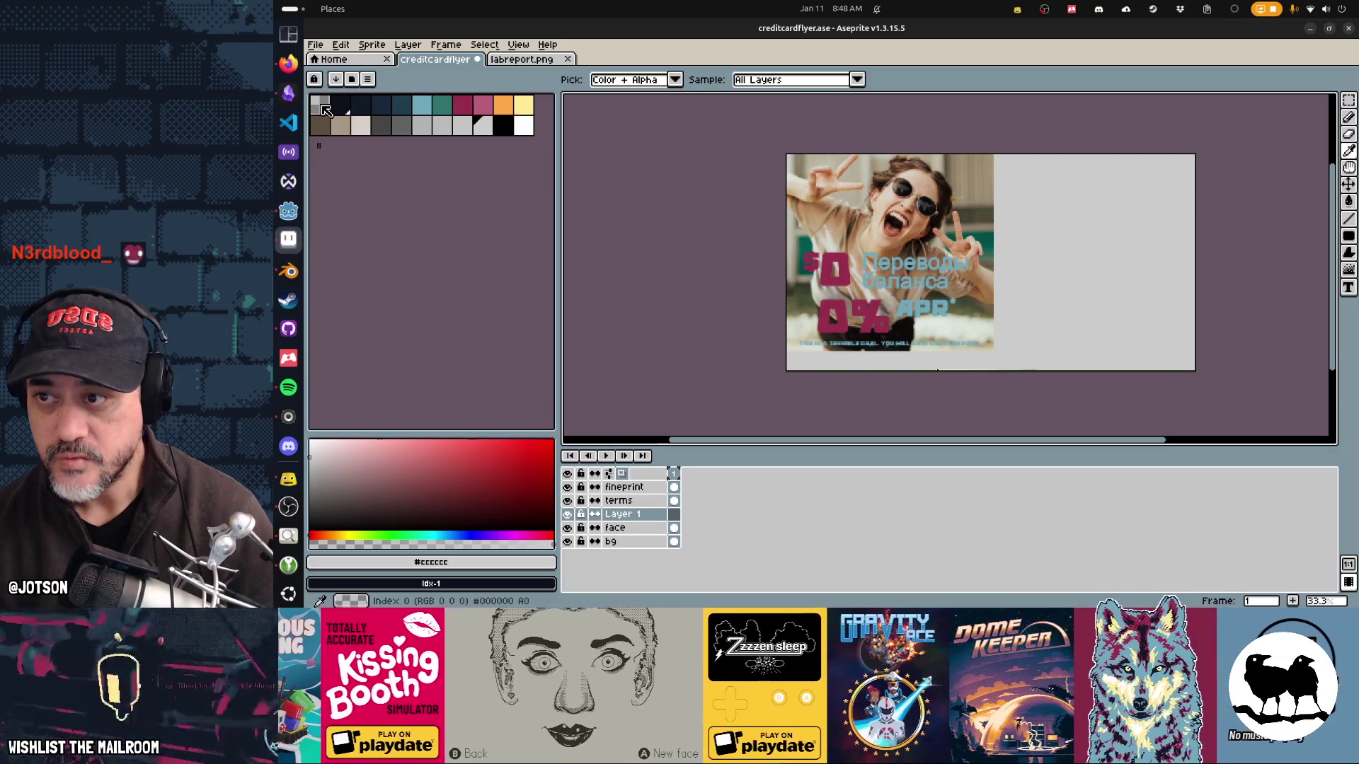
pyautogui.rightClick(483, 125)
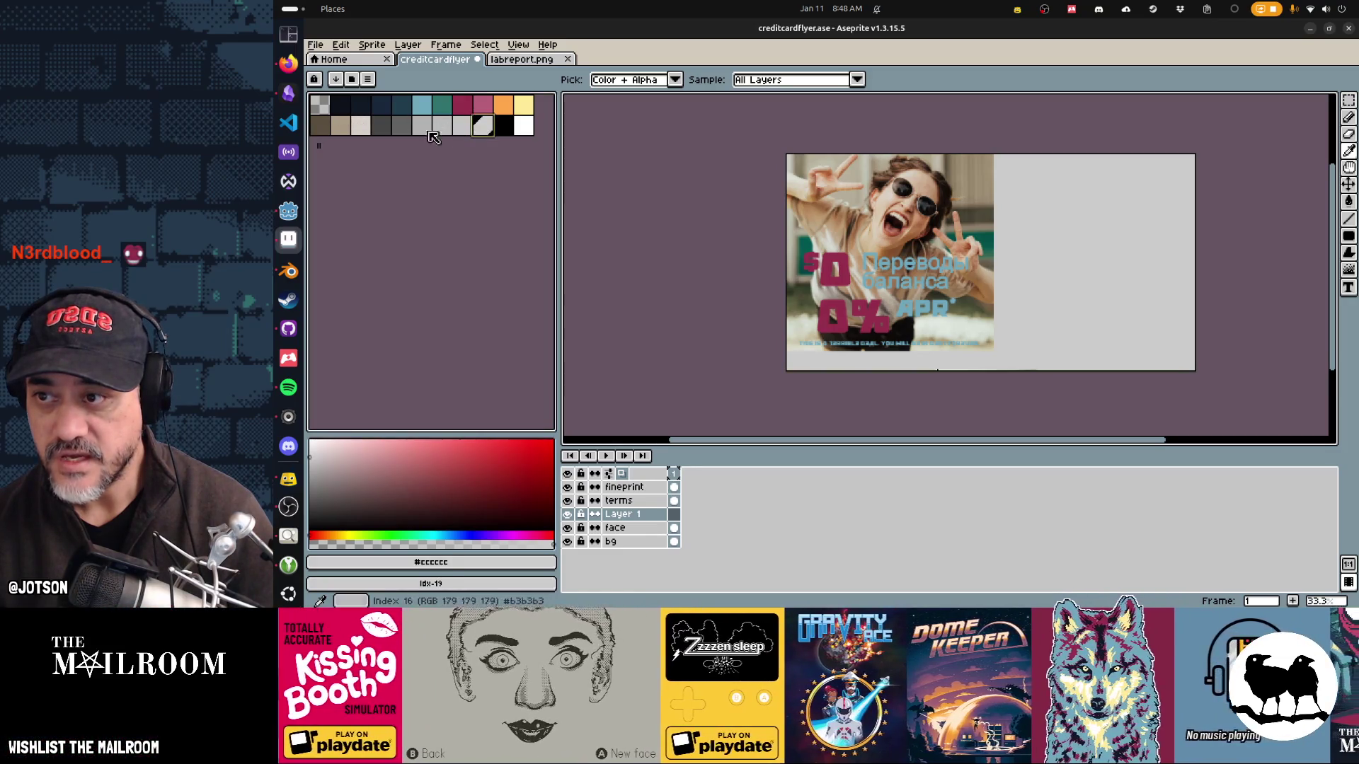
pyautogui.click(327, 104)
pyautogui.press('m')
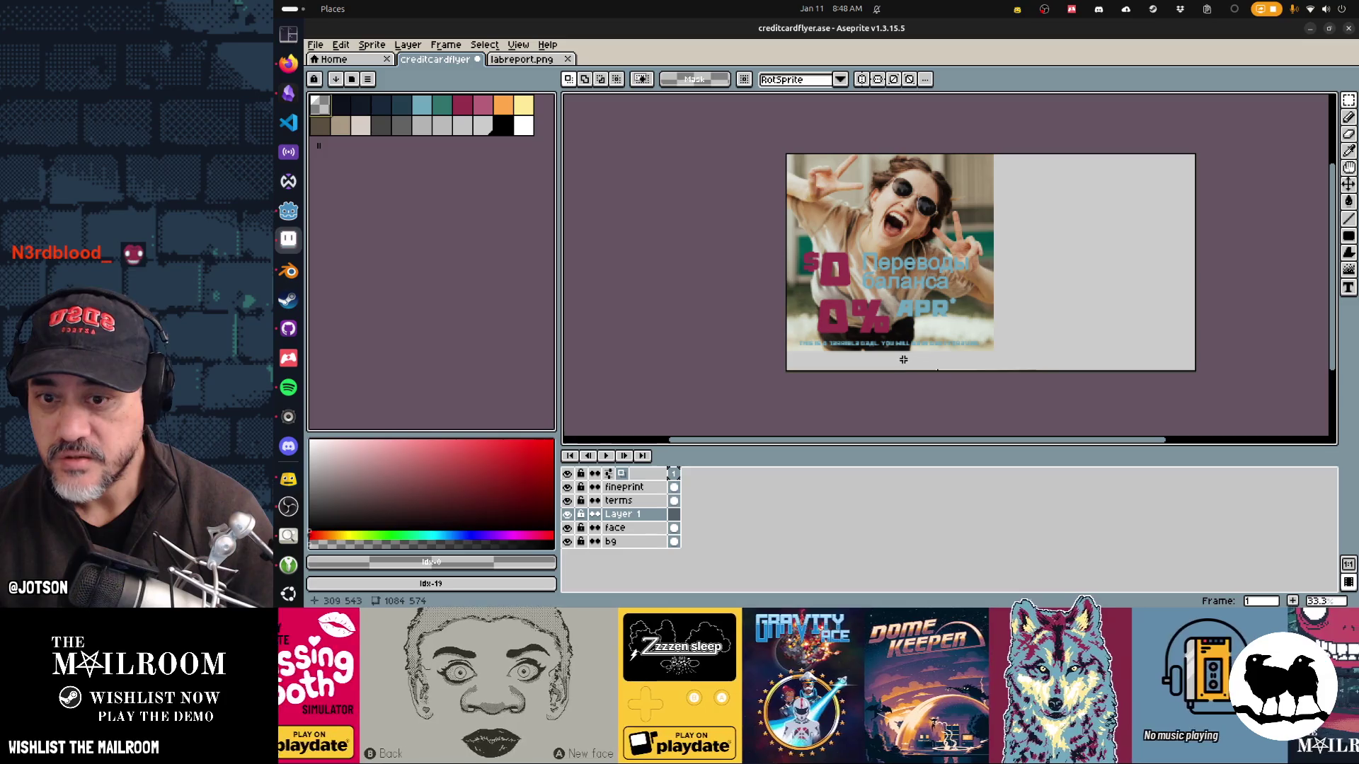
# Step: Draw a gradient fading the bottom of the photo into the grey background
pyautogui.hotkey('shift', 'g')
pyautogui.moveTo(900, 355)
pyautogui.mouseDown()
pyautogui.moveTo(903, 243)
pyautogui.moveTo(881, 300)
pyautogui.moveTo(886, 281)
pyautogui.mouseUp()
pyautogui.hotkey('ctrl', 'z')
pyautogui.press('v')
pyautogui.hotkey('shift', 'g')
pyautogui.hotkey('ctrl', 'z')
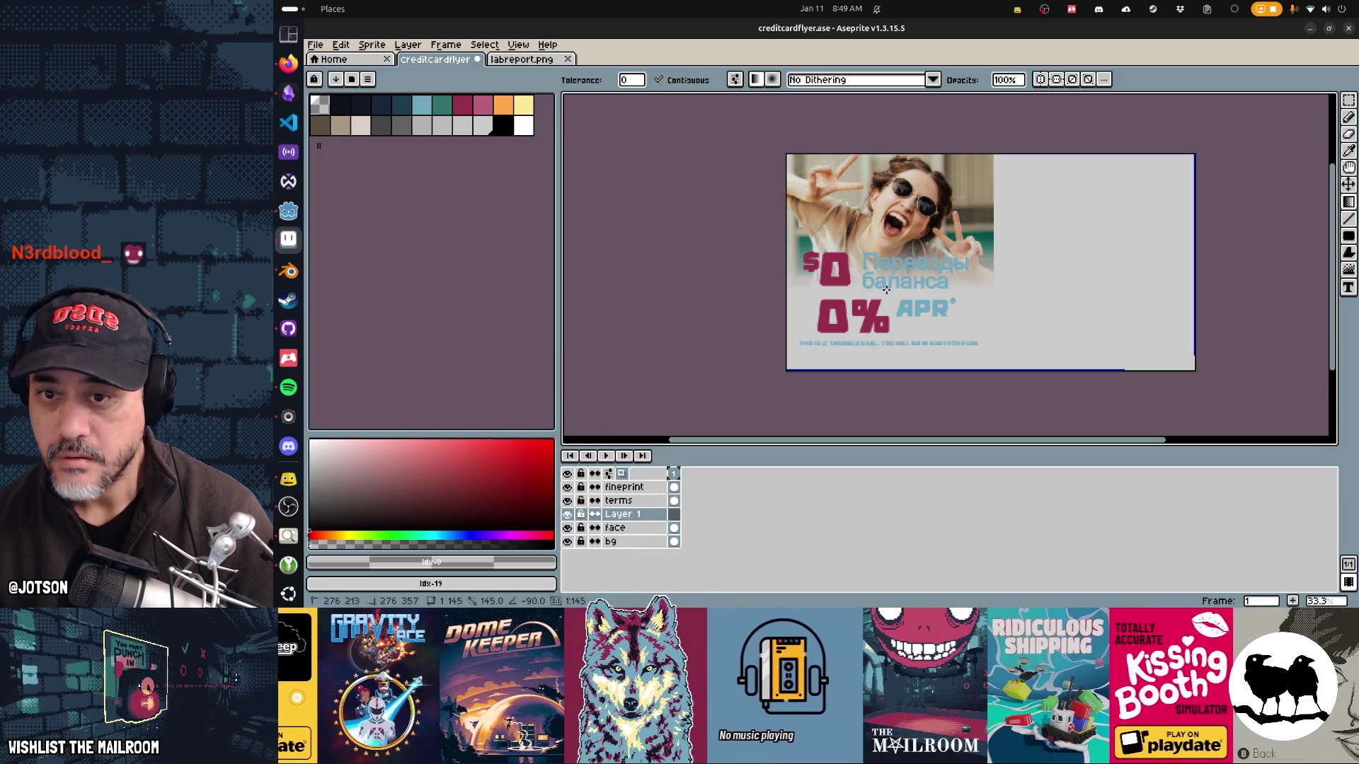
pyautogui.moveTo(886, 290); pyautogui.dragTo(887, 291)
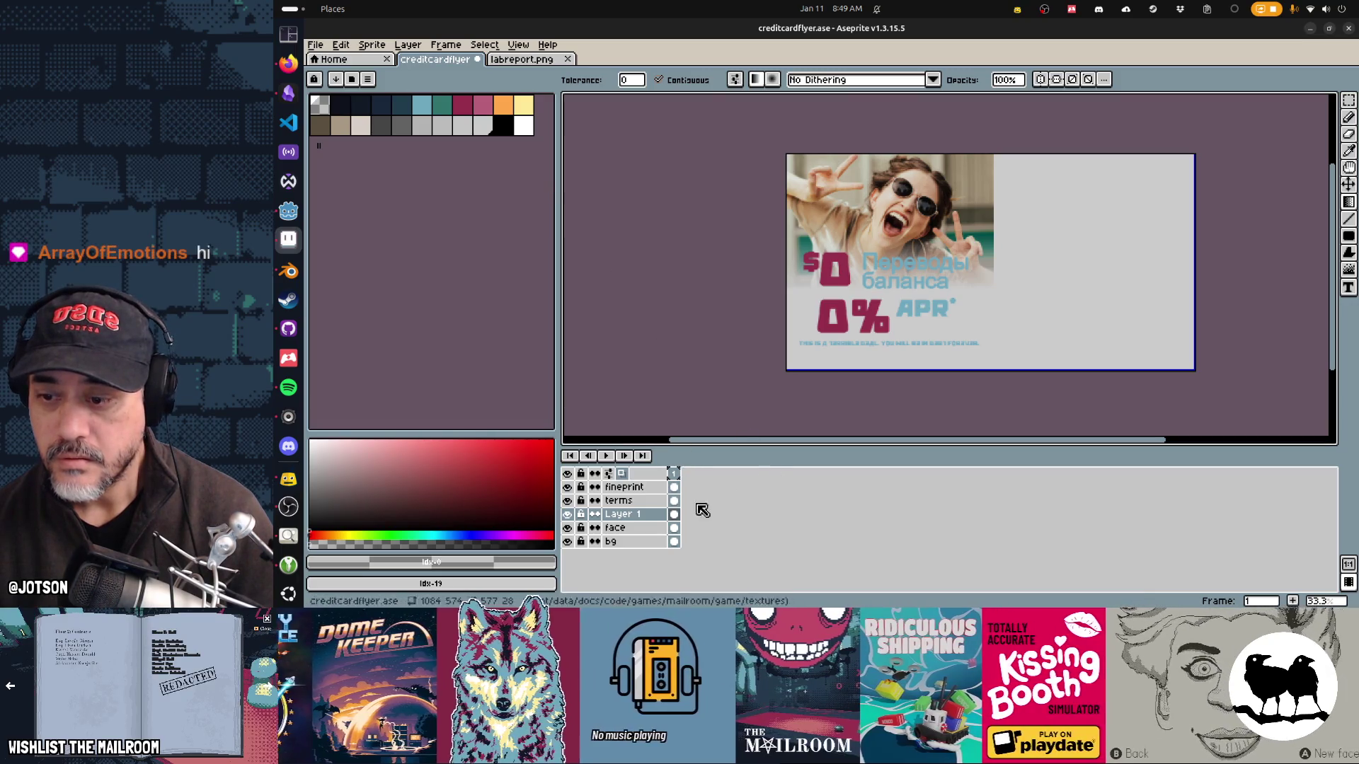
pyautogui.hotkey('alt', 'Down')
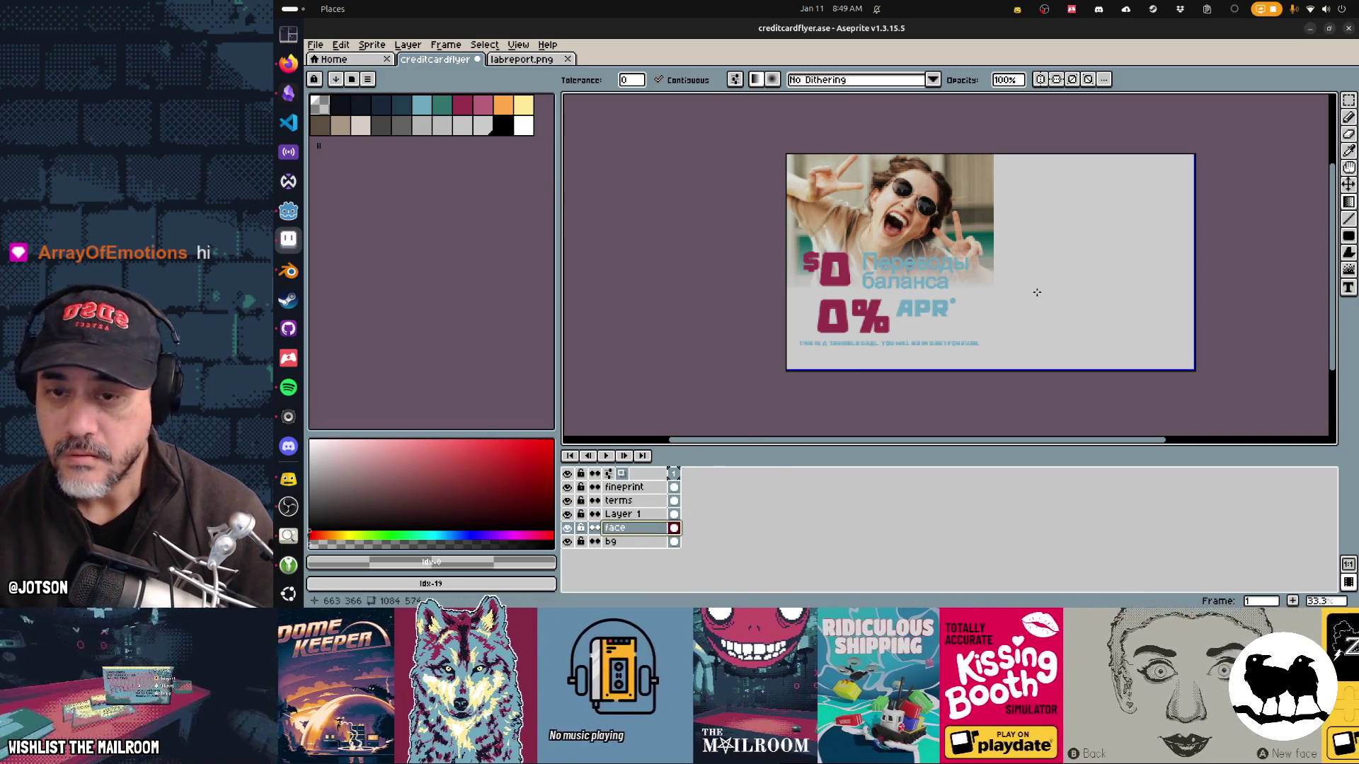
# Step: Scale the face photo down to about 89% with a free transform
pyautogui.press('t')
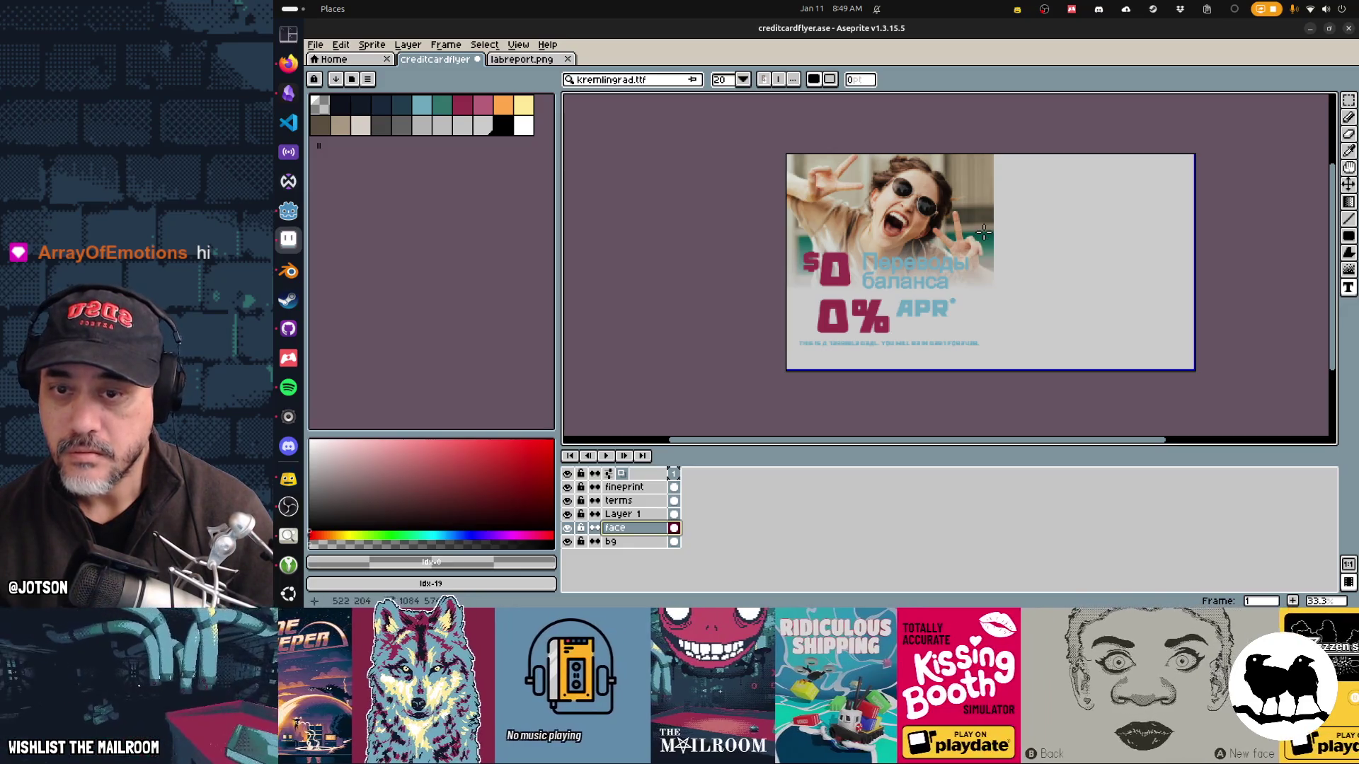
pyautogui.hotkey('ctrl', 't')
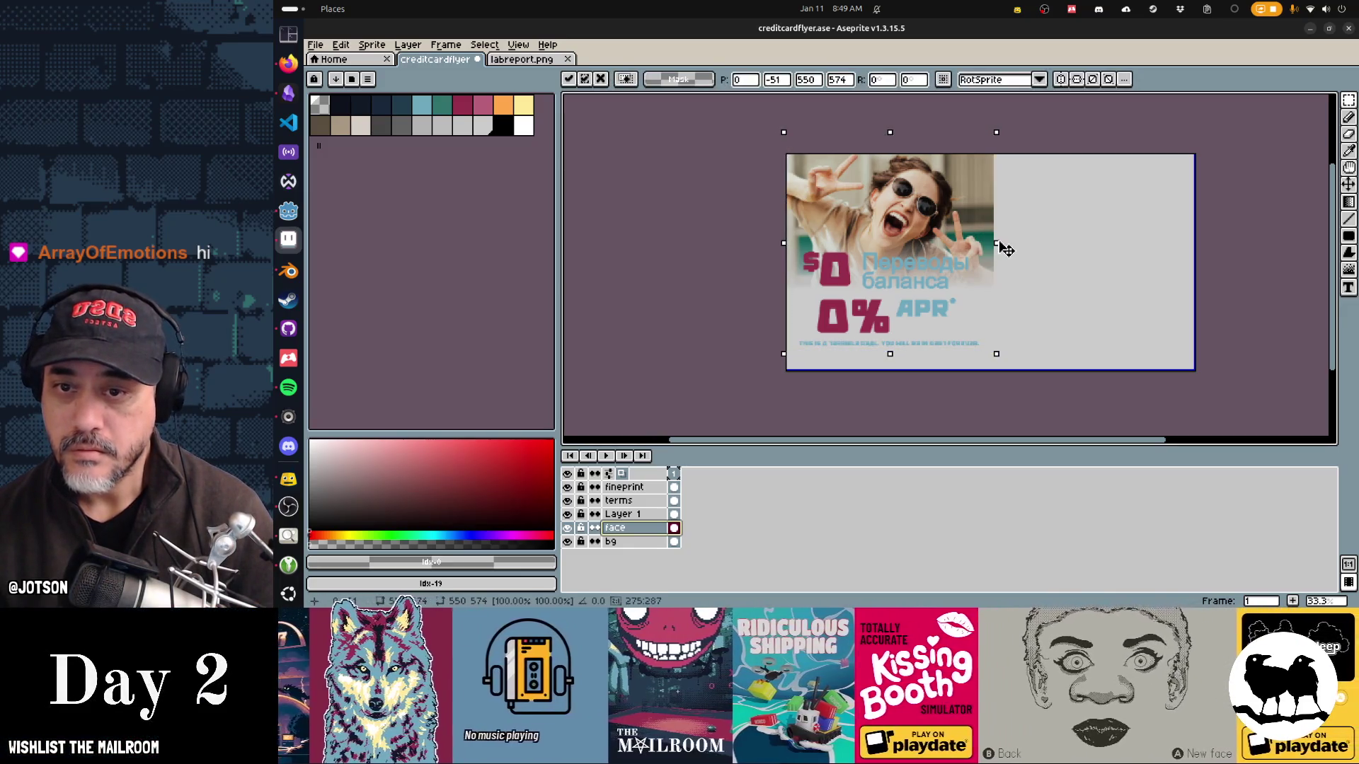
pyautogui.moveTo(1004, 247)
pyautogui.mouseDown()
pyautogui.moveTo(991, 250)
pyautogui.moveTo(1018, 261)
pyautogui.mouseUp()
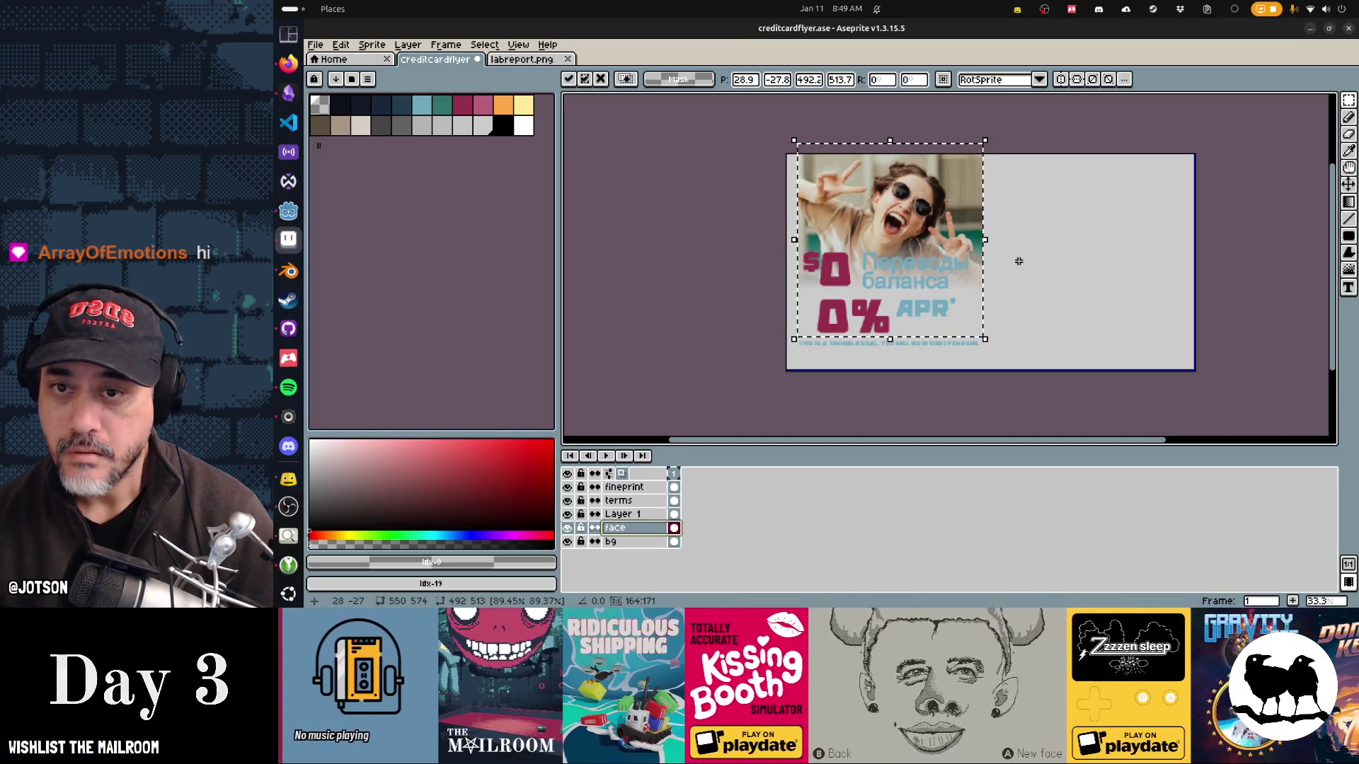
pyautogui.hotkey('ctrl', 'd')
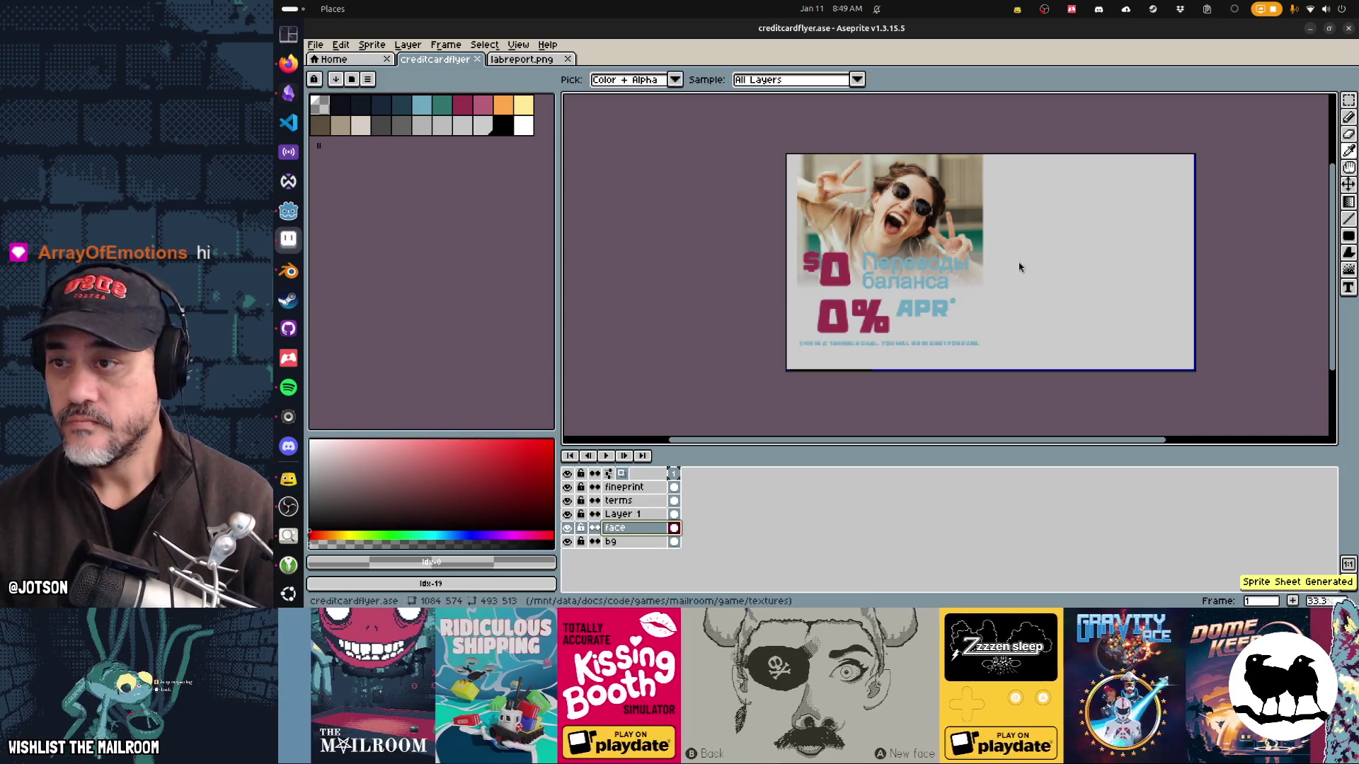
pyautogui.hotkey('alt', 'Tab')
pyautogui.hotkey('alt', 'Tab')
pyautogui.hotkey('alt', 'Tab')
pyautogui.hotkey('alt', 'Tab')
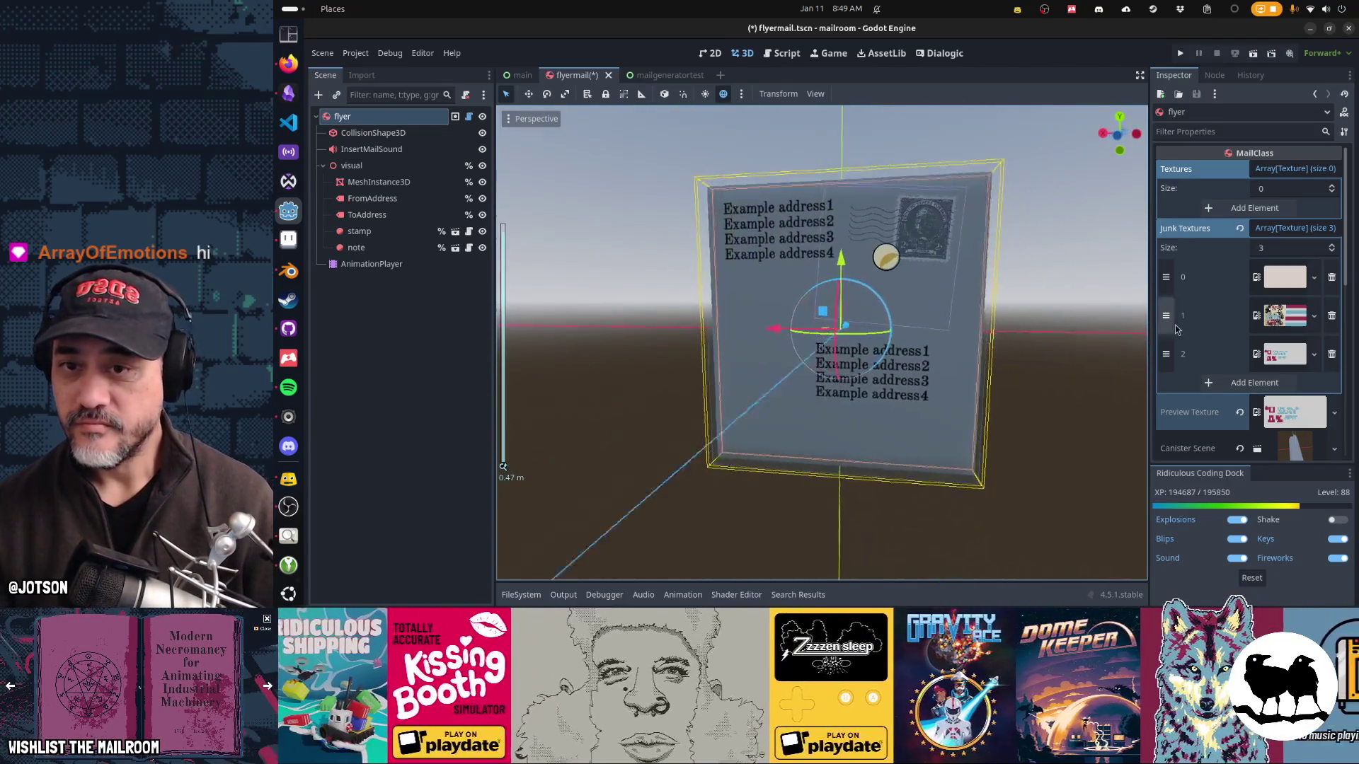
pyautogui.press('KP_1')
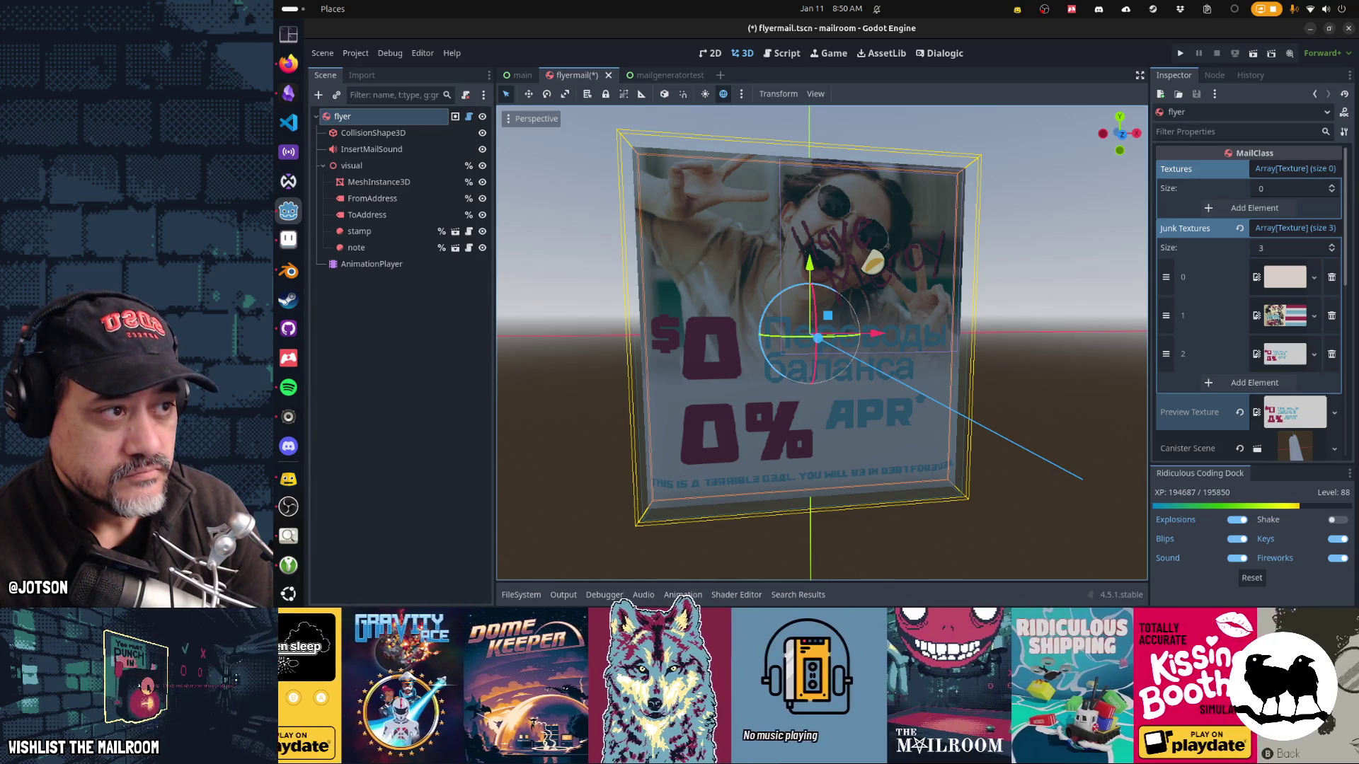
pyautogui.hotkey('alt', 'Tab')
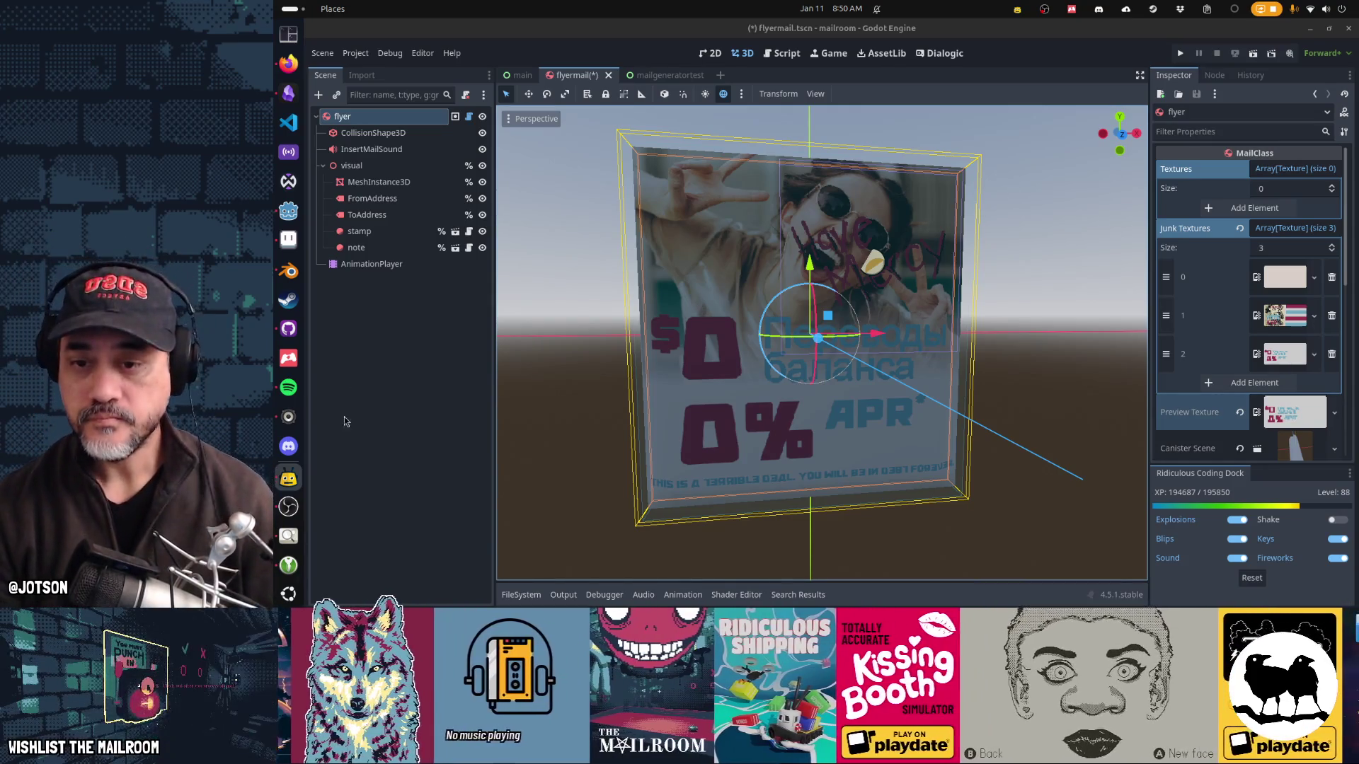
pyautogui.moveTo(698, 303)
pyautogui.mouseDown()
pyautogui.moveTo(661, 424)
pyautogui.moveTo(924, 412)
pyautogui.moveTo(947, 425)
pyautogui.moveTo(722, 478)
pyautogui.moveTo(542, 461)
pyautogui.mouseUp()
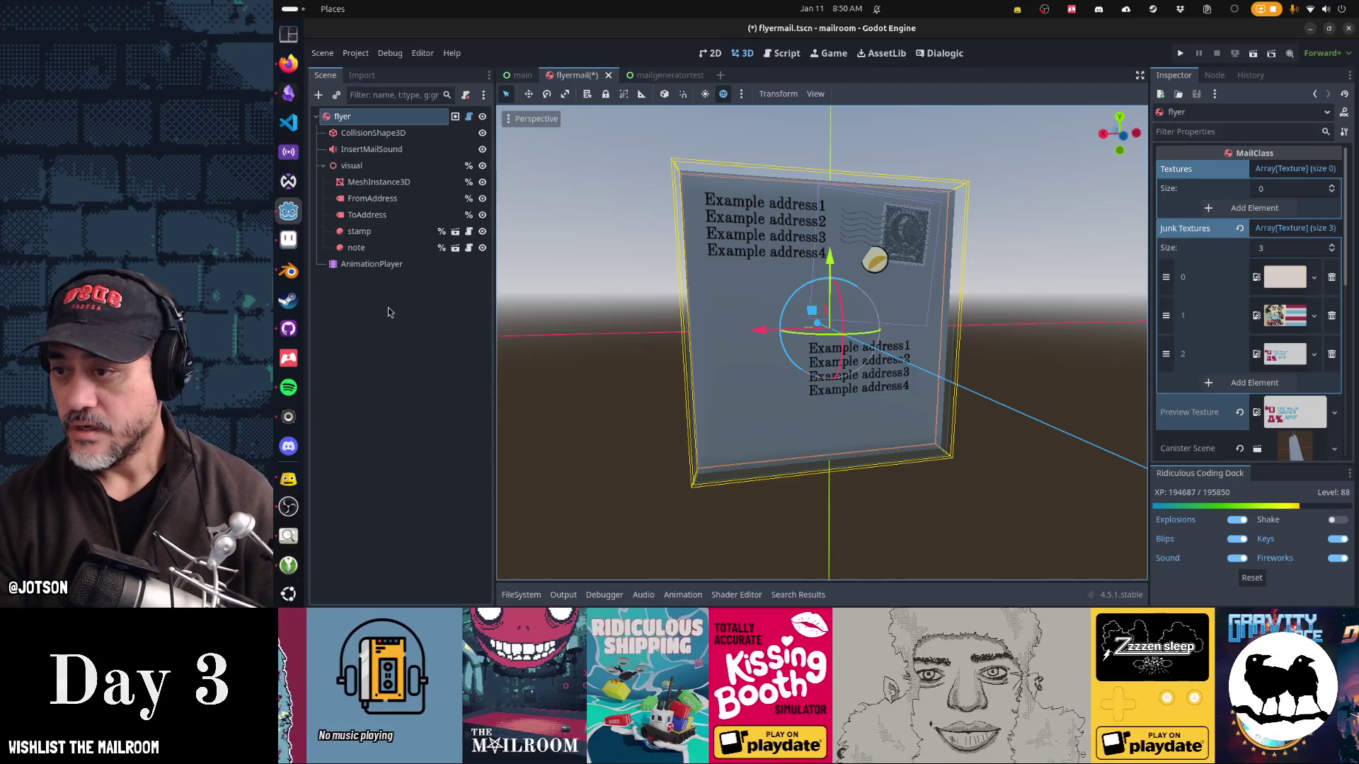
pyautogui.hotkey('alt', 'Tab')
pyautogui.hotkey('alt', 'Tab')
pyautogui.hotkey('alt', 'Tab')
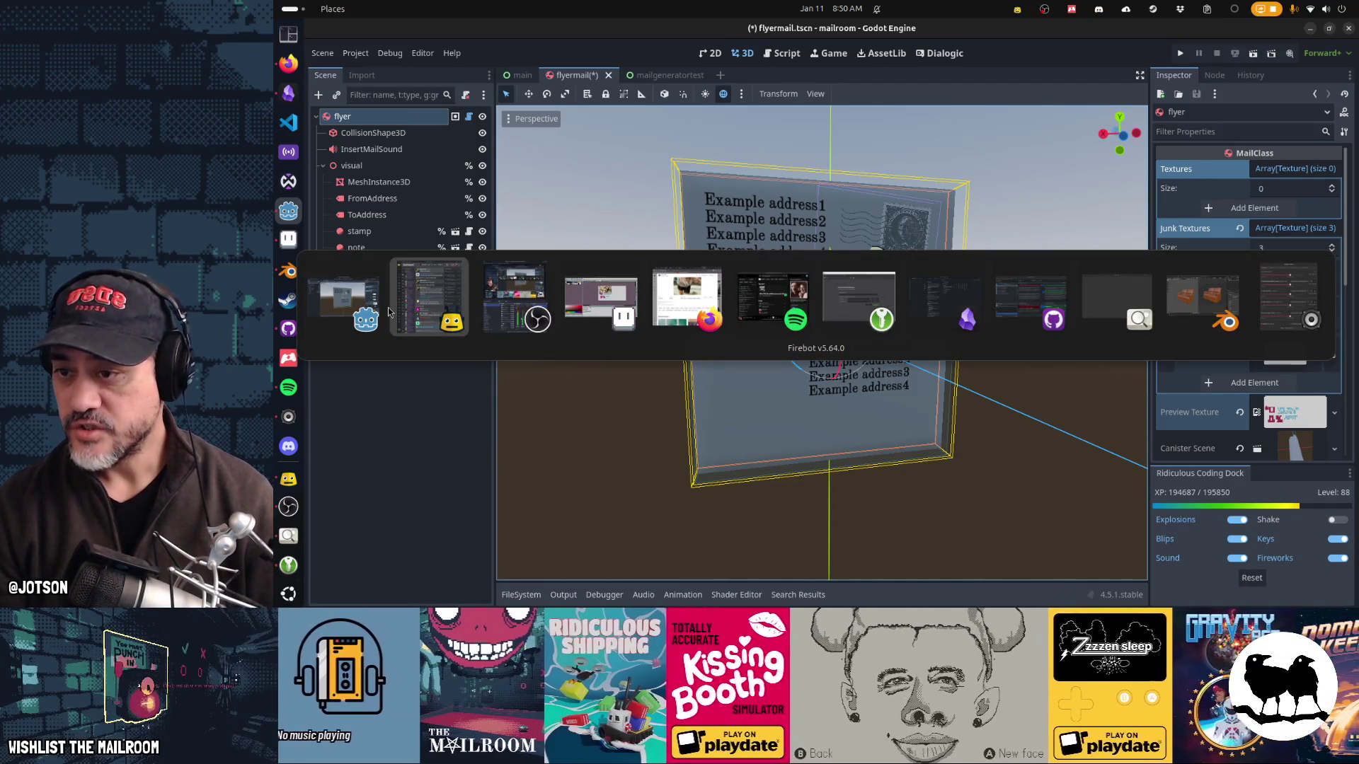
pyautogui.hotkey('alt', 'Tab')
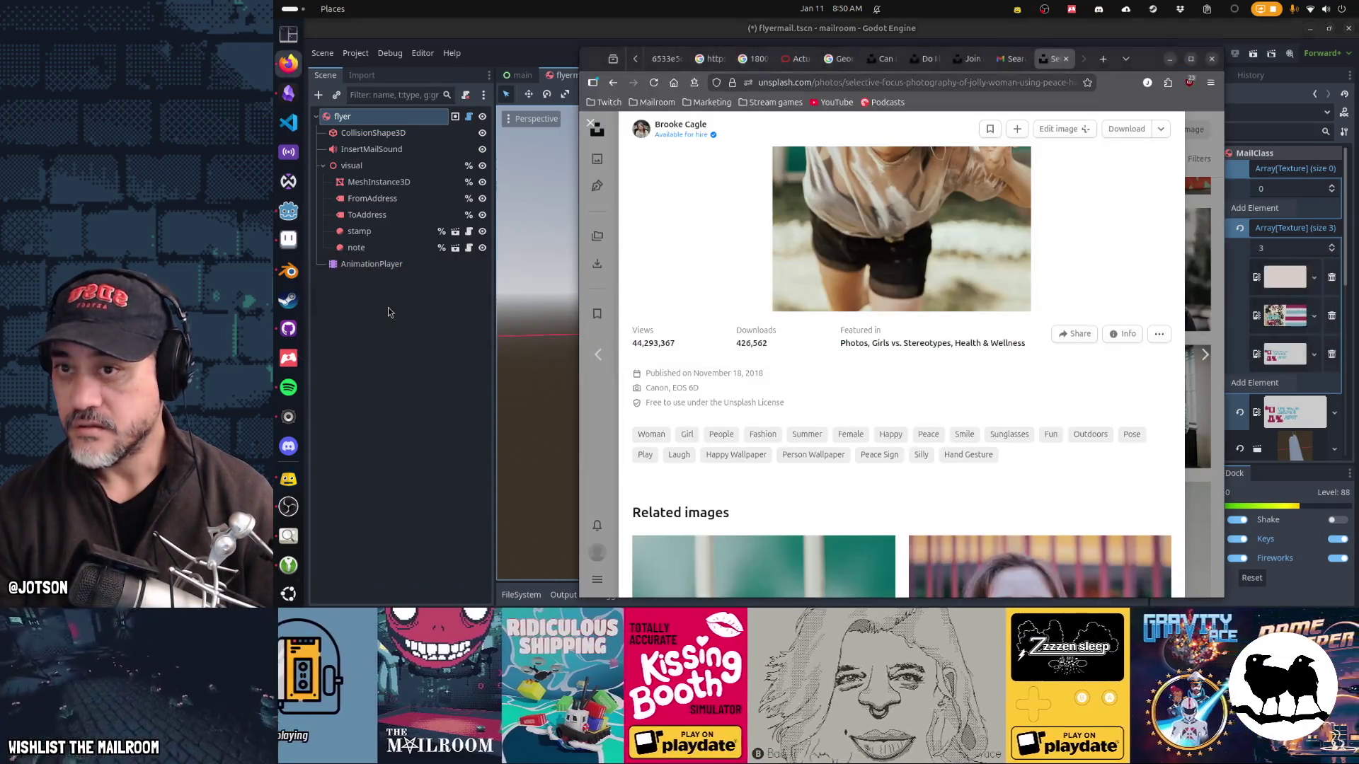
pyautogui.click(1169, 59)
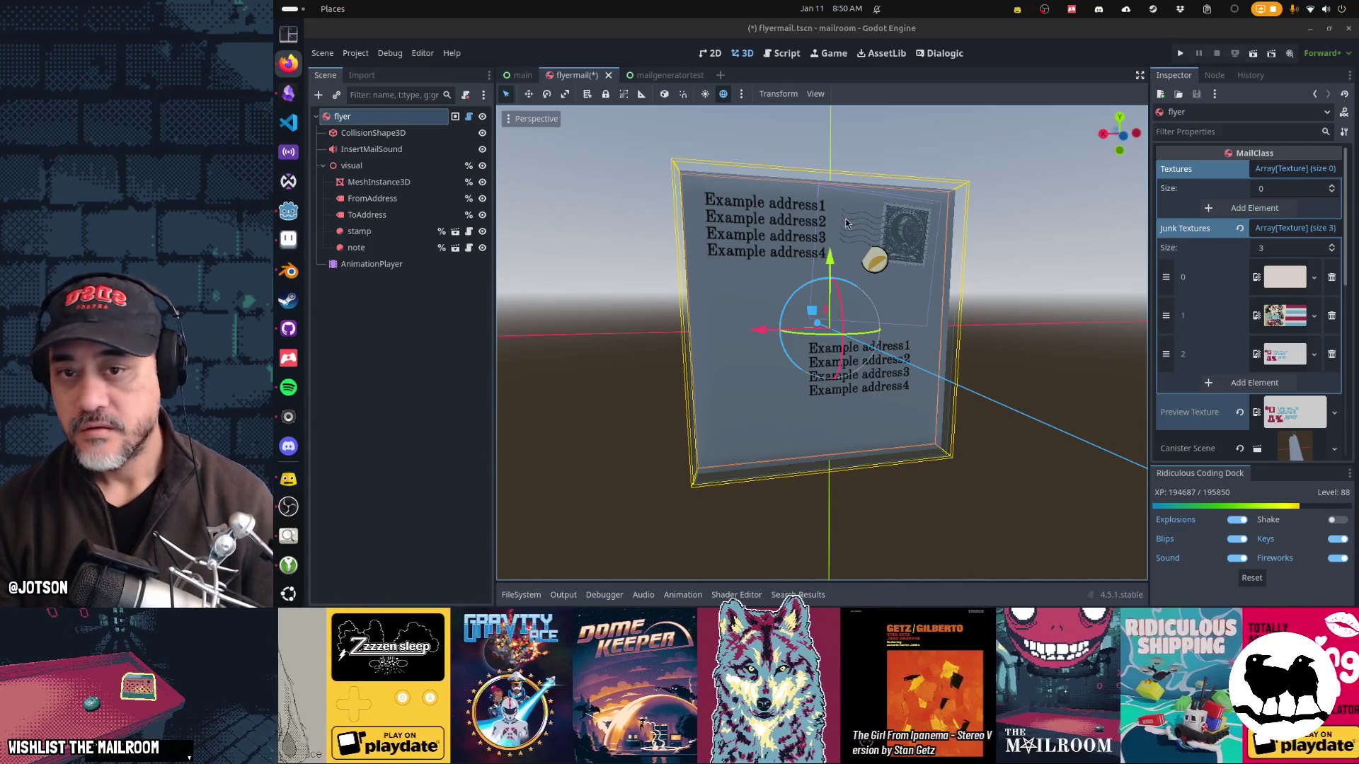
# Step: Return to the flyer in Aseprite and pick crimson as the drawing colour
pyautogui.click(288, 239)
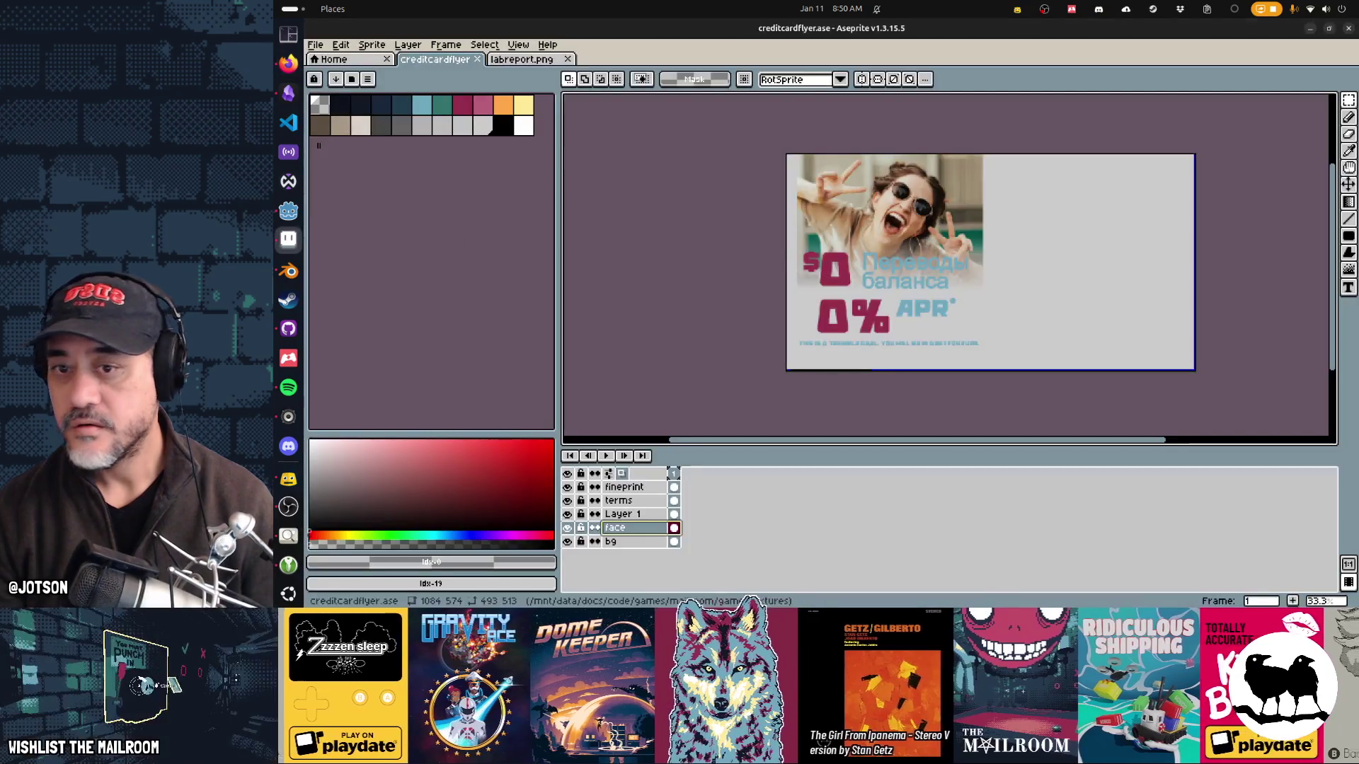
pyautogui.hscroll(3, 1042, 245)
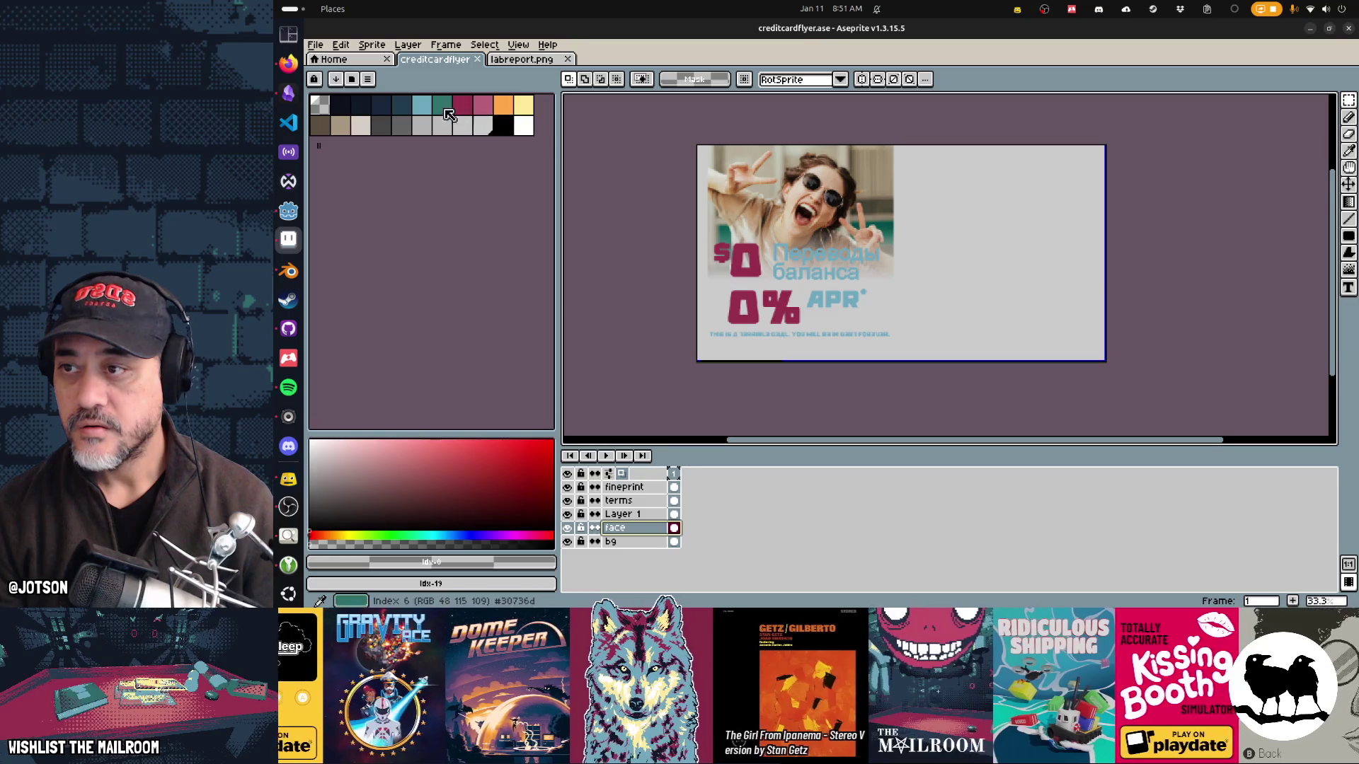
pyautogui.click(422, 111)
pyautogui.click(462, 106)
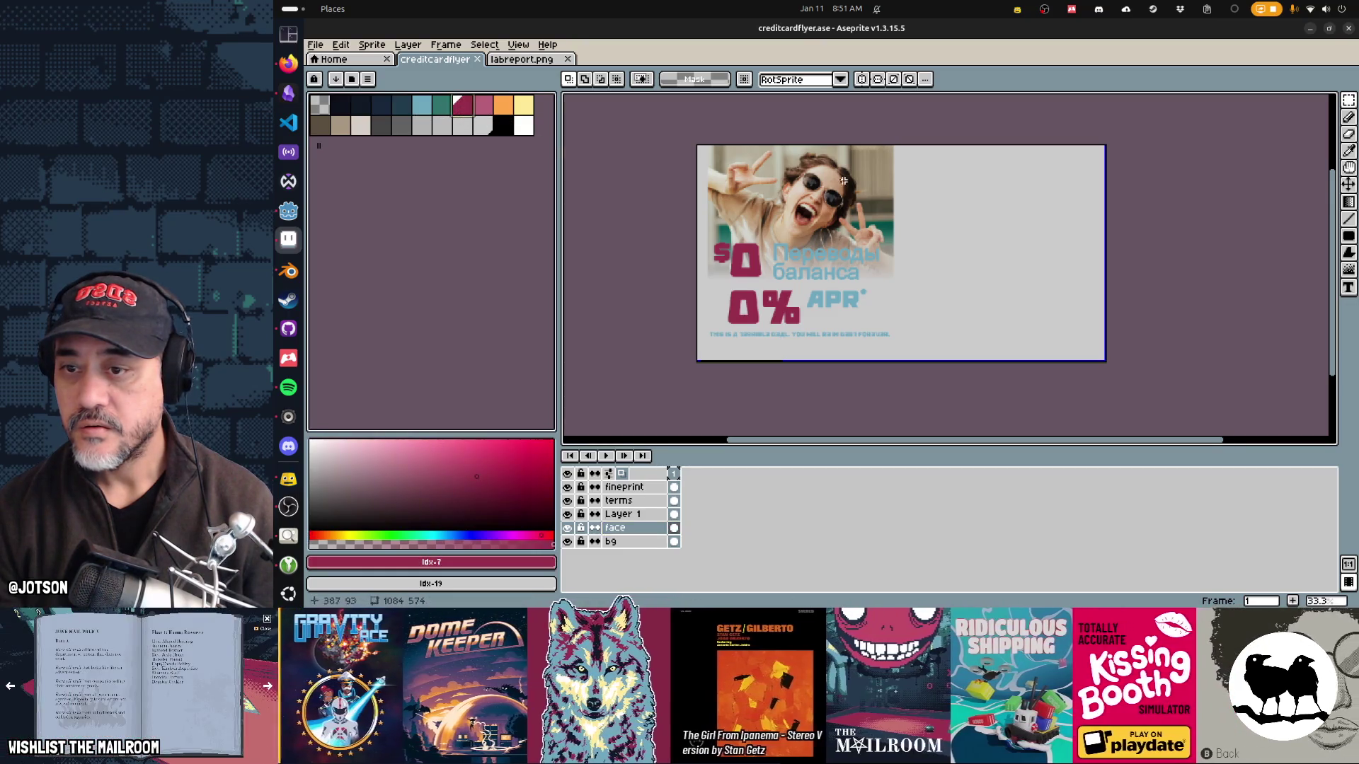
# Step: Set the Text tool size to 50 and add a new empty layer on top
pyautogui.press('t')
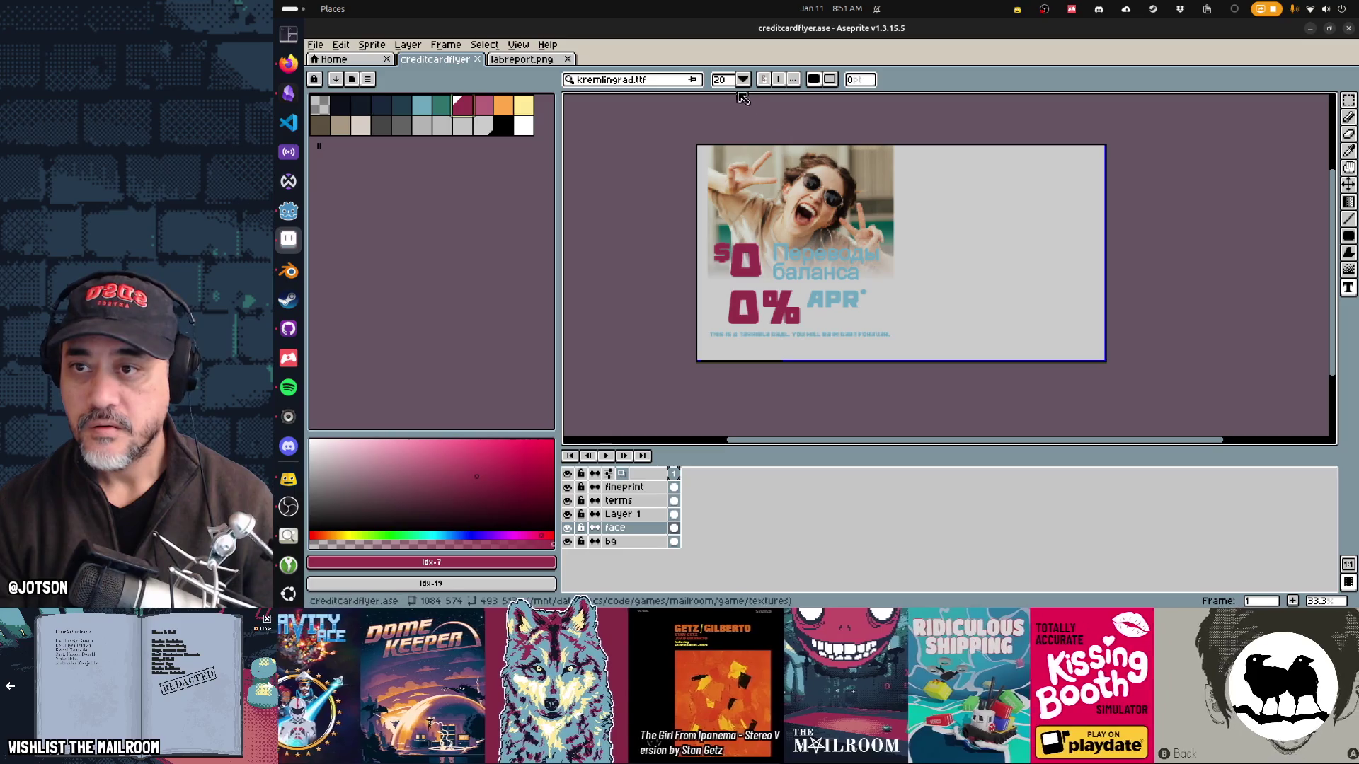
pyautogui.click(742, 79)
pyautogui.write('15')
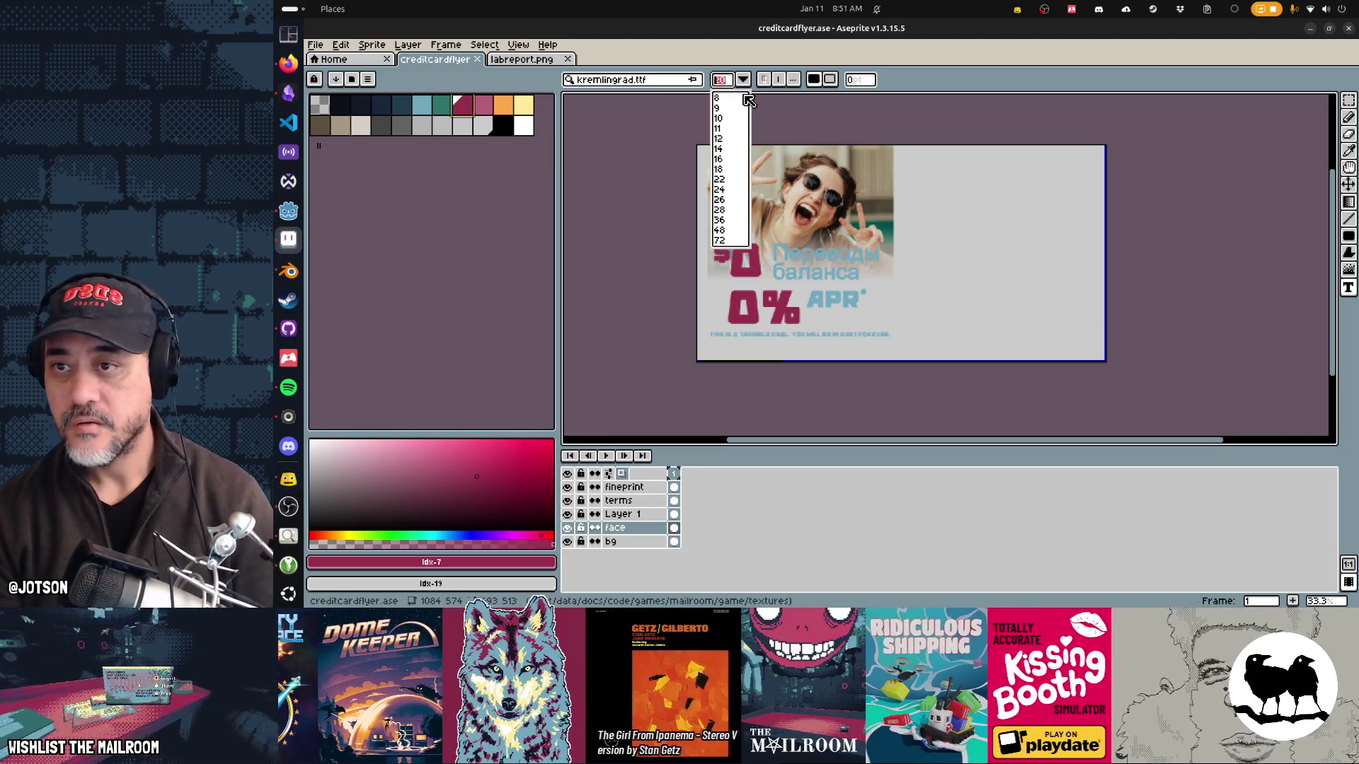
pyautogui.press('BackSpace')
pyautogui.press('BackSpace')
pyautogui.write('50')
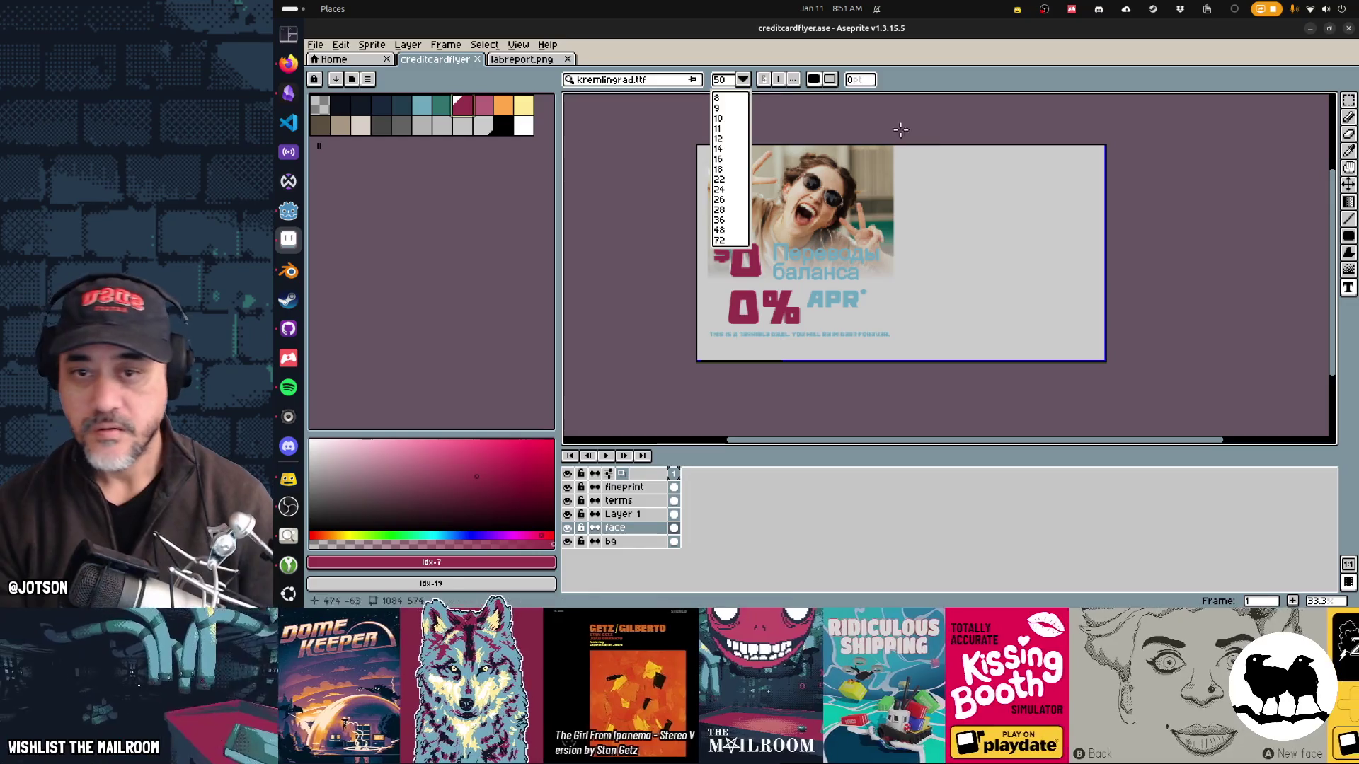
pyautogui.click(1012, 244)
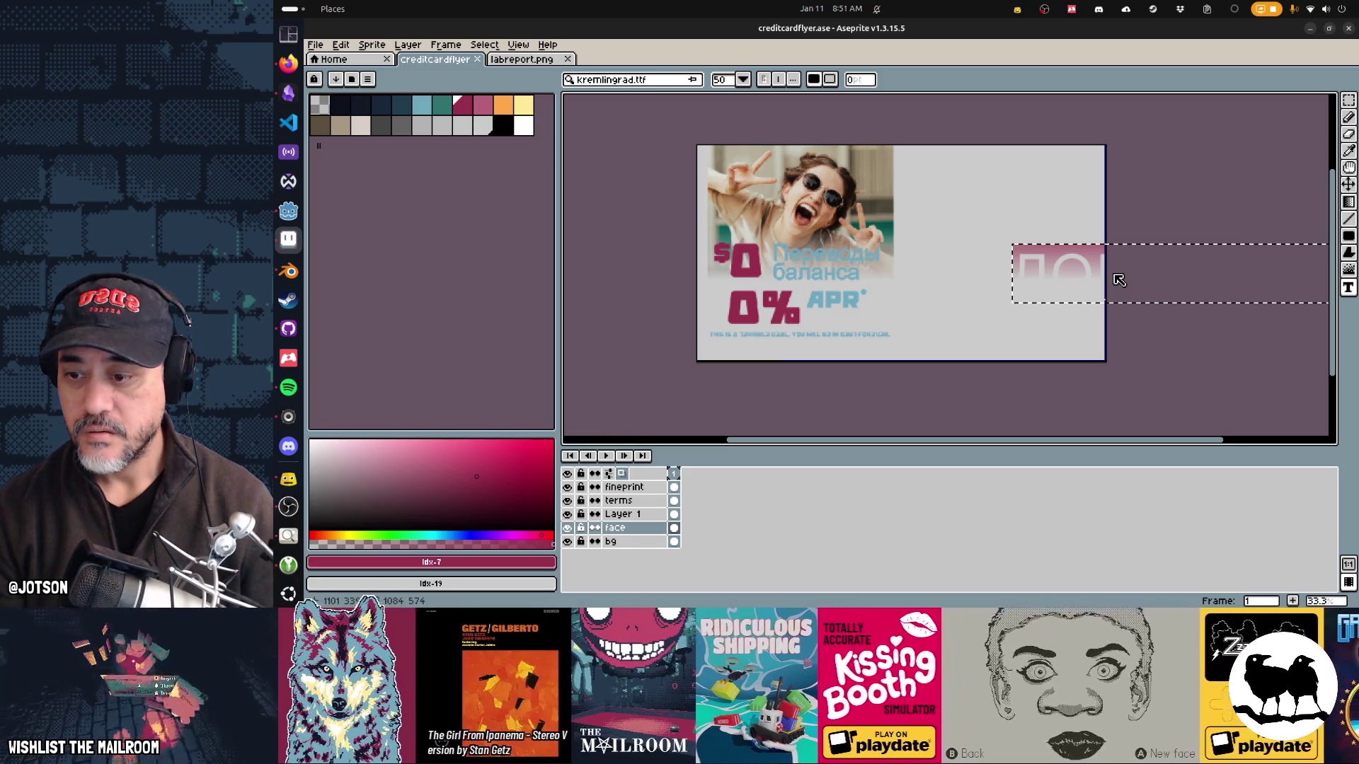
pyautogui.press('Escape')
pyautogui.hotkey('shift', 'ctrl', 'n')
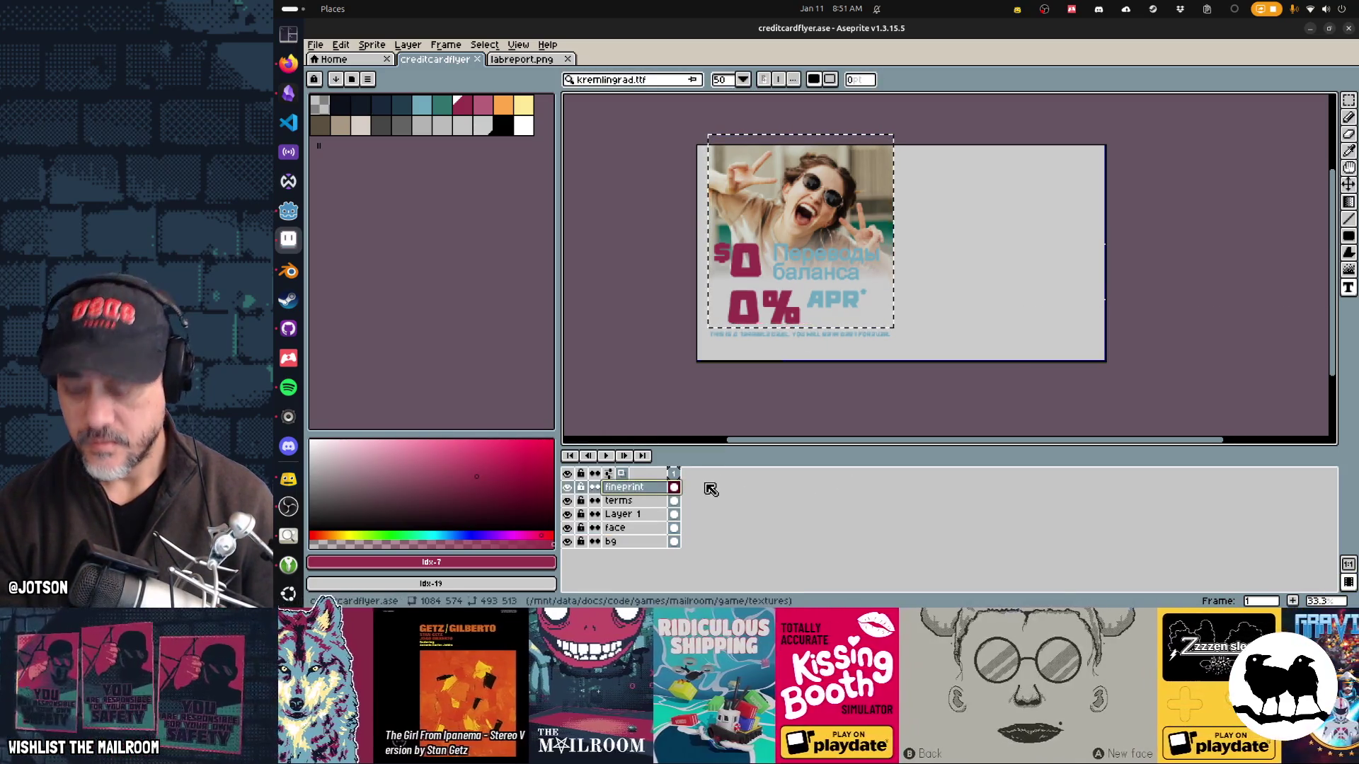
# Step: Try placing the ДОЛГ И СМЕРТЬ headline on the flyer's right side with the Text tool
pyautogui.click(935, 225)
pyautogui.write('ДОЛГ')
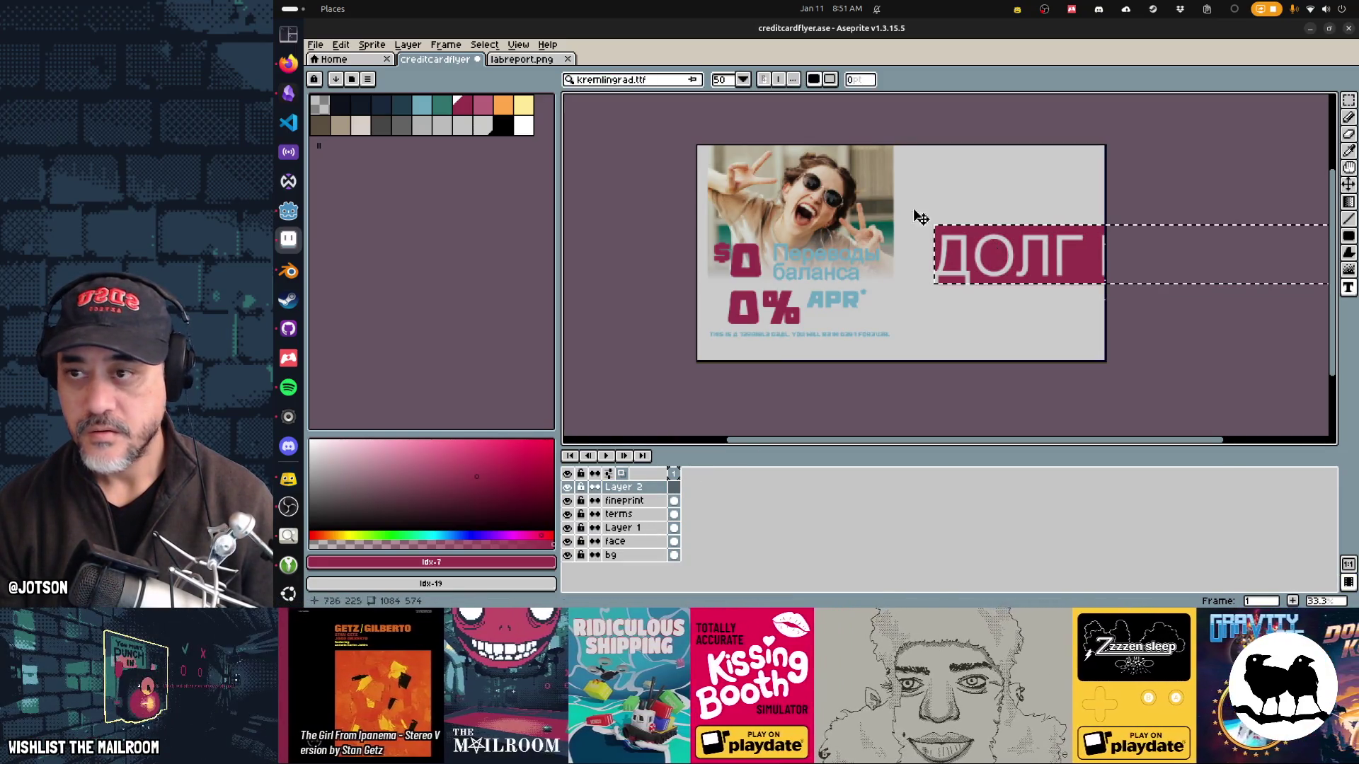
pyautogui.hotkey('ctrl', 'z')
pyautogui.press('t')
pyautogui.click(743, 80)
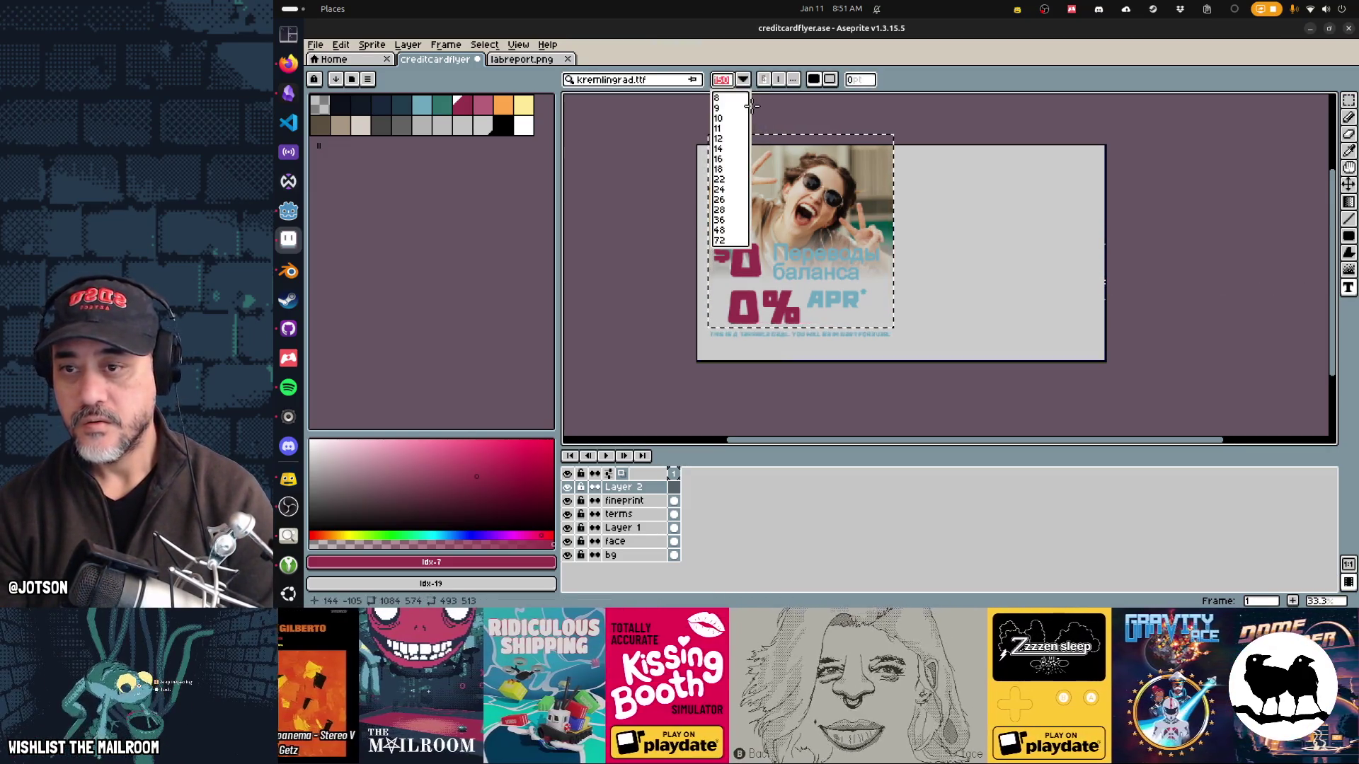
pyautogui.press('Escape')
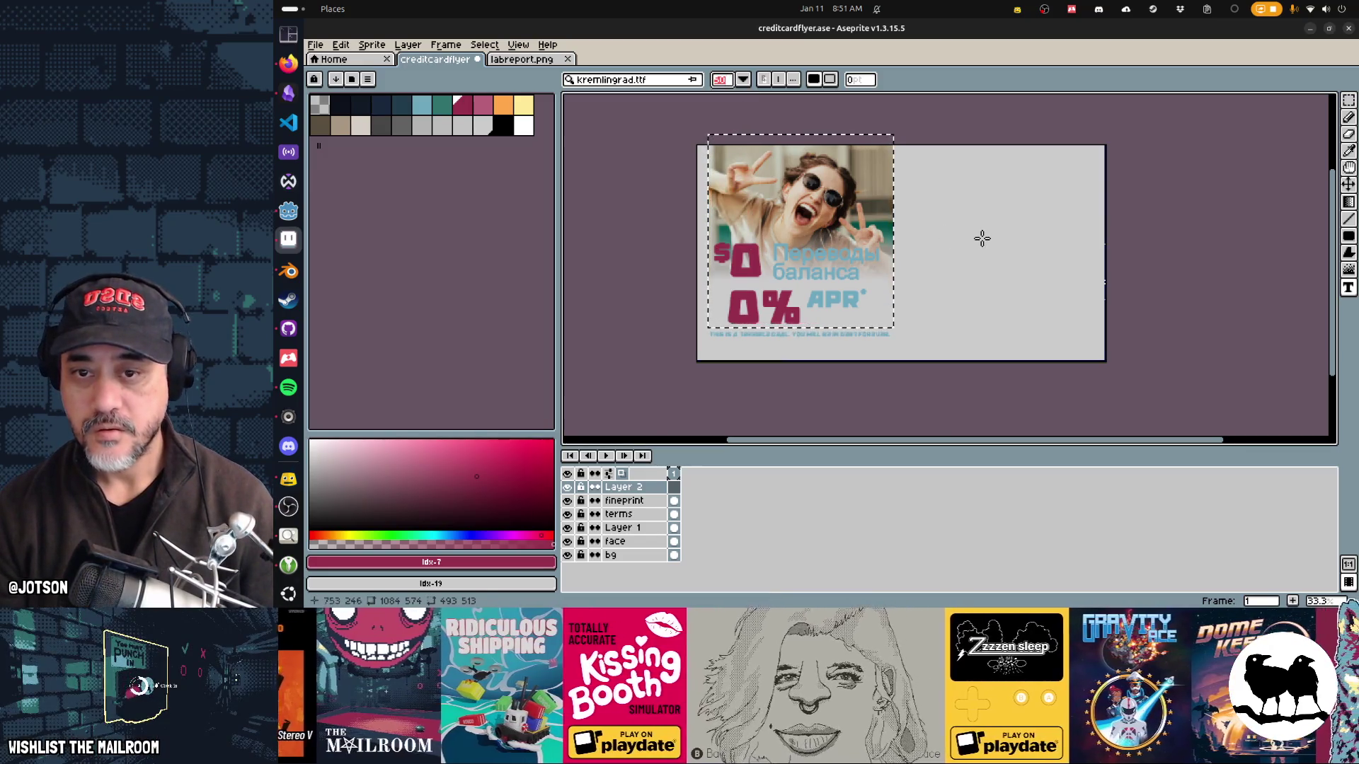
pyautogui.click(984, 239)
pyautogui.hotkey('ctrl', 'v')
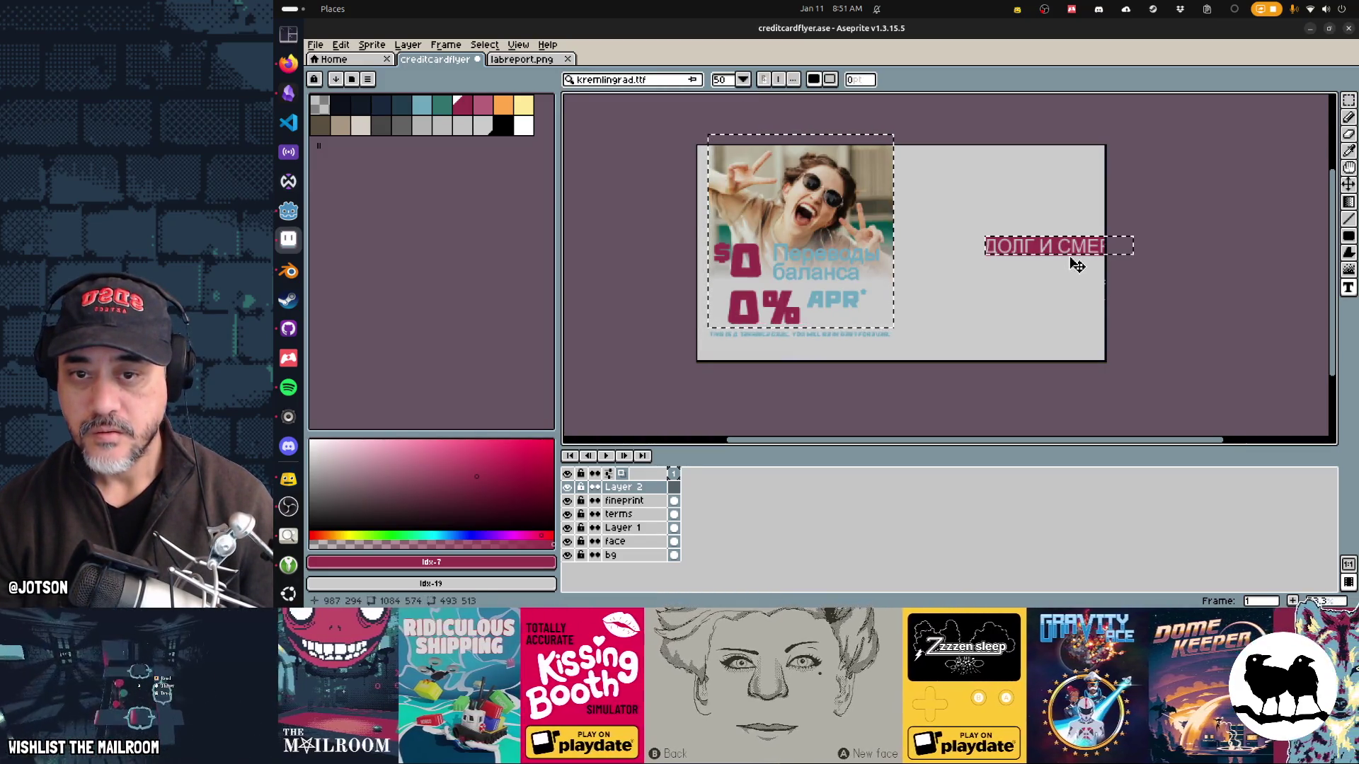
pyautogui.press('Escape')
pyautogui.click(903, 234)
pyautogui.write('ДОЛГ И СМЕРТЬ')
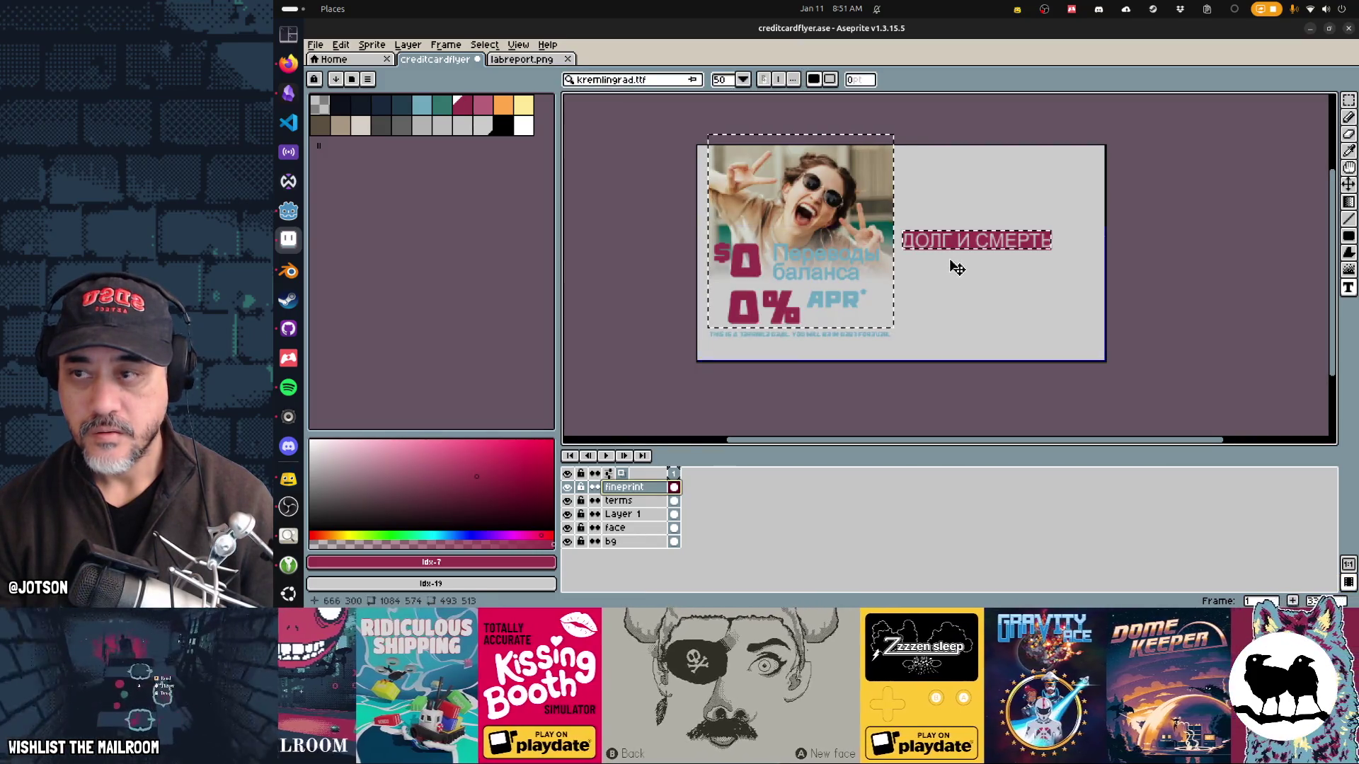
pyautogui.press('Escape')
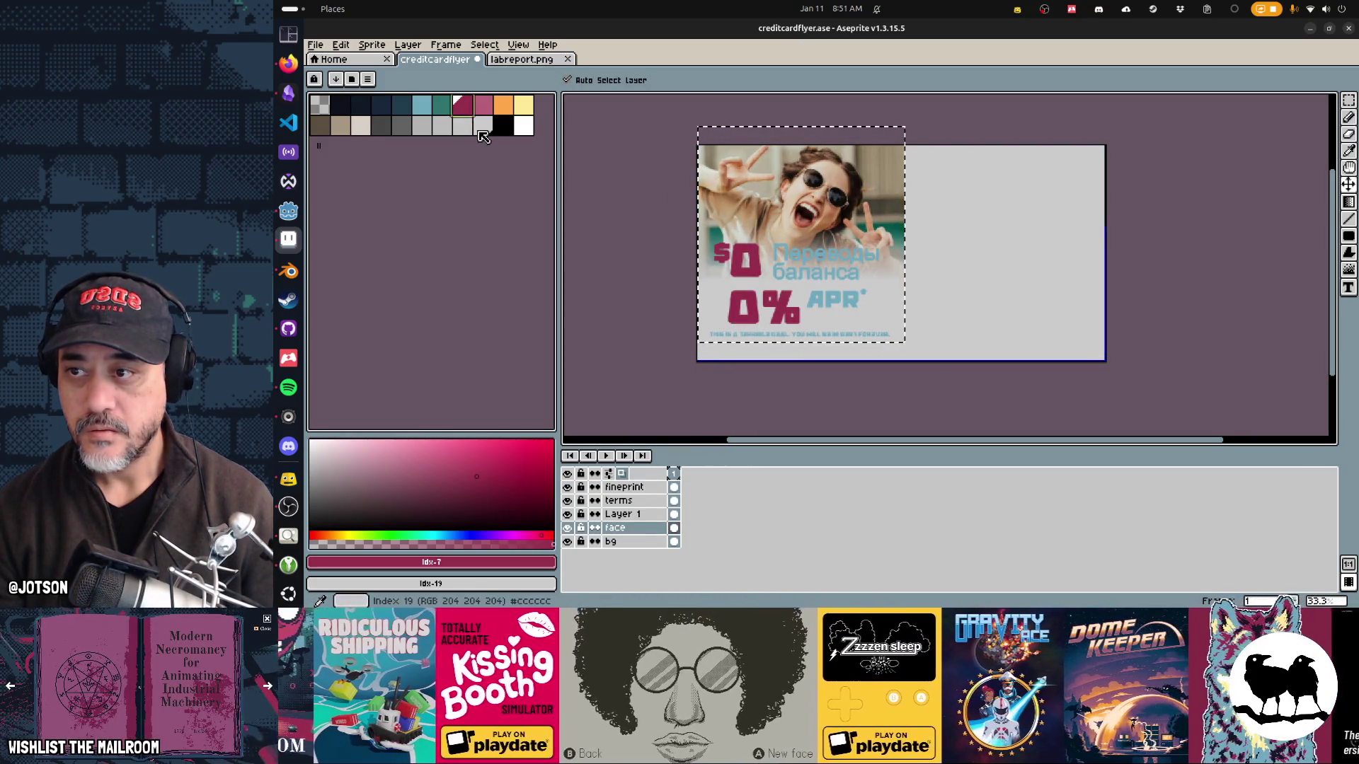
# Step: Pick a new colour and paste the headline into a text box on a new layer
pyautogui.click(462, 126)
pyautogui.press('t')
pyautogui.click(948, 233)
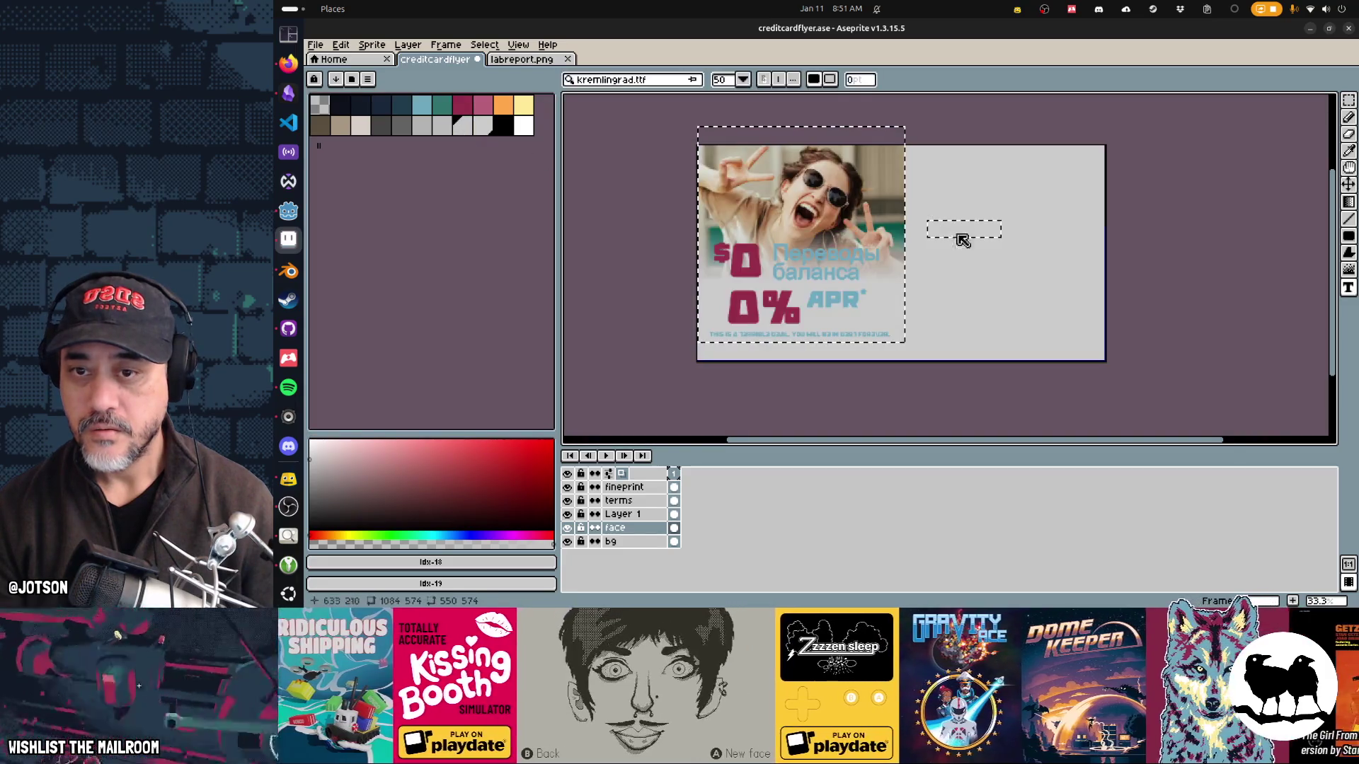
pyautogui.hotkey('ctrl', 'v')
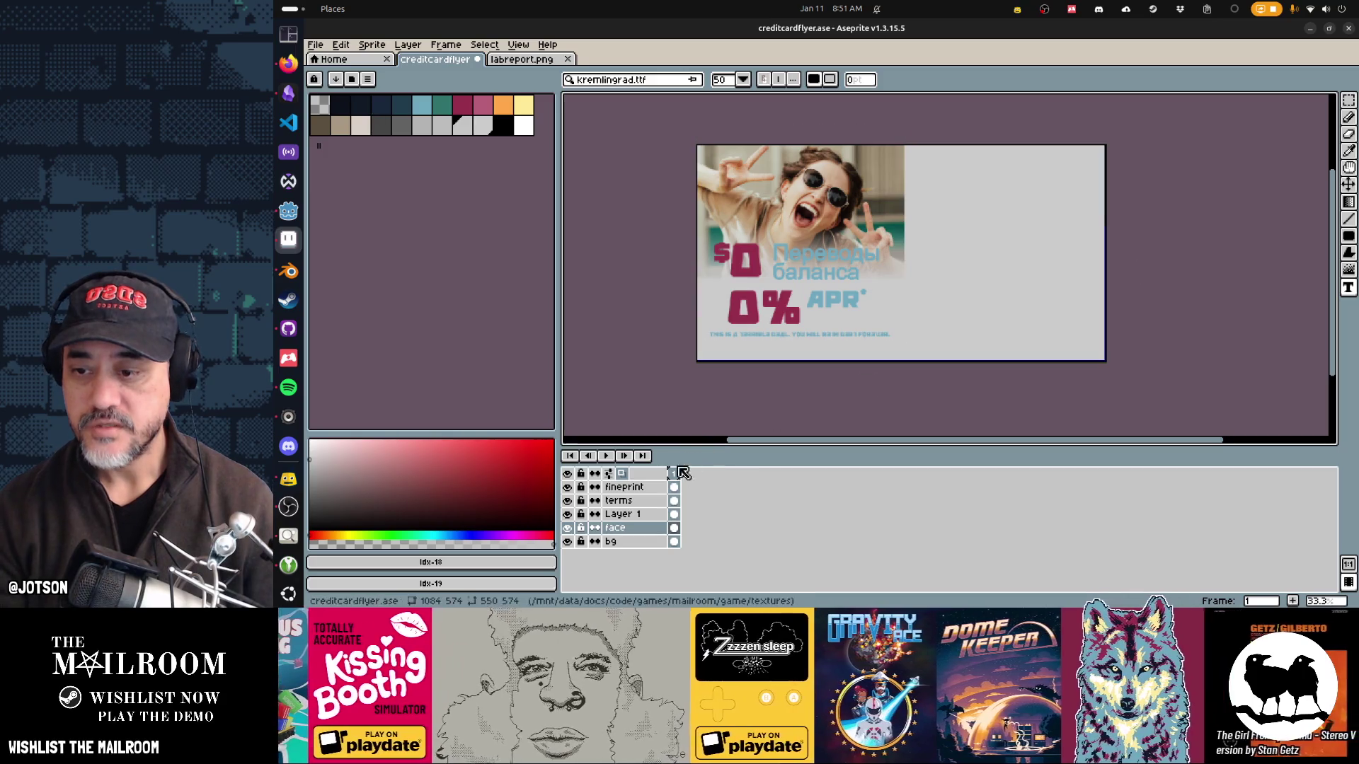
pyautogui.click(655, 489)
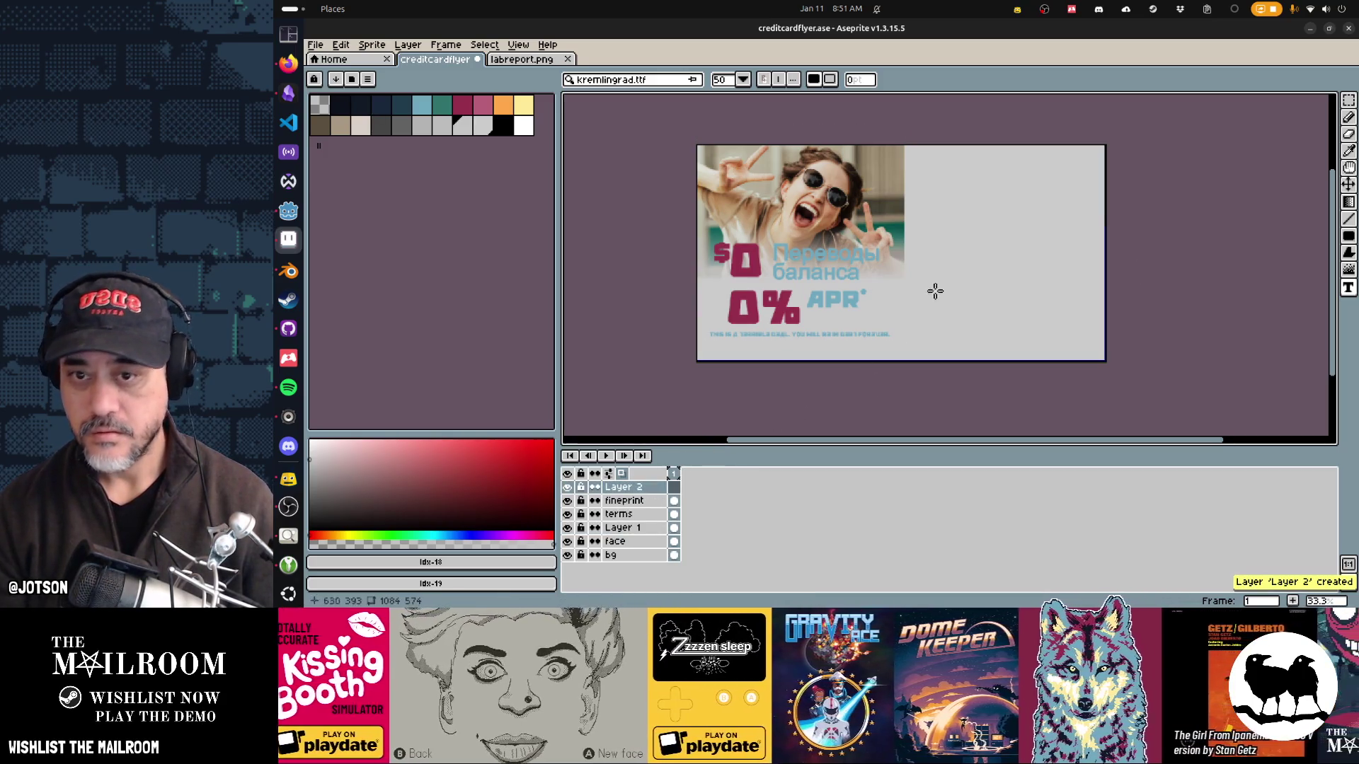
pyautogui.click(954, 236)
pyautogui.hotkey('ctrl', 'v')
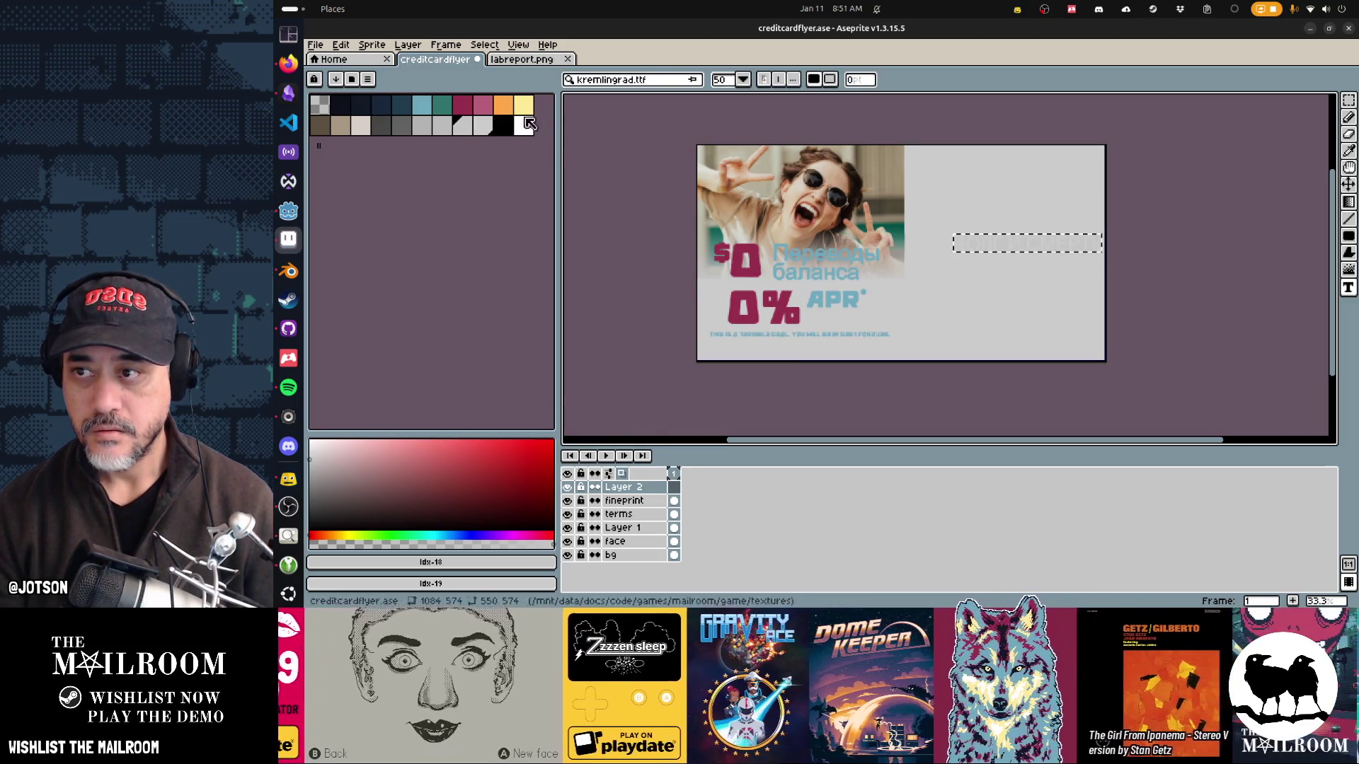
# Step: Make the headline magenta, commit it, nudge it left and up, and save creditcardflyer.ase
pyautogui.click(462, 105)
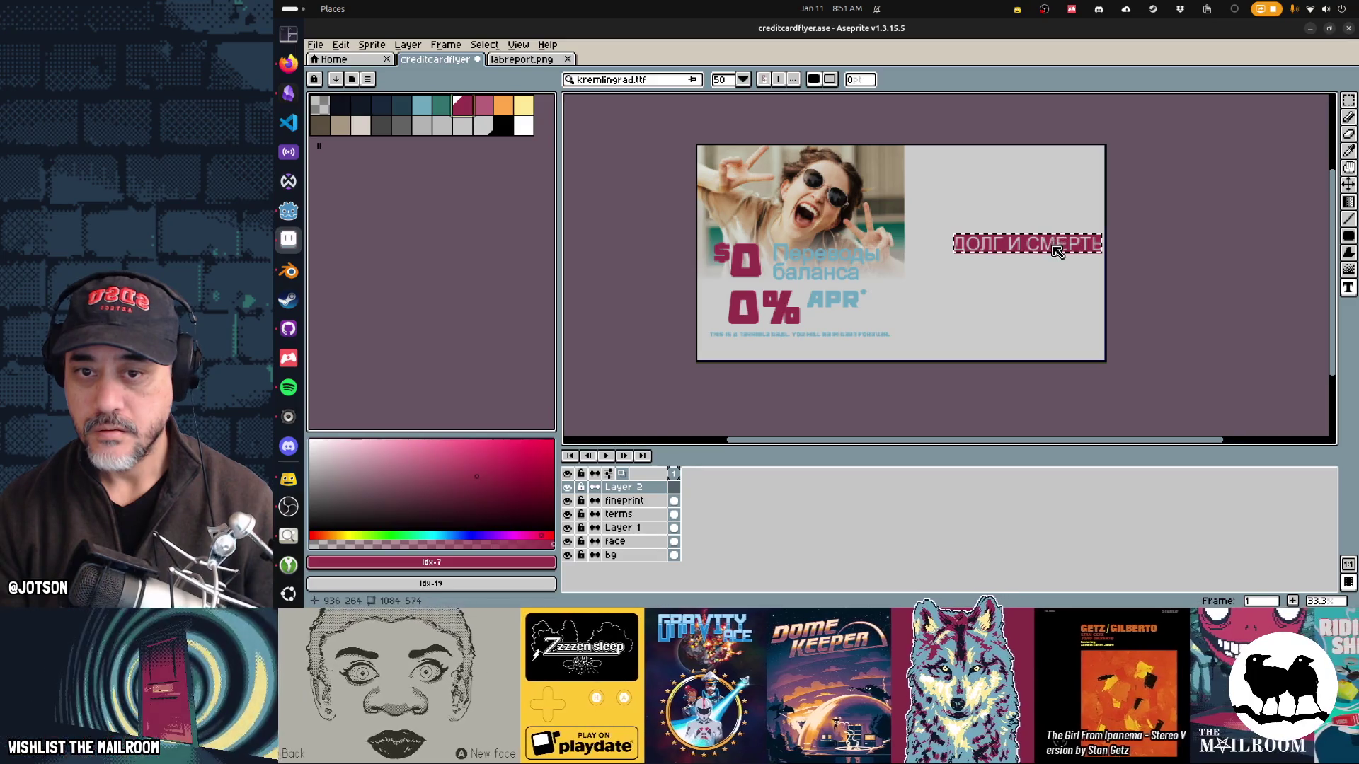
pyautogui.keyDown('alt'); pyautogui.rightClick(1025, 249); pyautogui.keyUp('alt')
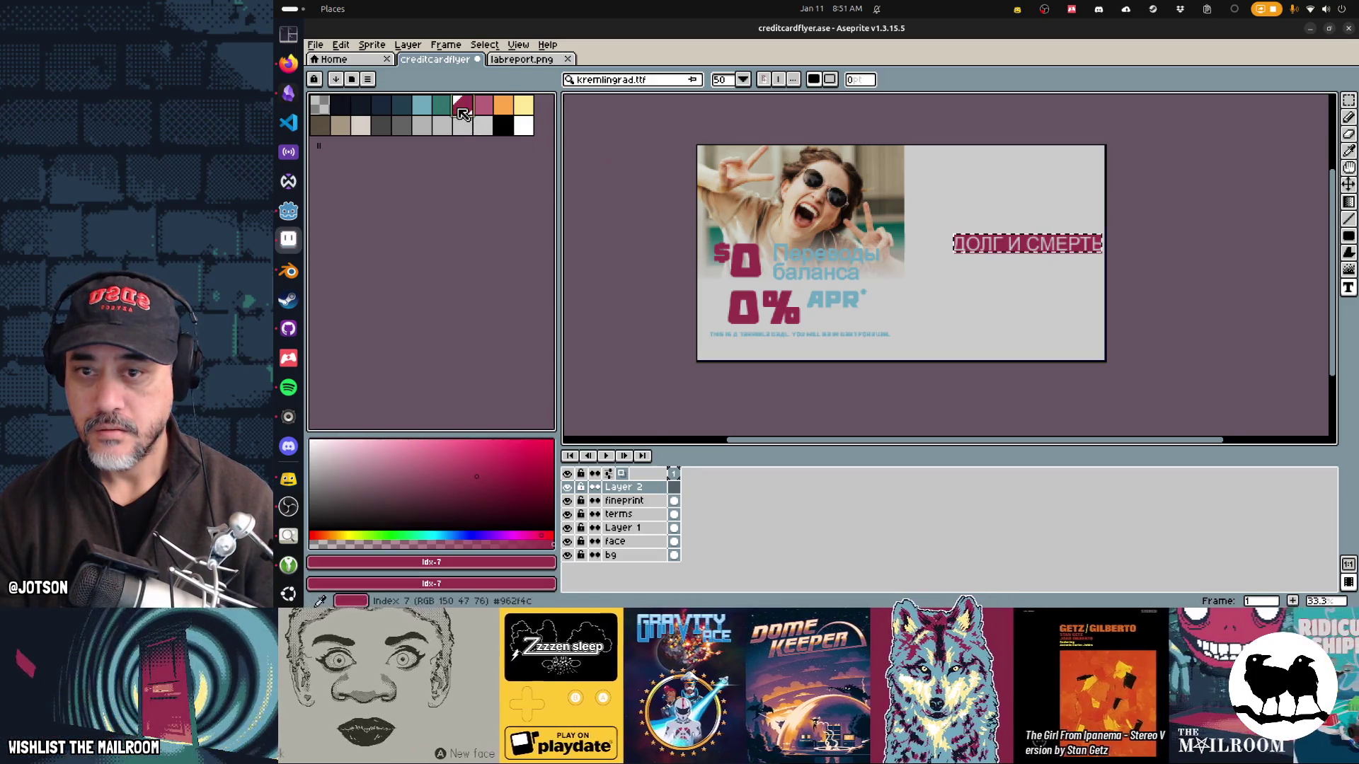
pyautogui.click(1019, 249)
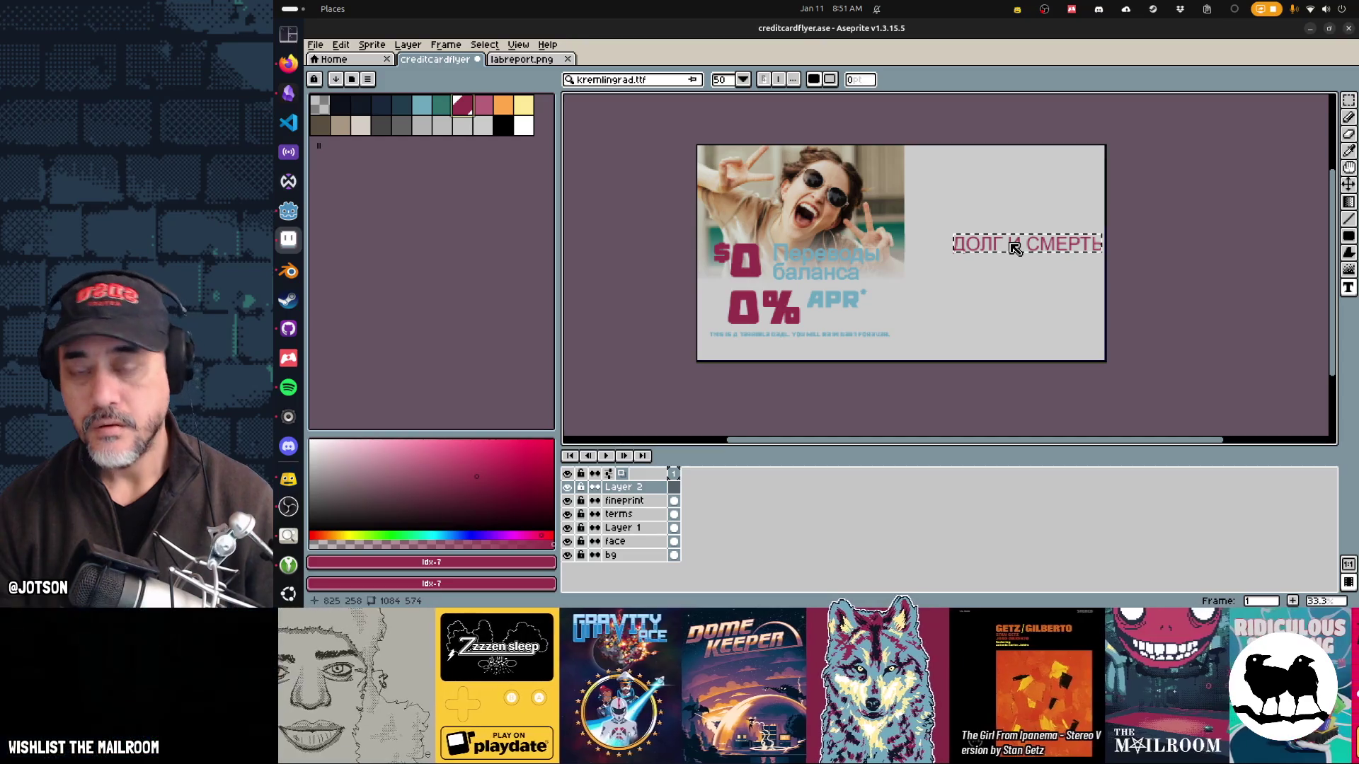
pyautogui.press('Return')
pyautogui.press('v')
pyautogui.moveTo(1026, 249); pyautogui.dragTo(1018, 243)
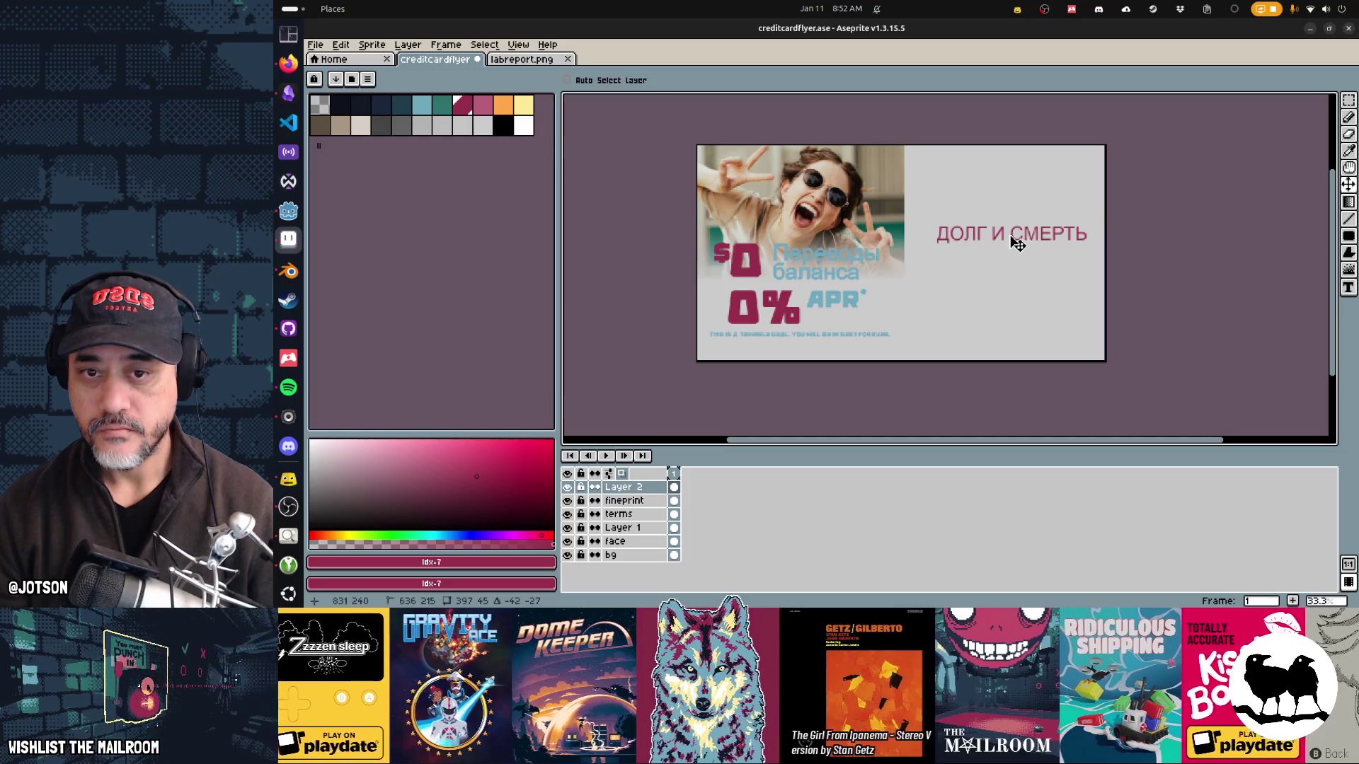
pyautogui.hotkey('ctrl', 's')
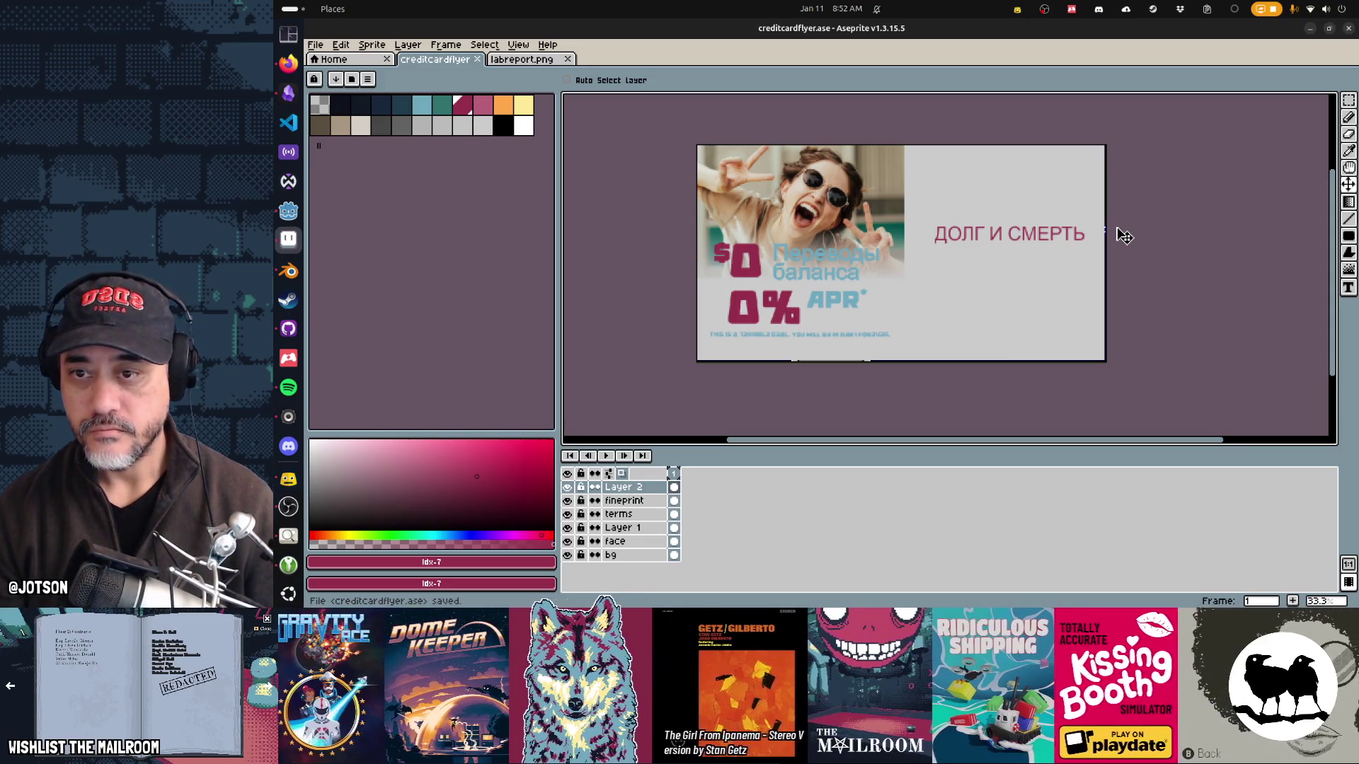
# Step: Shift the ДОЛГ И СМЕРТЬ headline about 10 px left in Aseprite
pyautogui.hotkey('alt', 'Tab')
pyautogui.hotkey('alt', 'Tab')
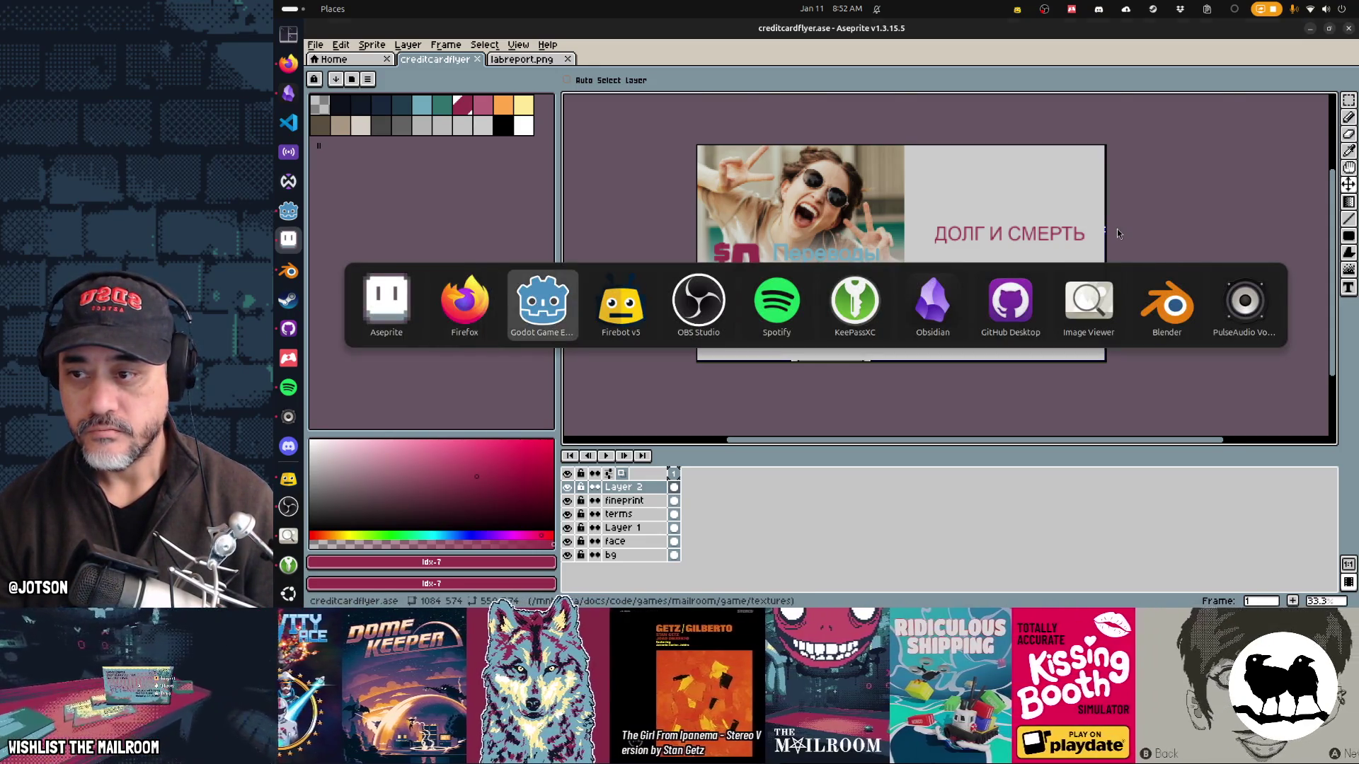
pyautogui.hotkey('alt', 'Tab')
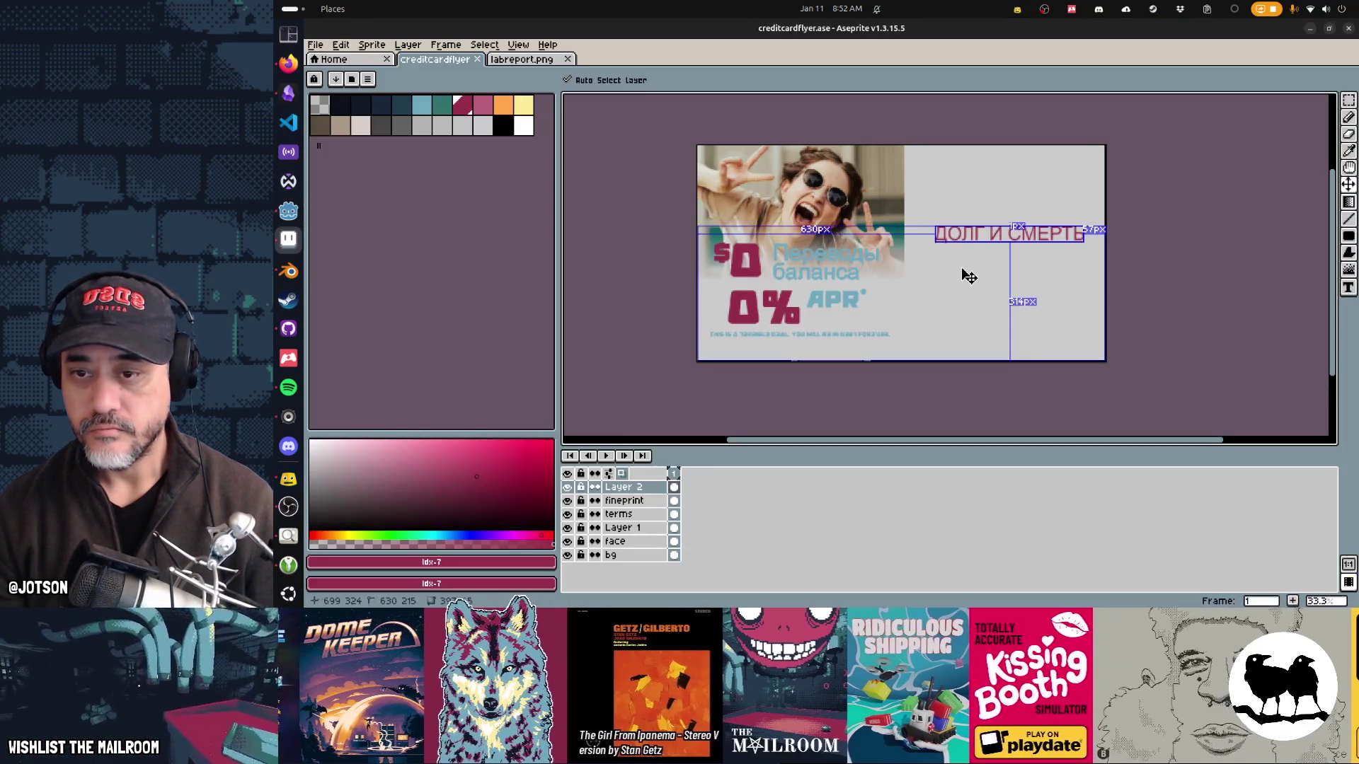
pyautogui.hotkey('ctrl', 's')
pyautogui.hotkey('alt', 'Tab')
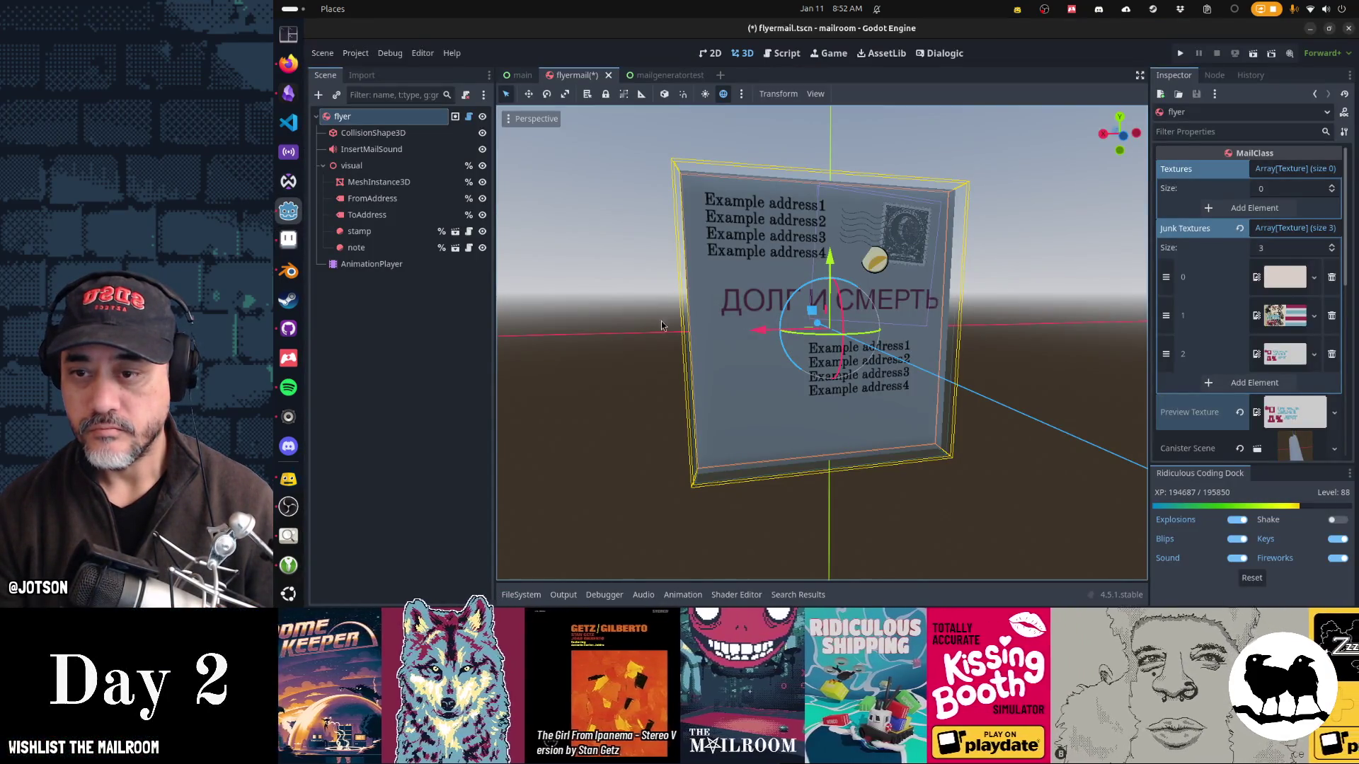
pyautogui.hotkey('alt', 'Tab')
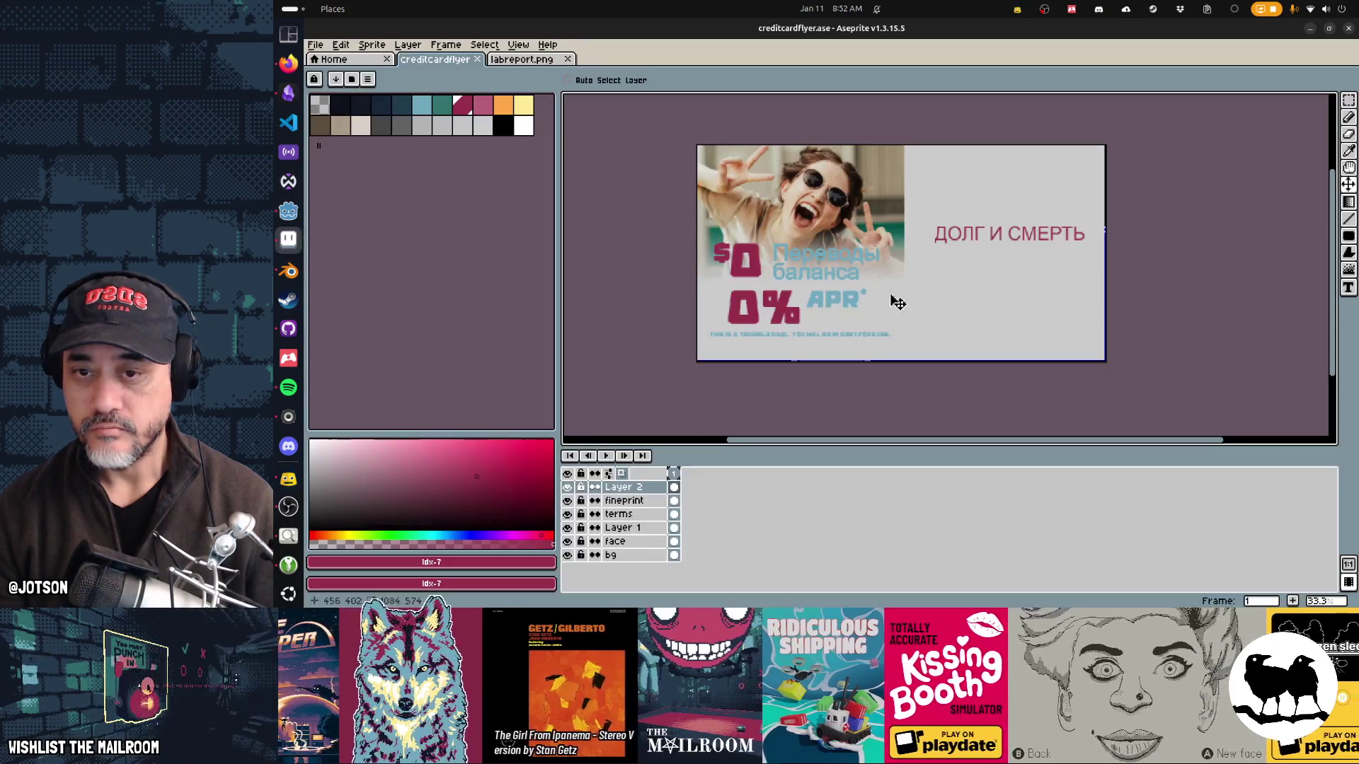
pyautogui.moveTo(1026, 241); pyautogui.dragTo(1021, 242)
# Step: Re-export the flyer texture sheet and orbit Godot's view to see its printed face
pyautogui.hotkey('ctrl', 'e')
pyautogui.hotkey('alt', 'Tab')
pyautogui.moveTo(1010, 245)
pyautogui.mouseDown()
pyautogui.moveTo(1267, 322)
pyautogui.moveTo(813, 344)
pyautogui.moveTo(1227, 344)
pyautogui.mouseUp()
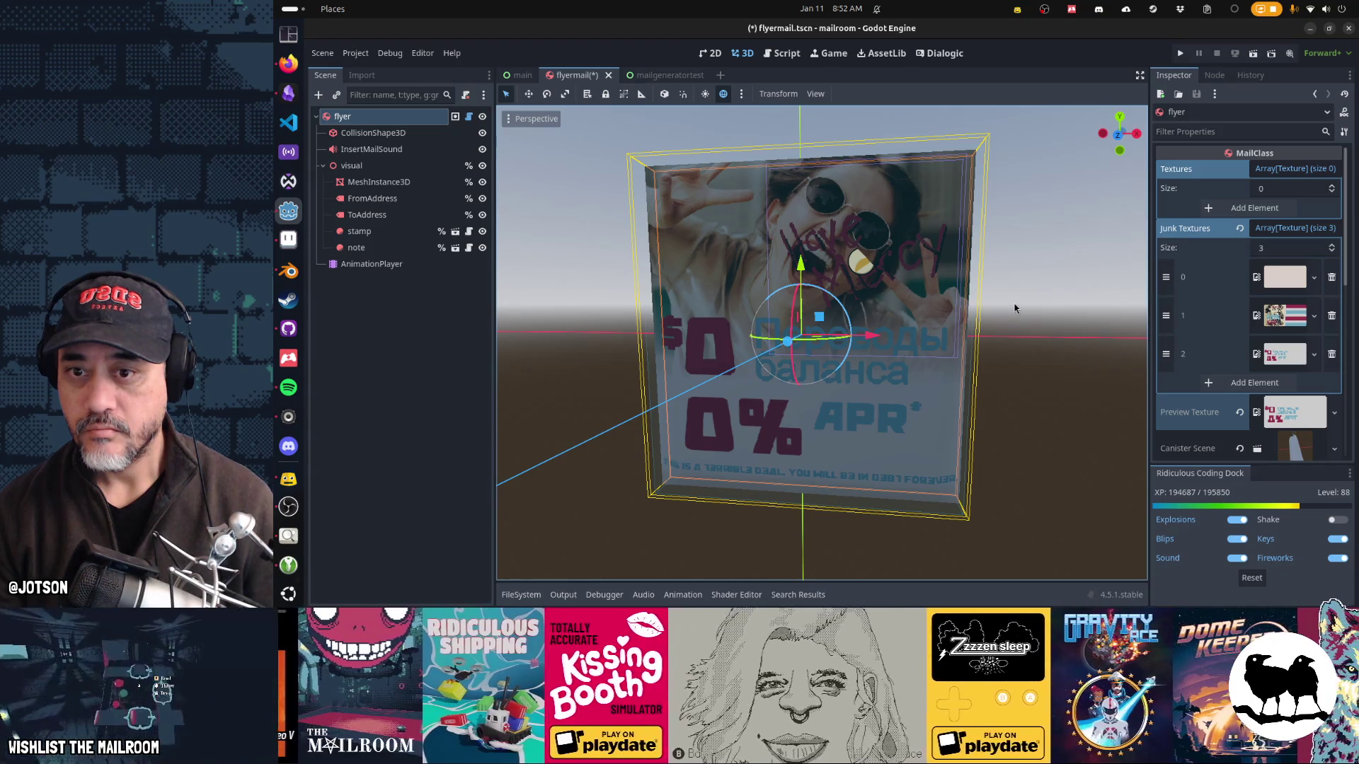
# Step: Save the flyermail scene, then run the mailgeneratortest scene with F6
pyautogui.moveTo(1016, 301)
pyautogui.mouseDown()
pyautogui.moveTo(639, 322)
pyautogui.moveTo(1083, 317)
pyautogui.moveTo(642, 313)
pyautogui.moveTo(1030, 323)
pyautogui.mouseUp()
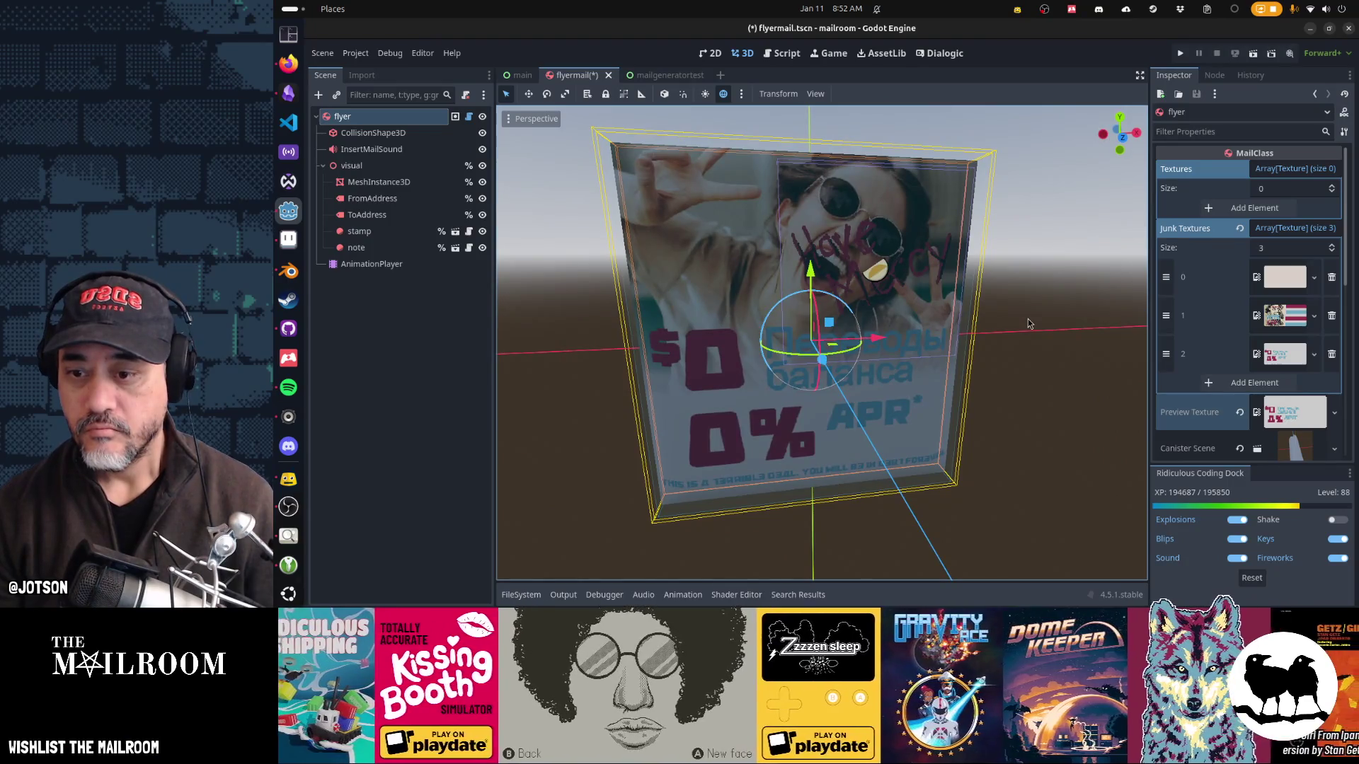
pyautogui.hotkey('ctrl', 's')
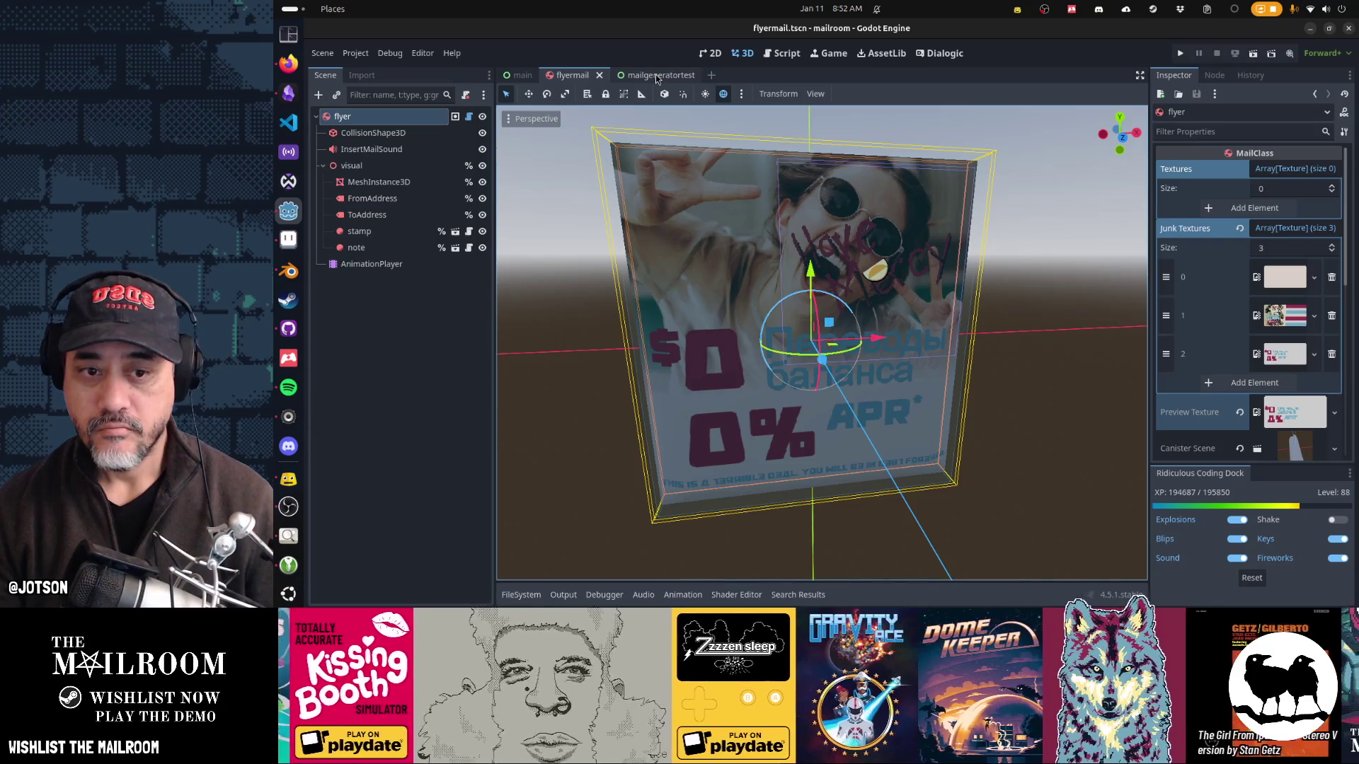
pyautogui.click(657, 76)
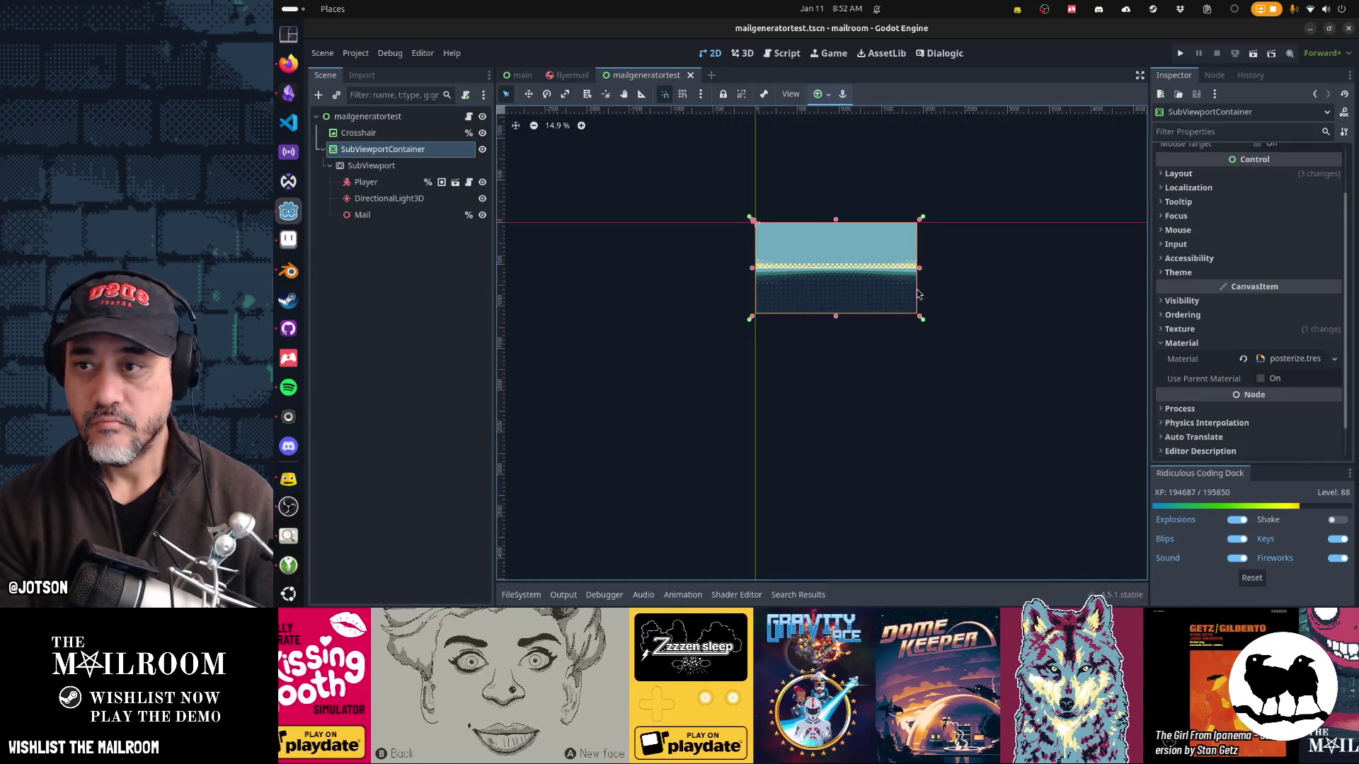
pyautogui.press('F6')
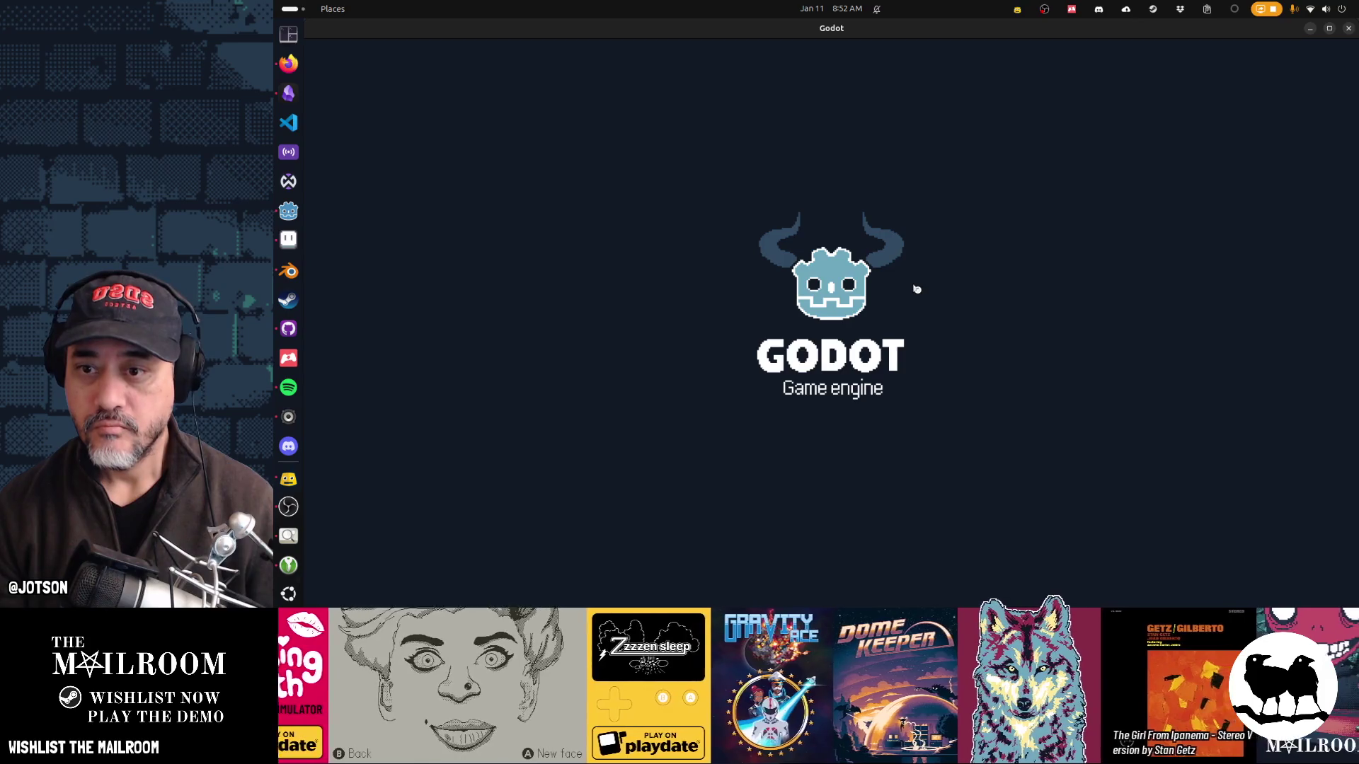
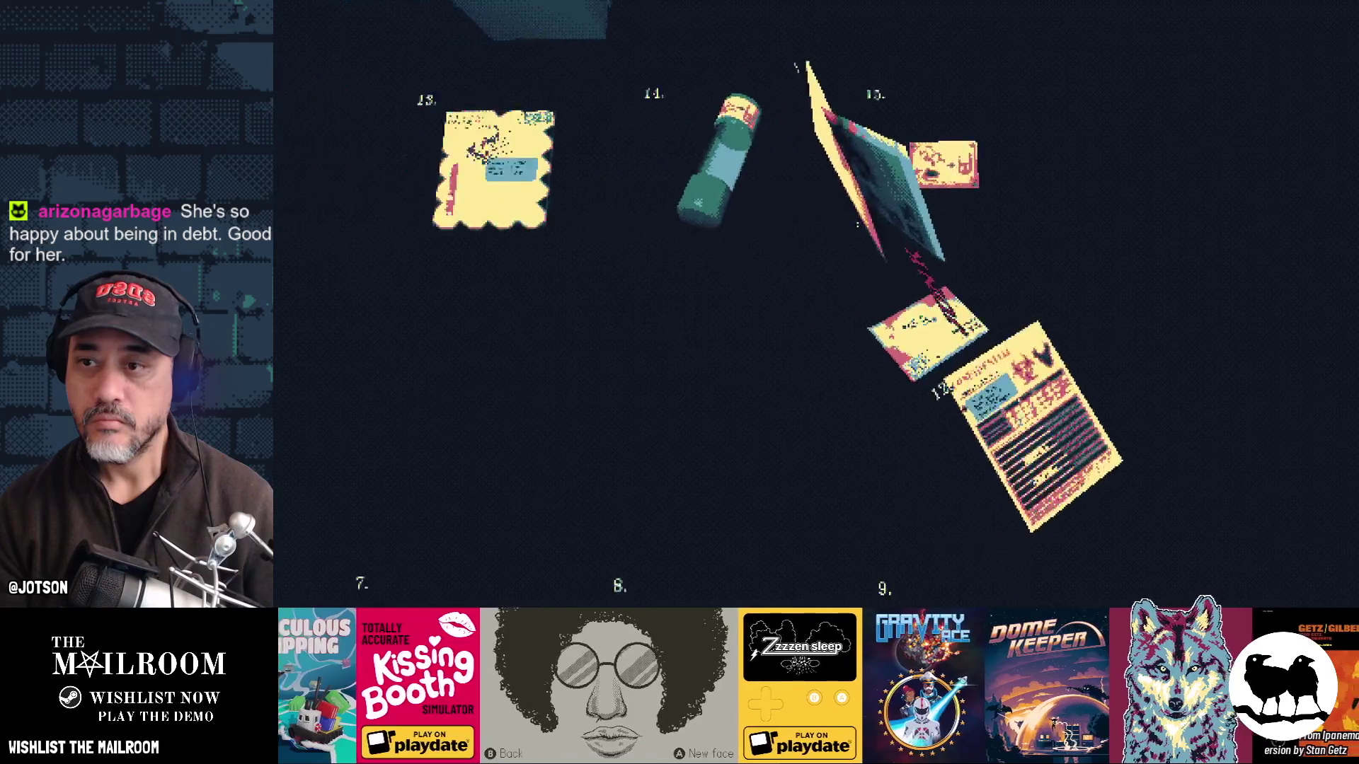
# Step: Undo the stray characters on line 389, stop the crashed debug session, and rerun the test scene
pyautogui.click(817, 307)
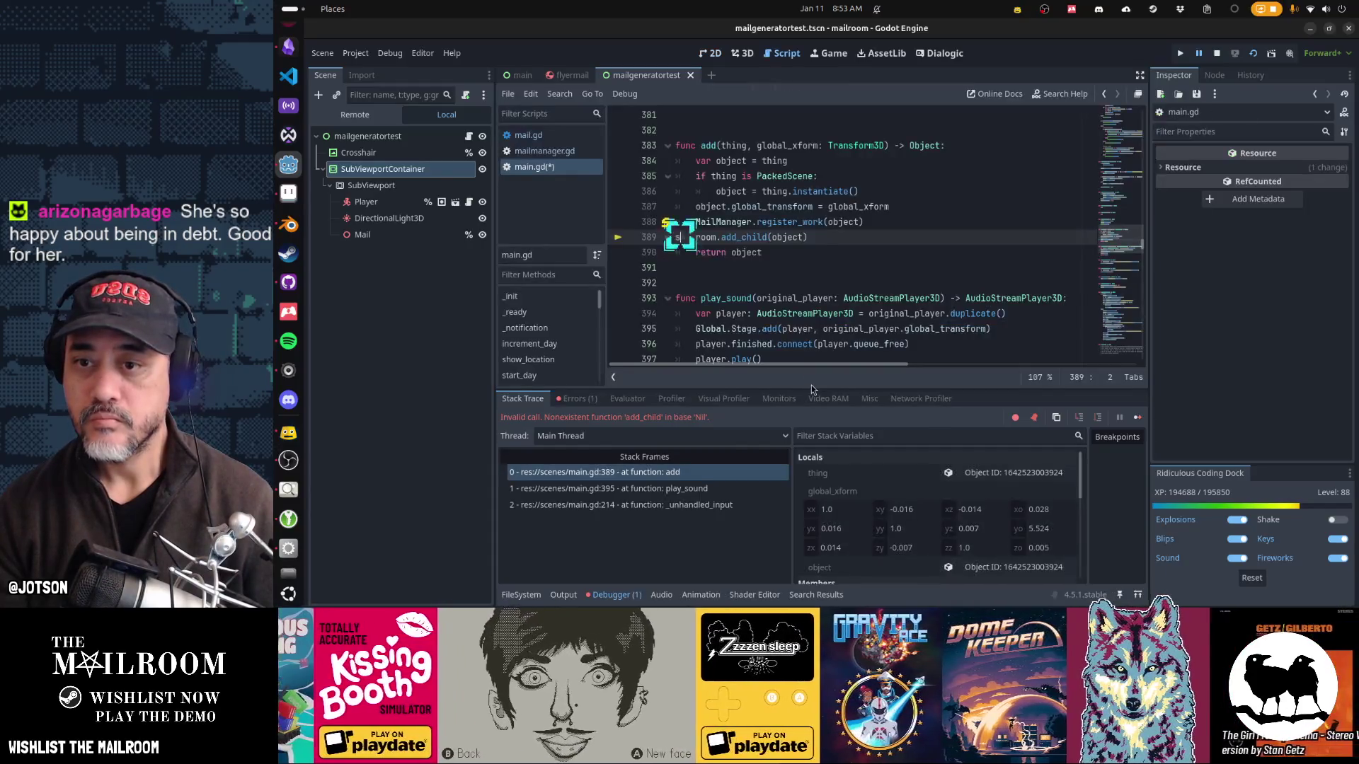
pyautogui.write('ssssss')
pyautogui.hotkey('ctrl', 'z')
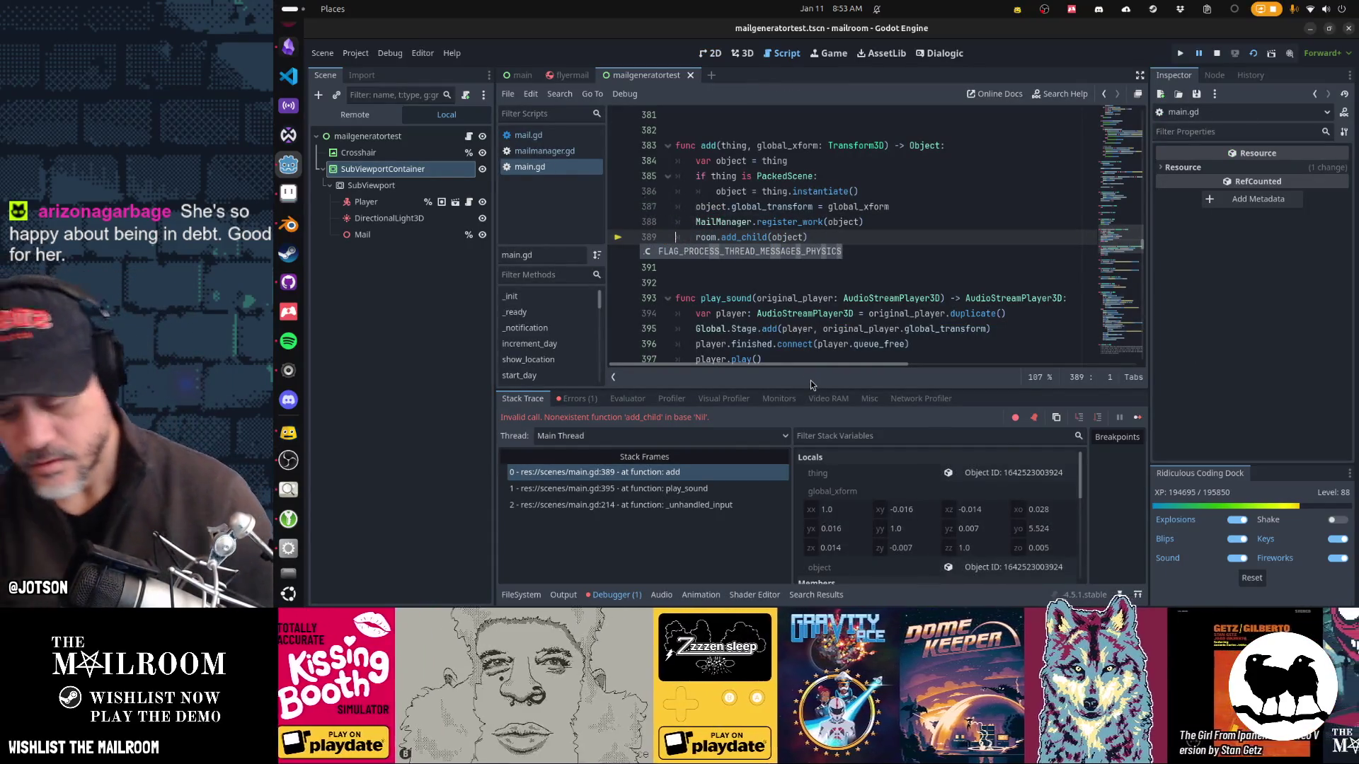
pyautogui.press('F8')
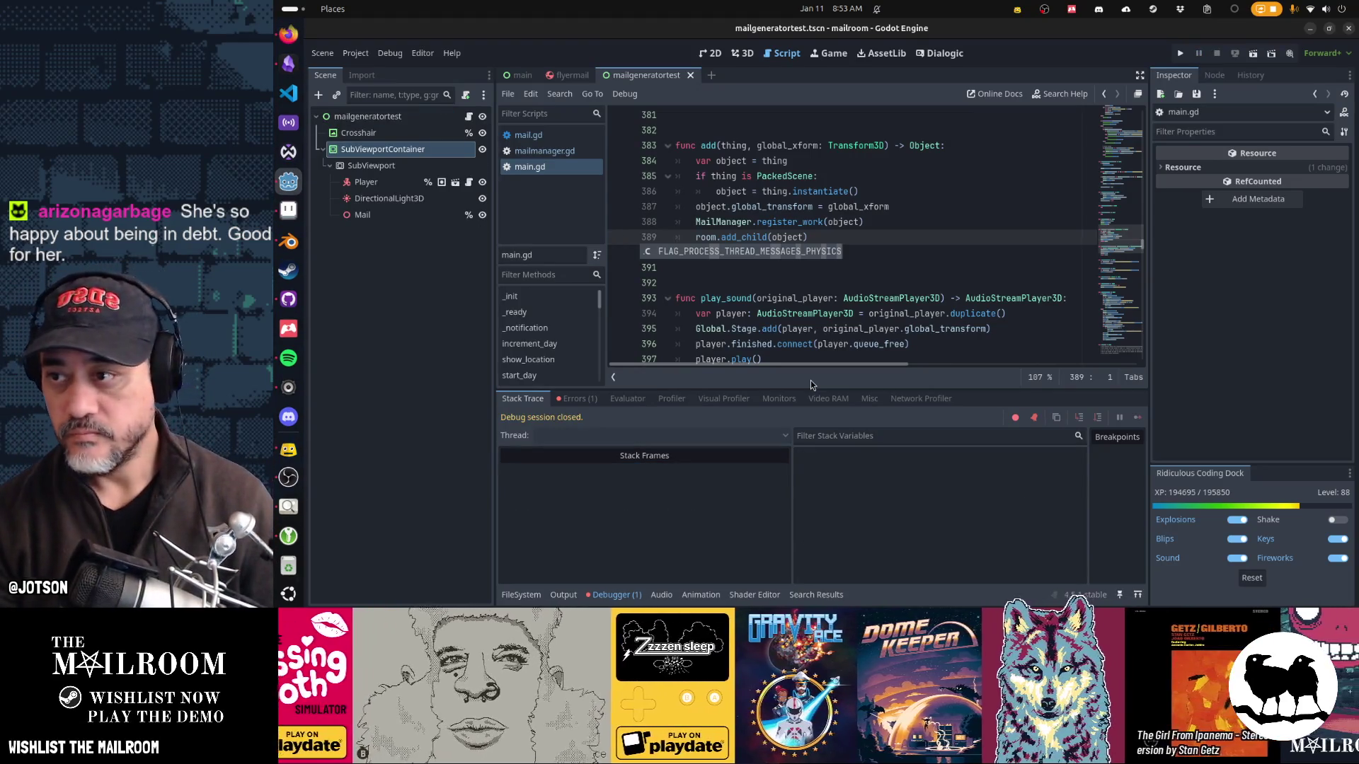
pyautogui.click(753, 236)
pyautogui.press('F6')
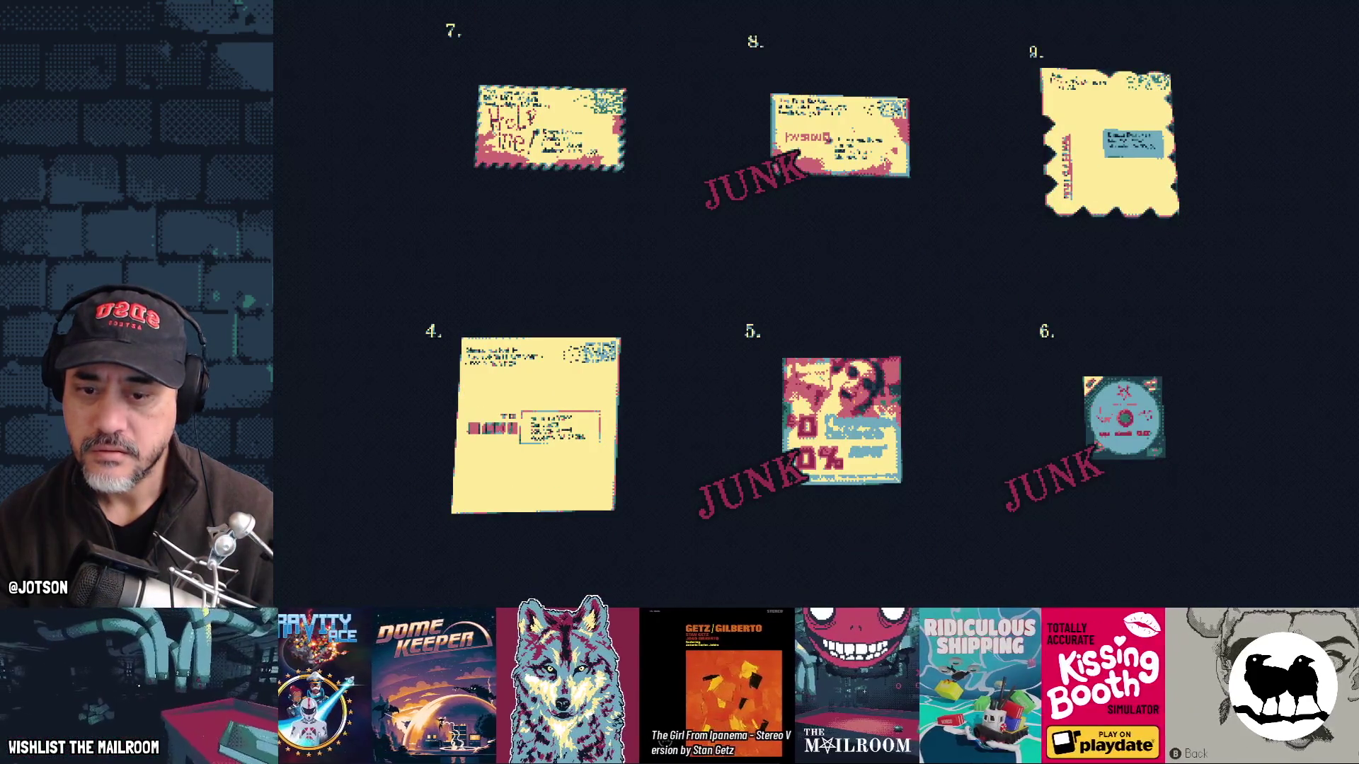
# Step: Quit the running mail generator test game after reviewing the generated mail and JUNK flyers
pyautogui.hotkey('alt', 'F4')
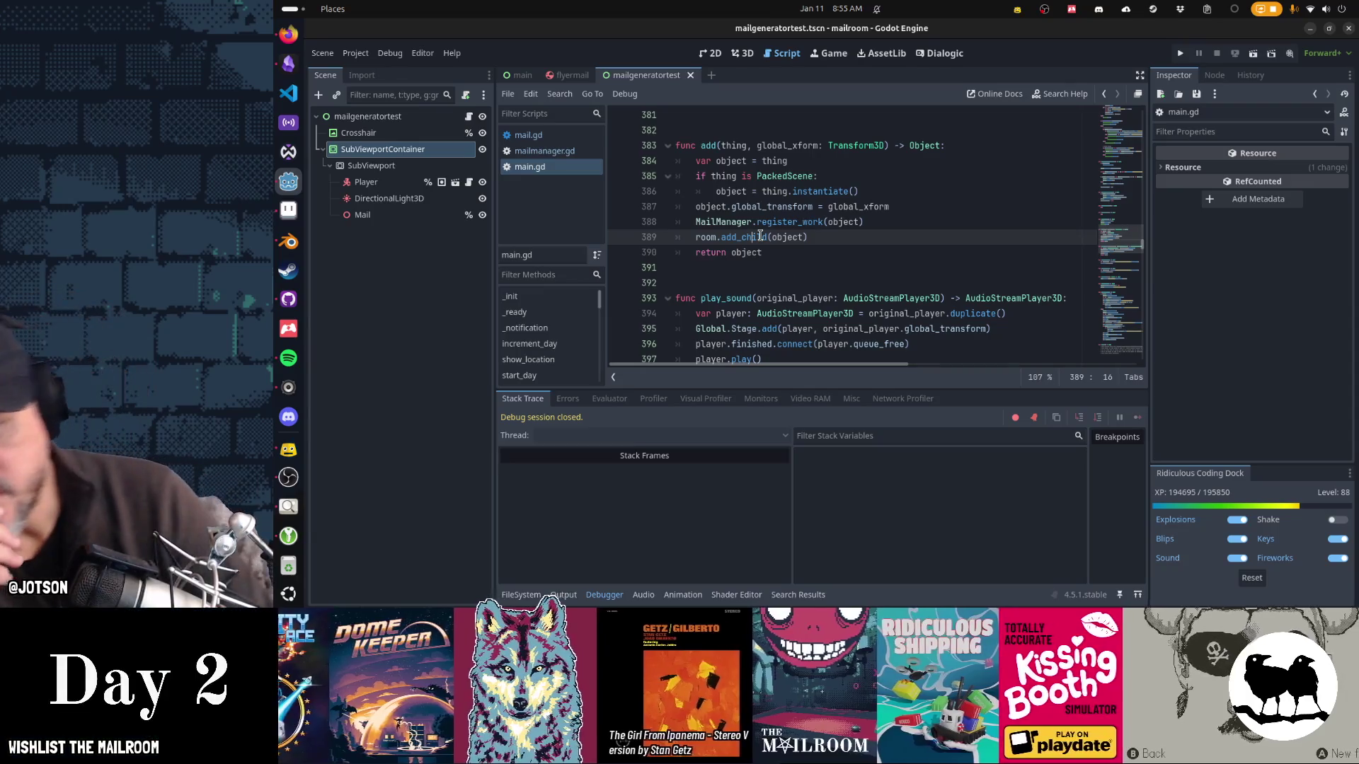
# Step: Glance at mail.gd, collapse the Debugger panel, then open mailgeneratortest.gd to review the mail queue
pyautogui.click(572, 136)
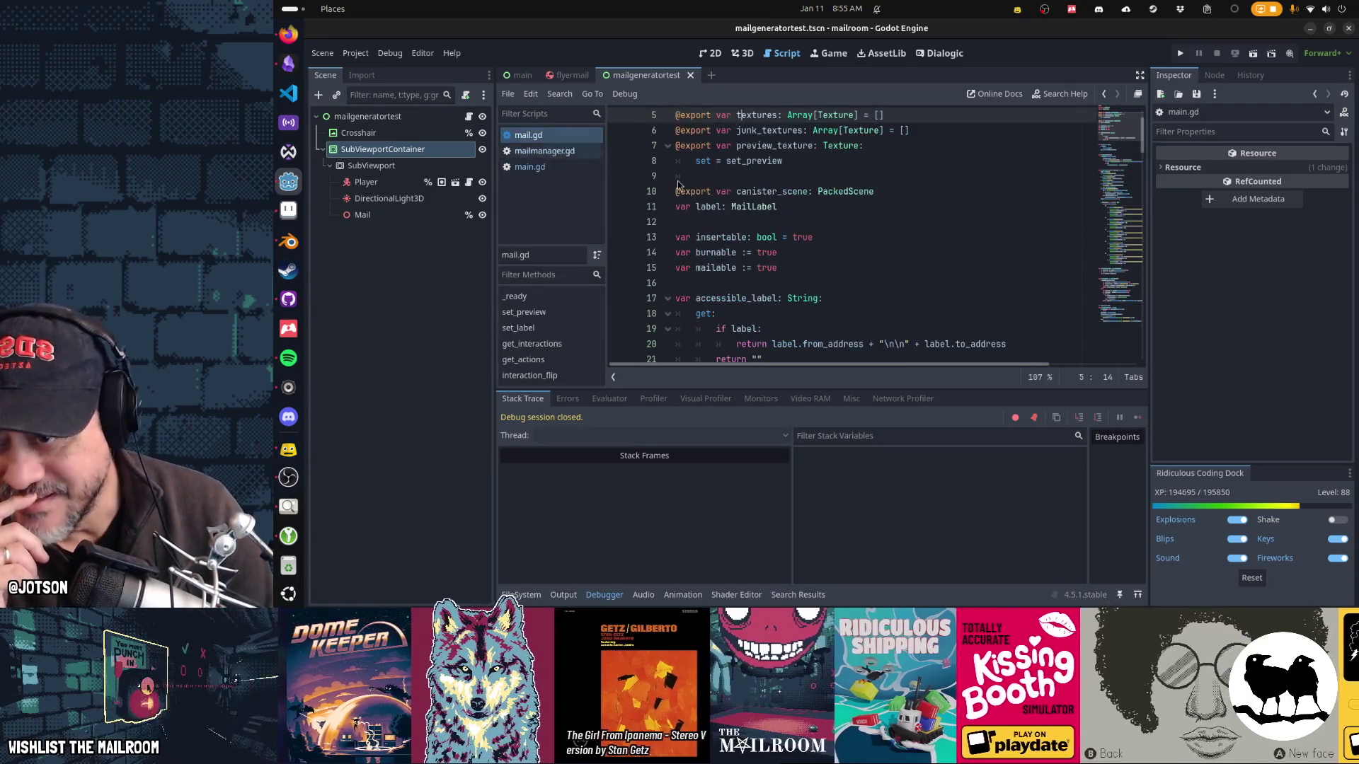
pyautogui.scroll(2, 784, 273)
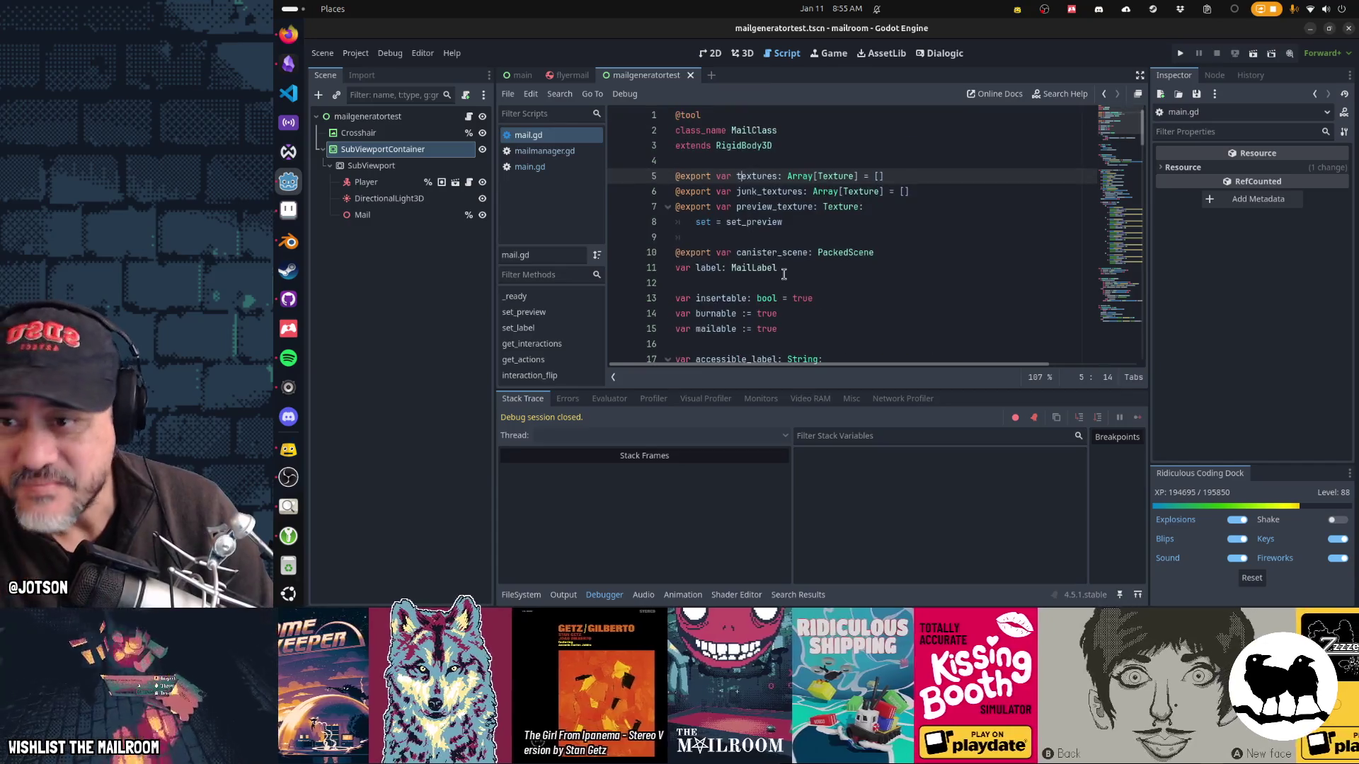
pyautogui.scroll(-10, 784, 274)
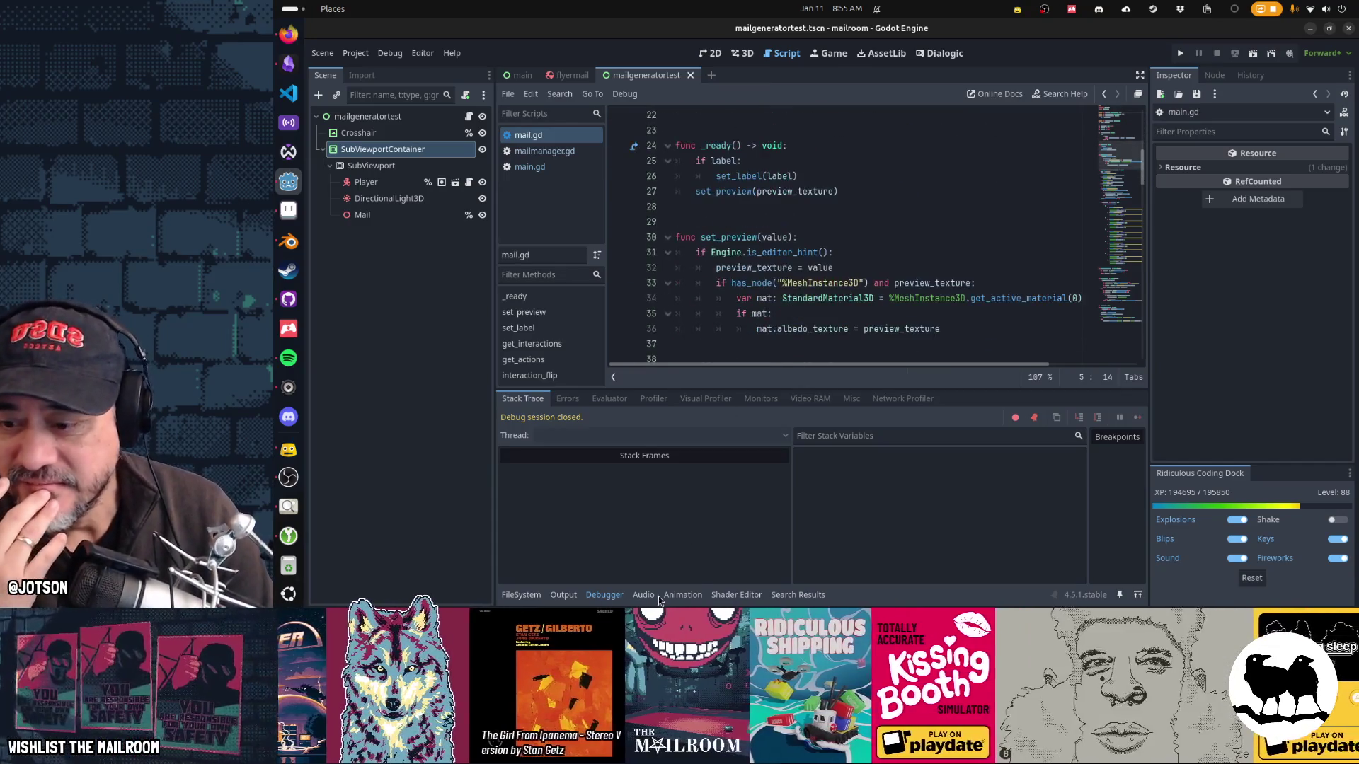
pyautogui.click(610, 593)
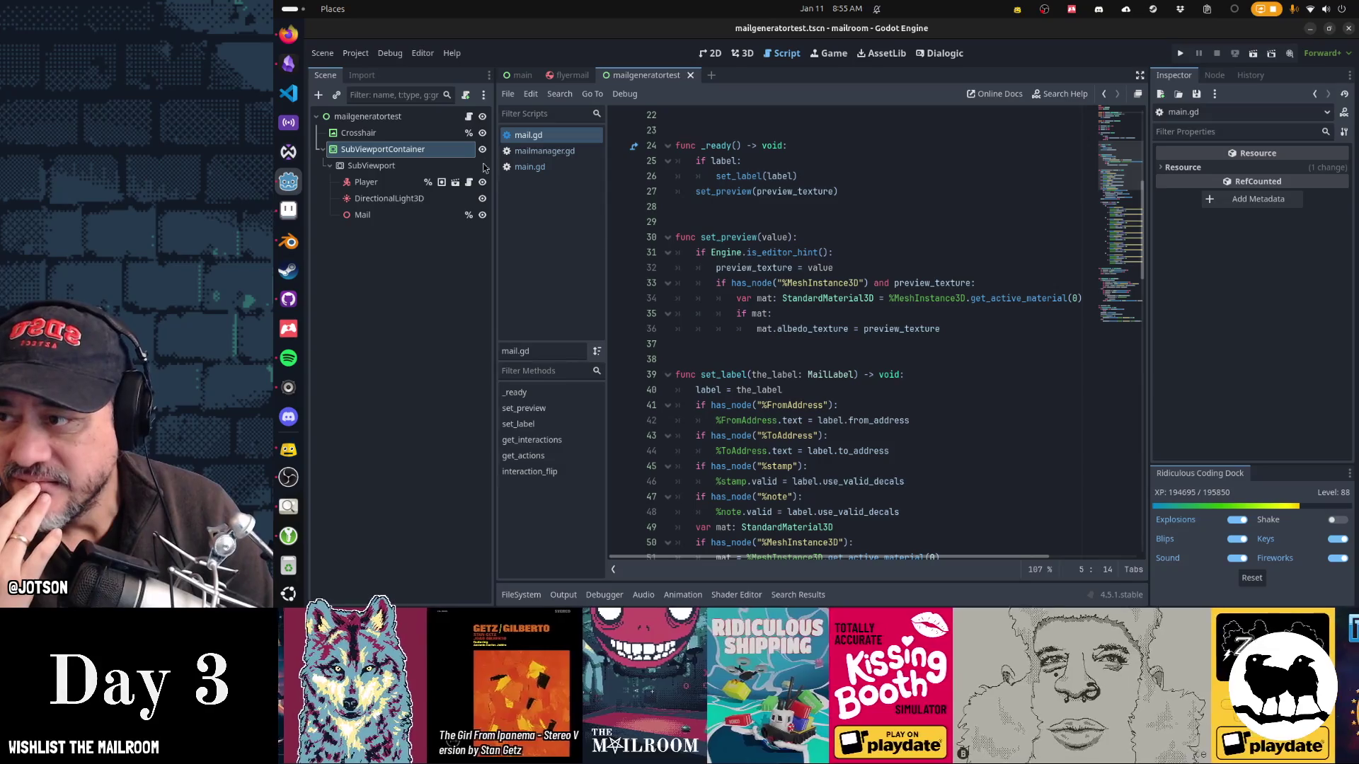
pyautogui.click(469, 118)
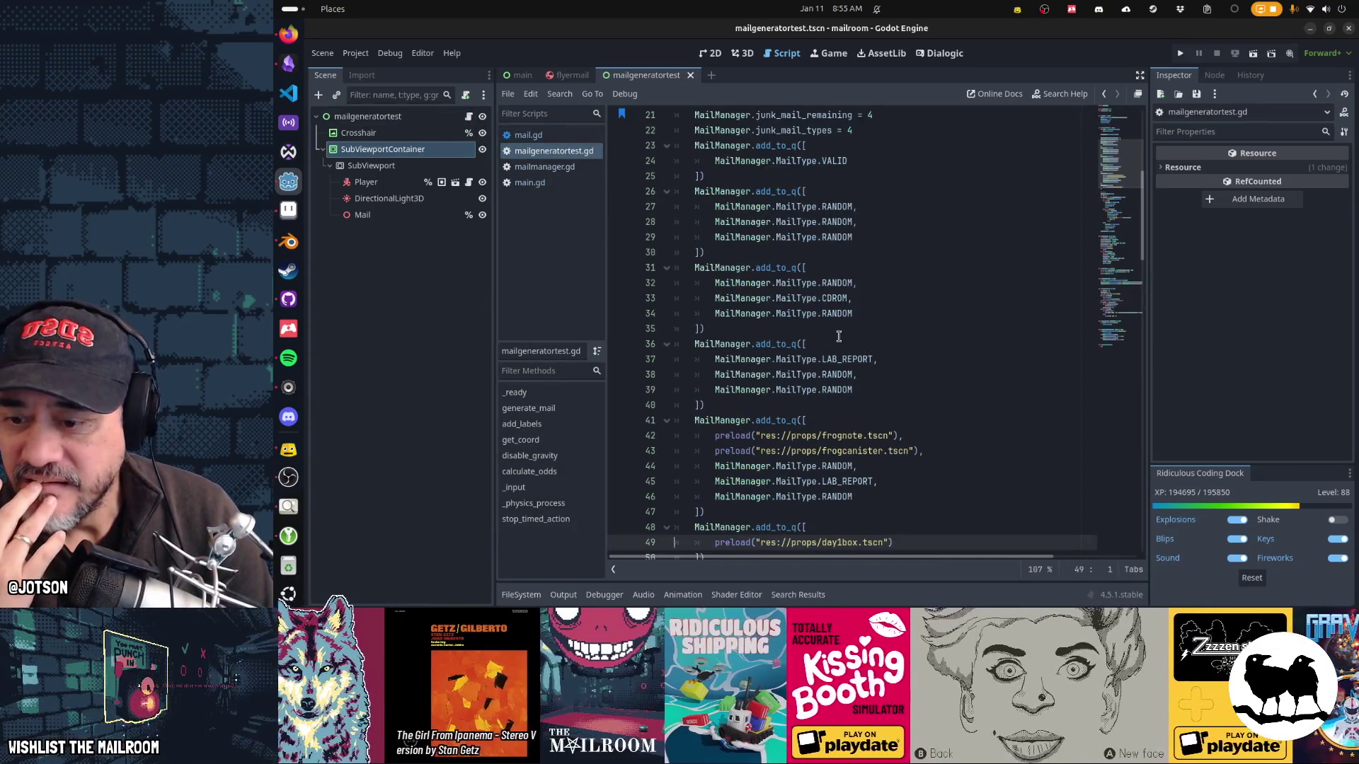
pyautogui.scroll(7, 838, 336)
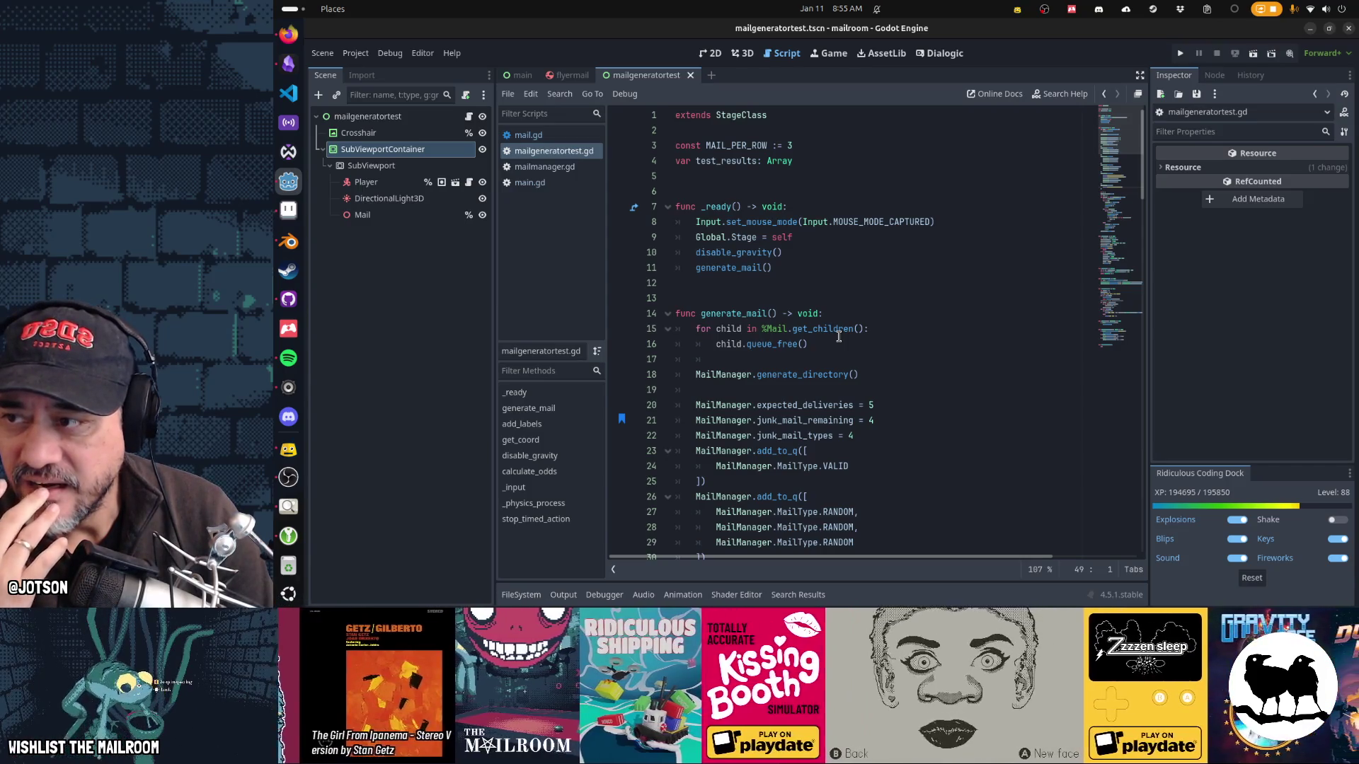
pyautogui.click(570, 76)
# Step: Open the flyer's mail.gd and read through set_label's random junk texture selection
pyautogui.click(470, 117)
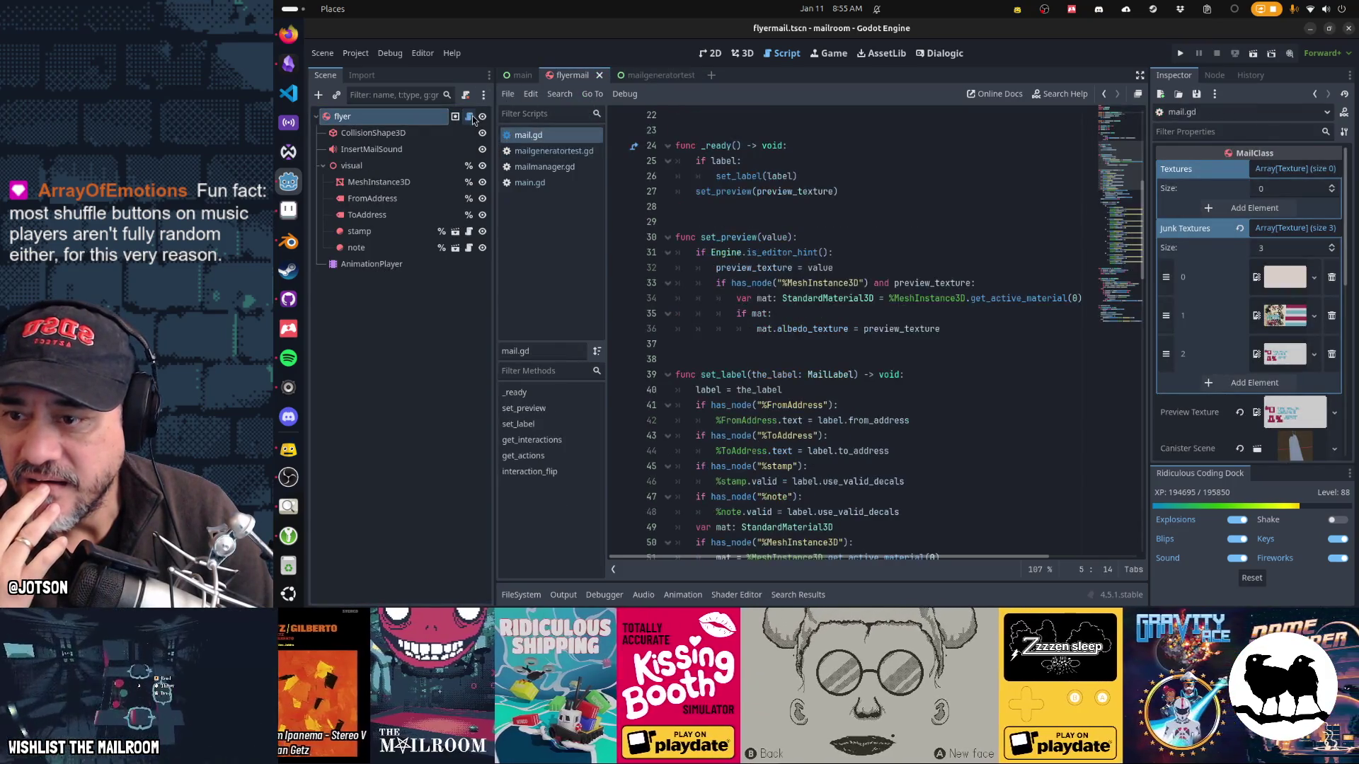
pyautogui.scroll(7, 882, 287)
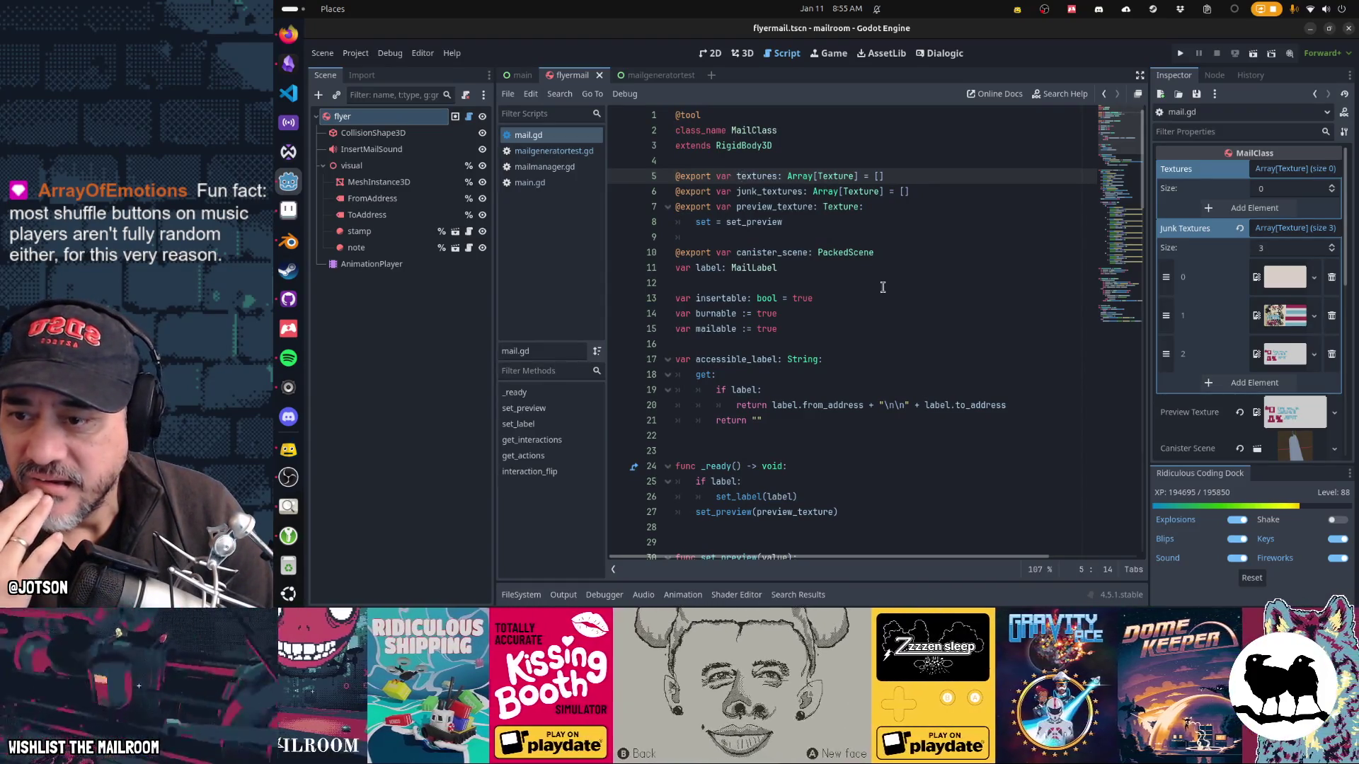
pyautogui.scroll(-3, 887, 444)
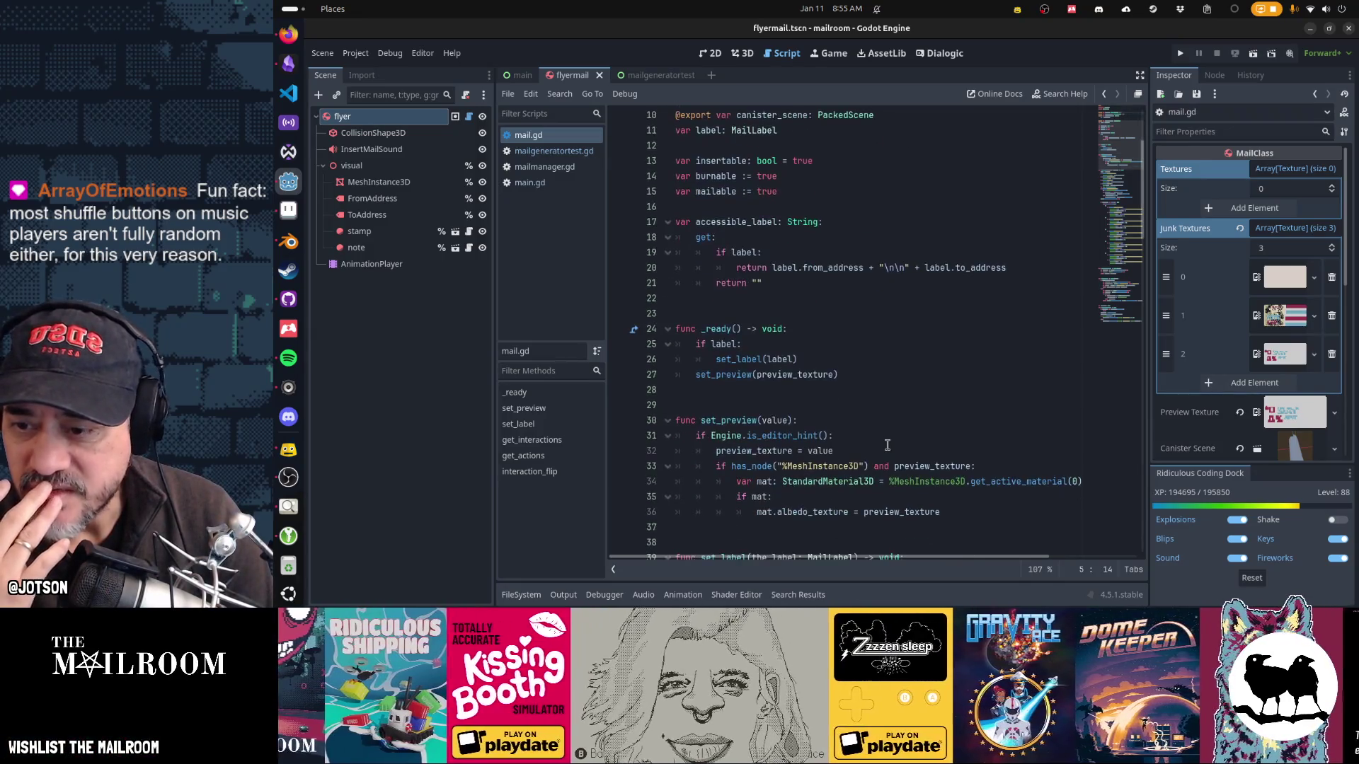
pyautogui.scroll(-4, 887, 445)
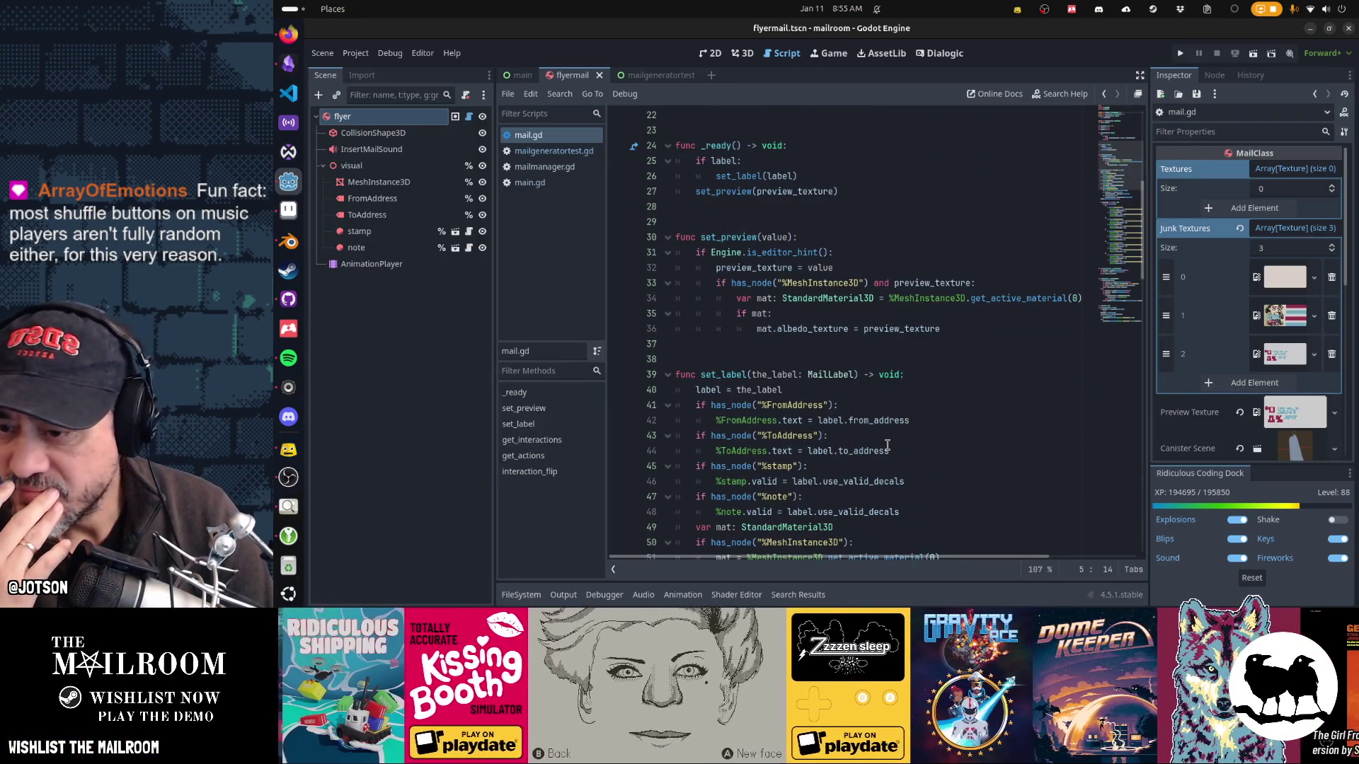
pyautogui.scroll(-5, 887, 445)
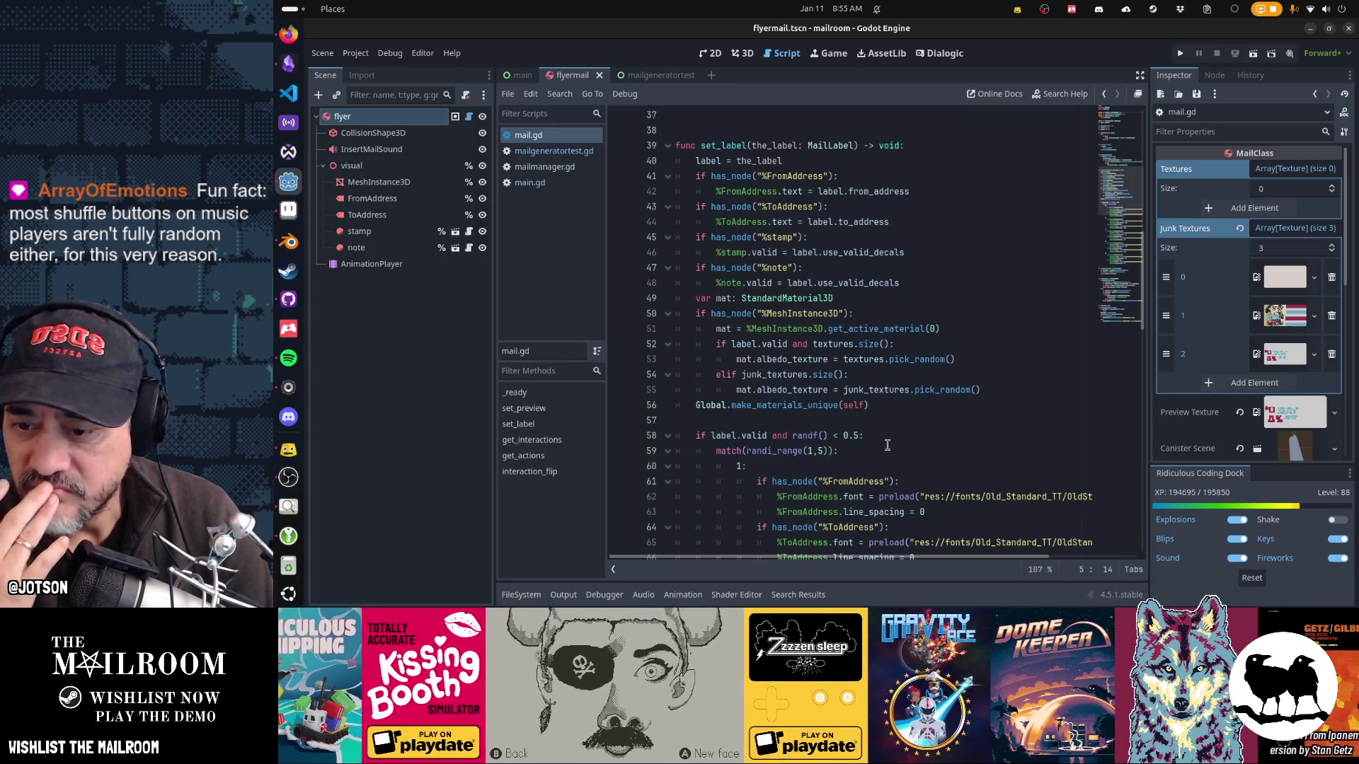
pyautogui.scroll(-5, 887, 445)
pyautogui.scroll(7, 888, 445)
pyautogui.scroll(-2, 887, 444)
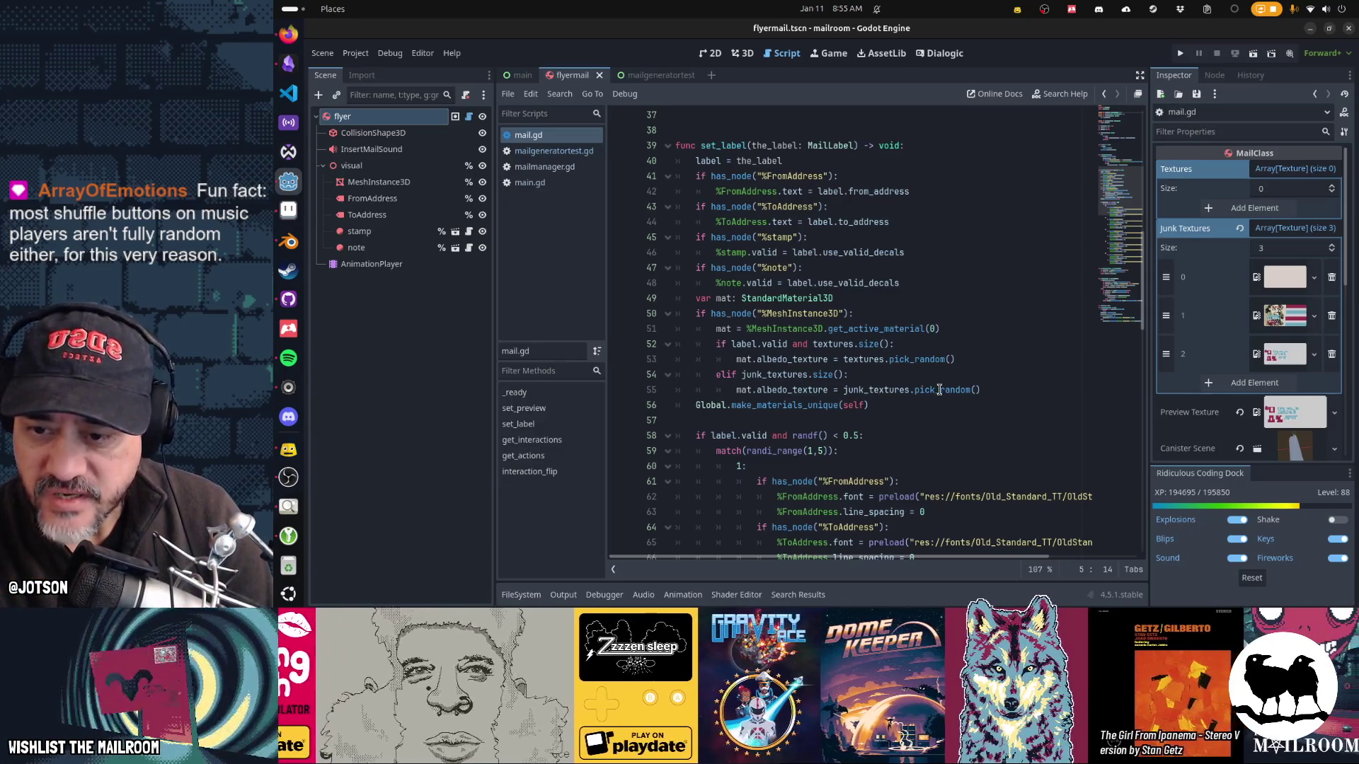
pyautogui.moveTo(939, 390)
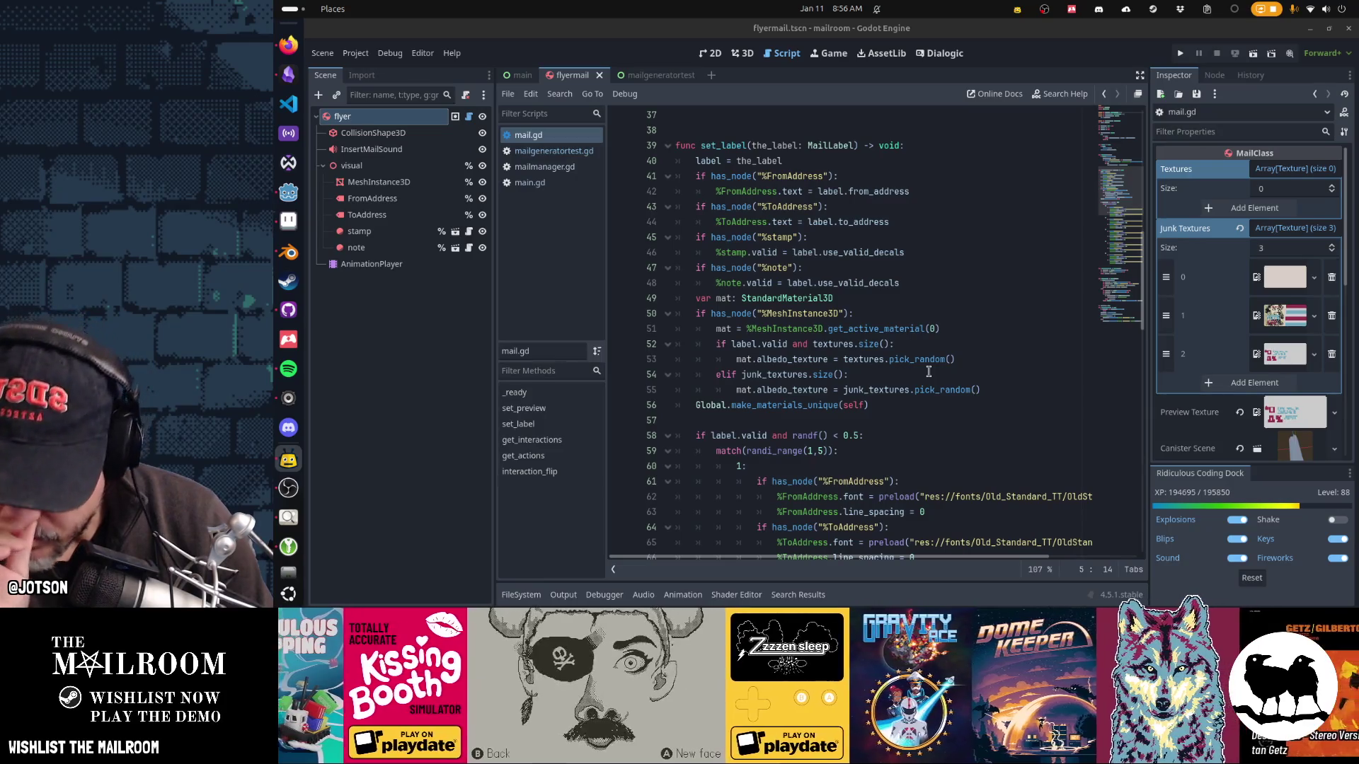
# Step: Put the caret on empty line 16 of mail.gd, then switch to mailmanager.gd
pyautogui.hotkey('alt', 'Tab')
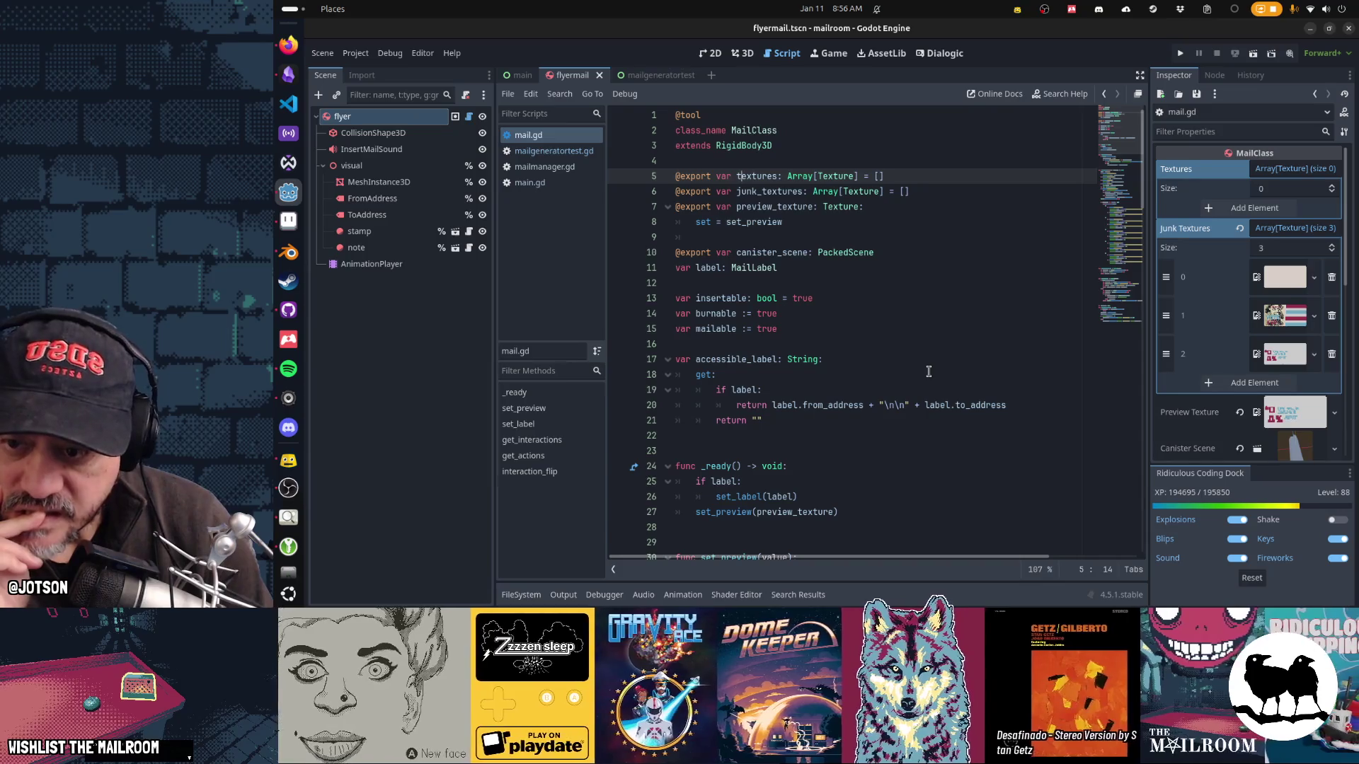
pyautogui.click(794, 345)
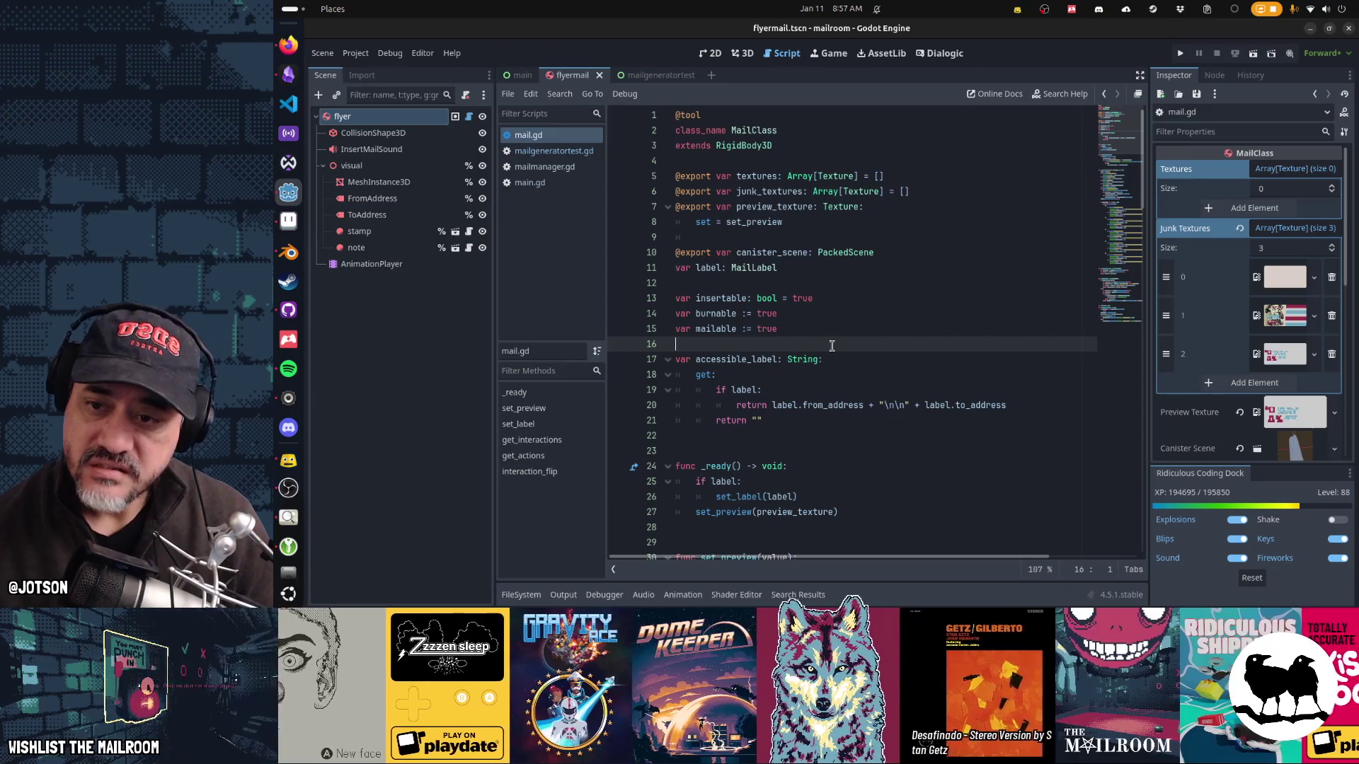
pyautogui.click(532, 164)
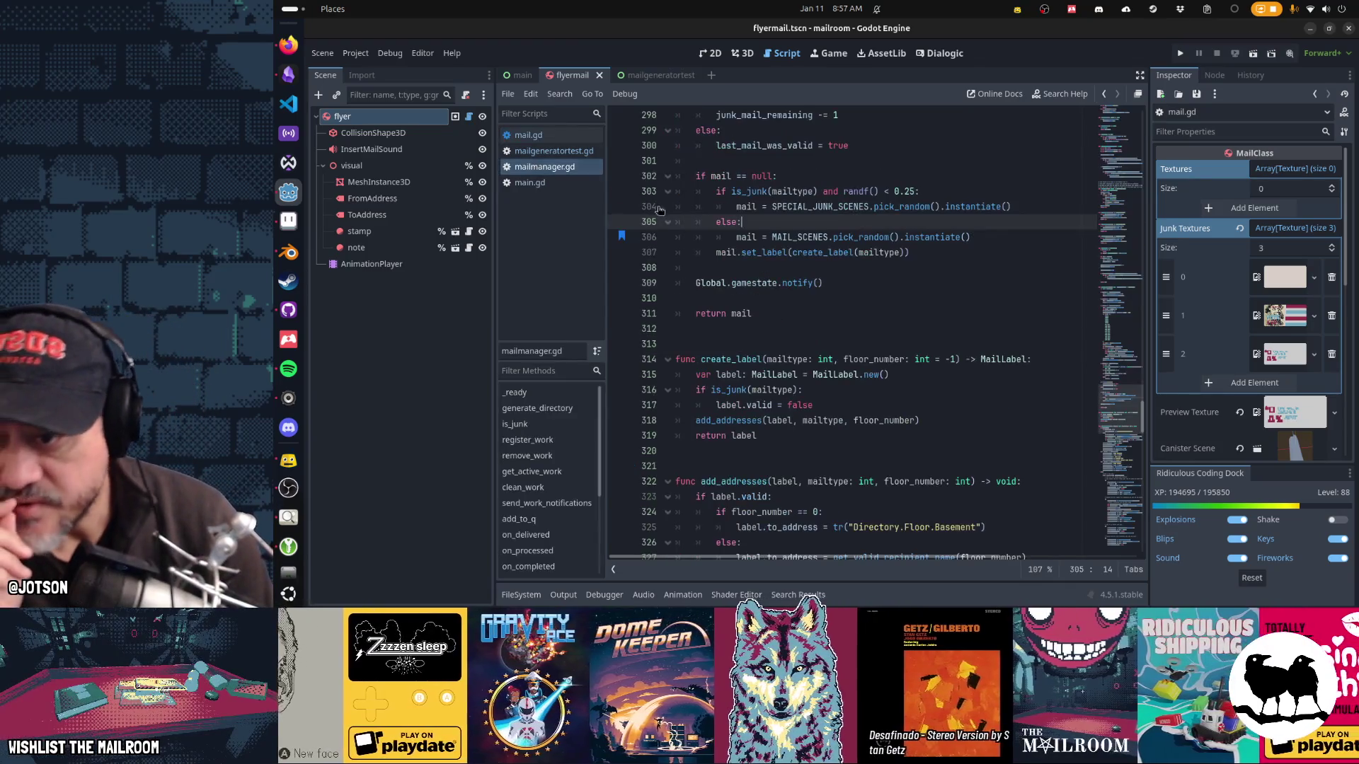
pyautogui.scroll(20, 862, 254)
pyautogui.scroll(20, 862, 255)
pyautogui.scroll(17, 862, 254)
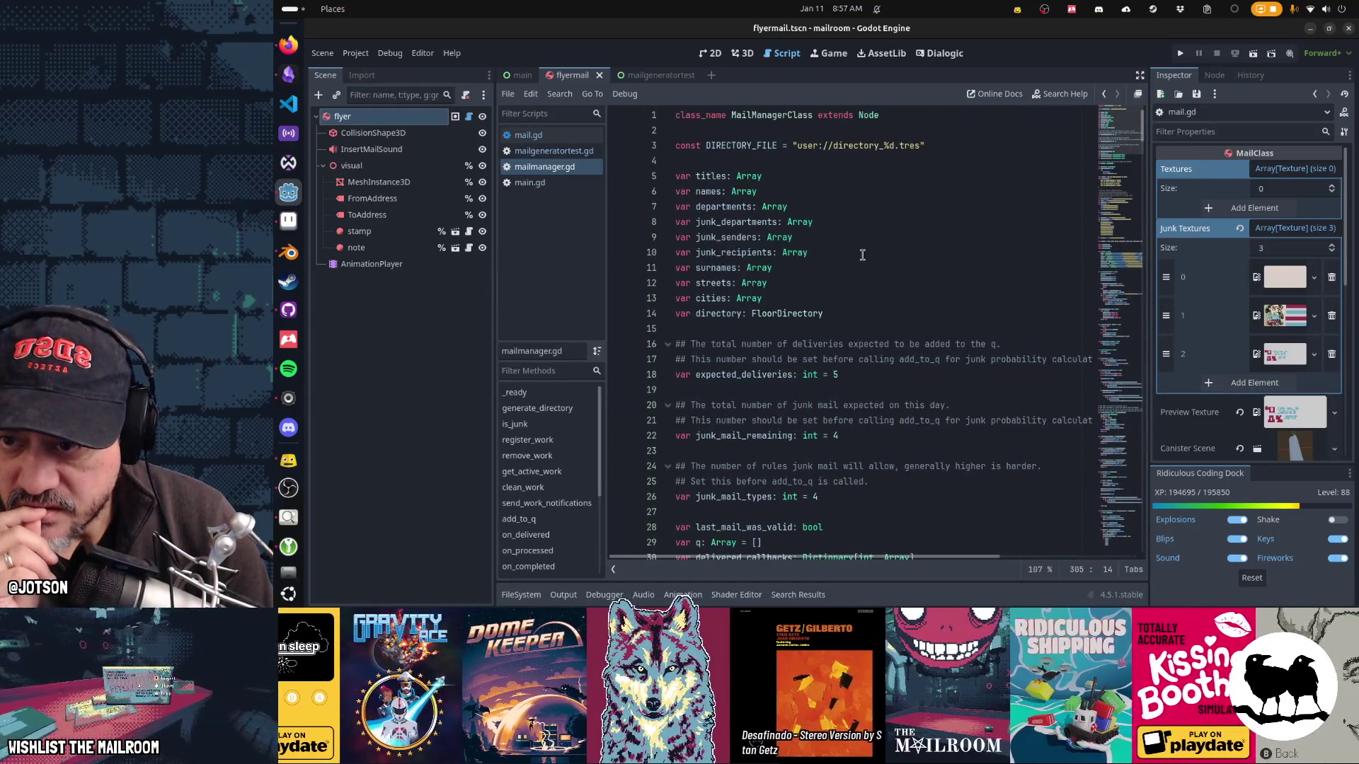
pyautogui.scroll(-7, 862, 254)
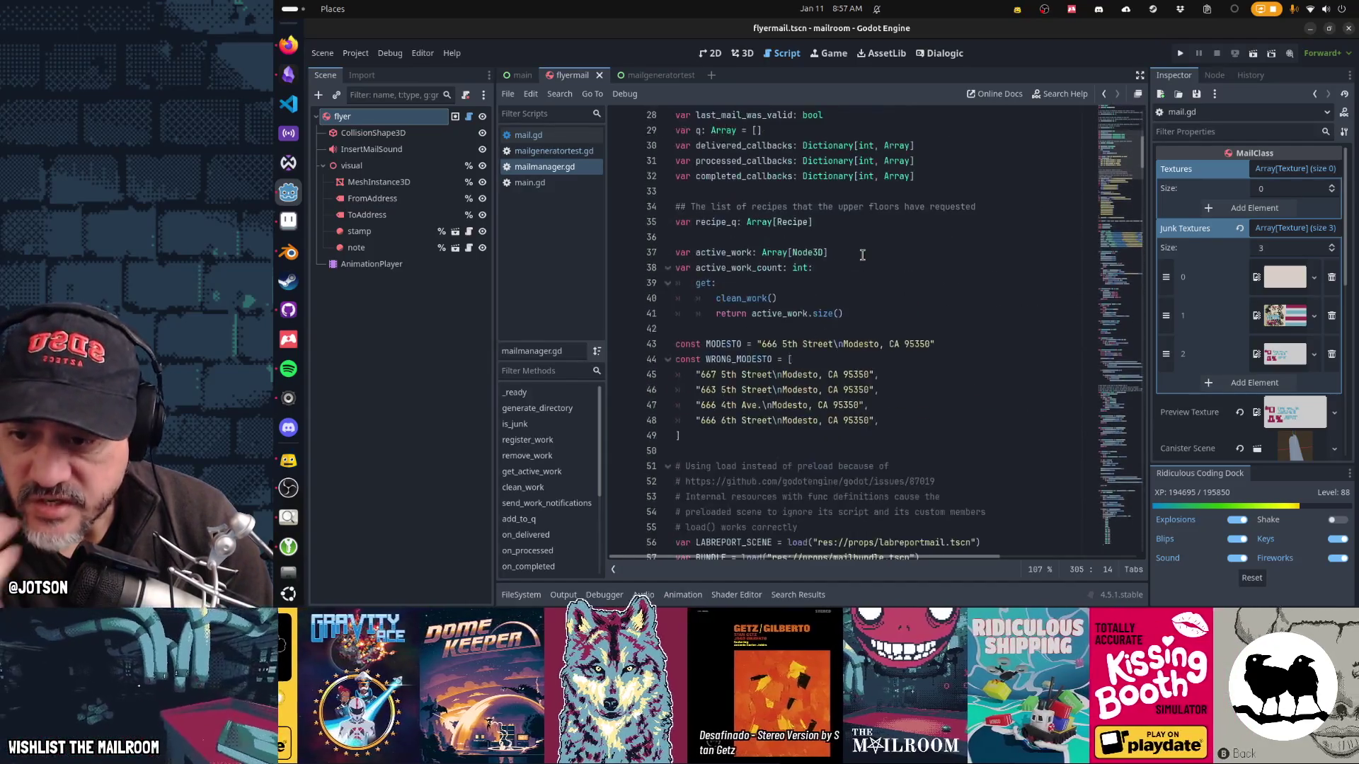
pyautogui.scroll(2, 862, 255)
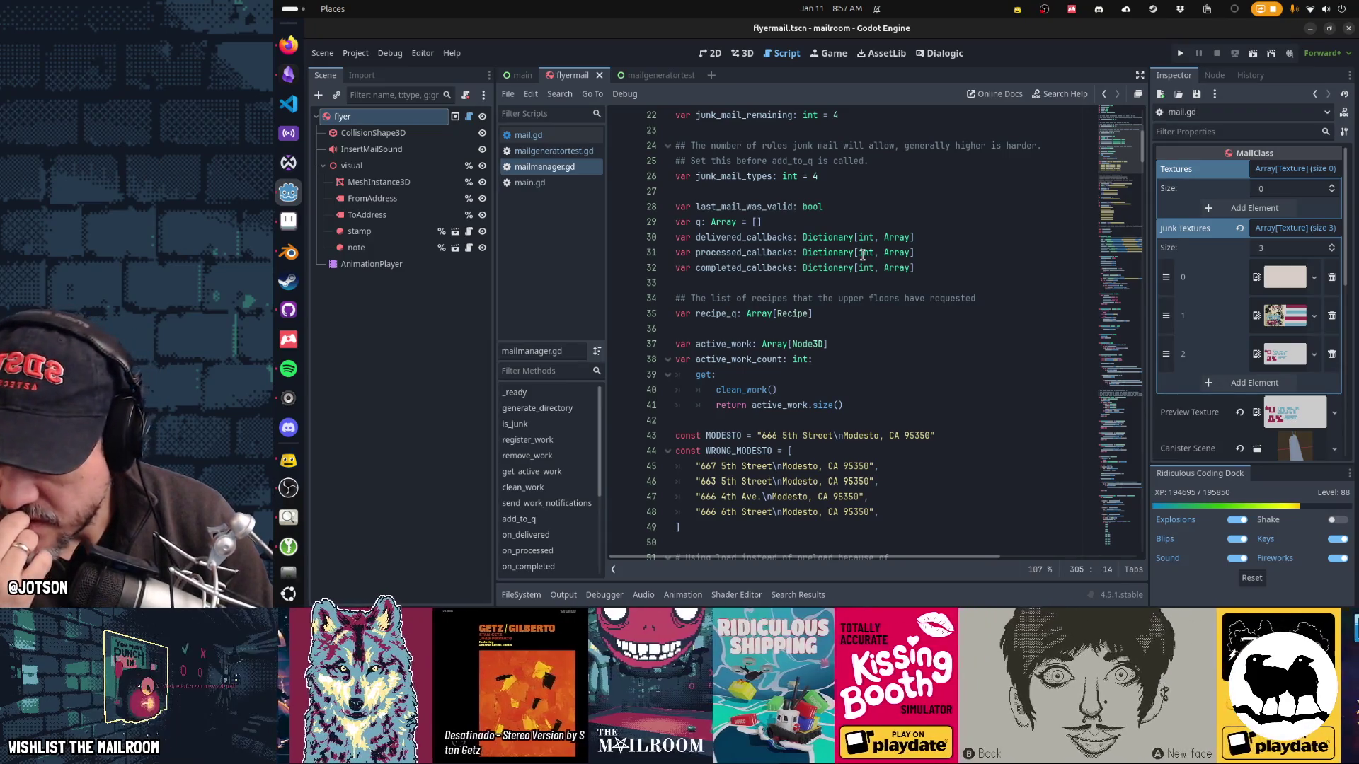
pyautogui.click(566, 135)
pyautogui.write('static')
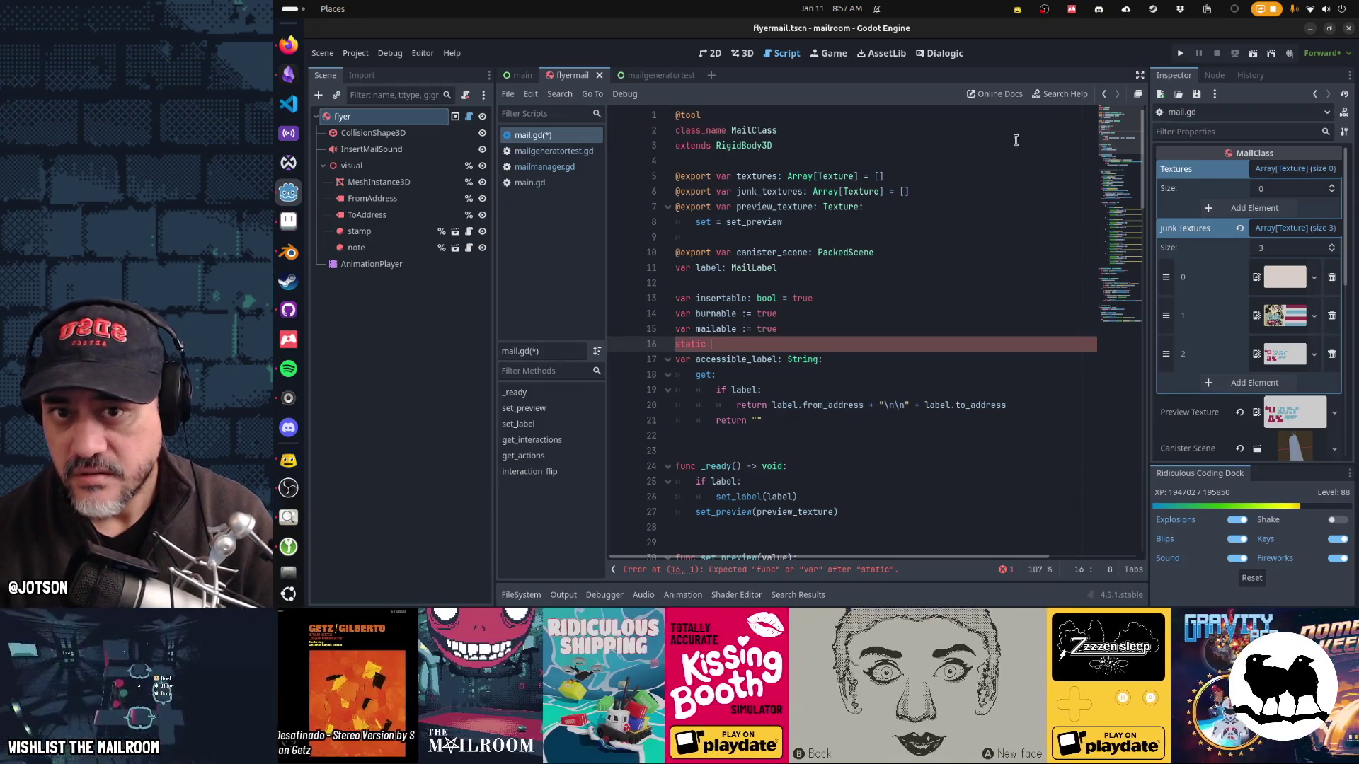
pyautogui.click(1060, 94)
pyautogui.write('stat')
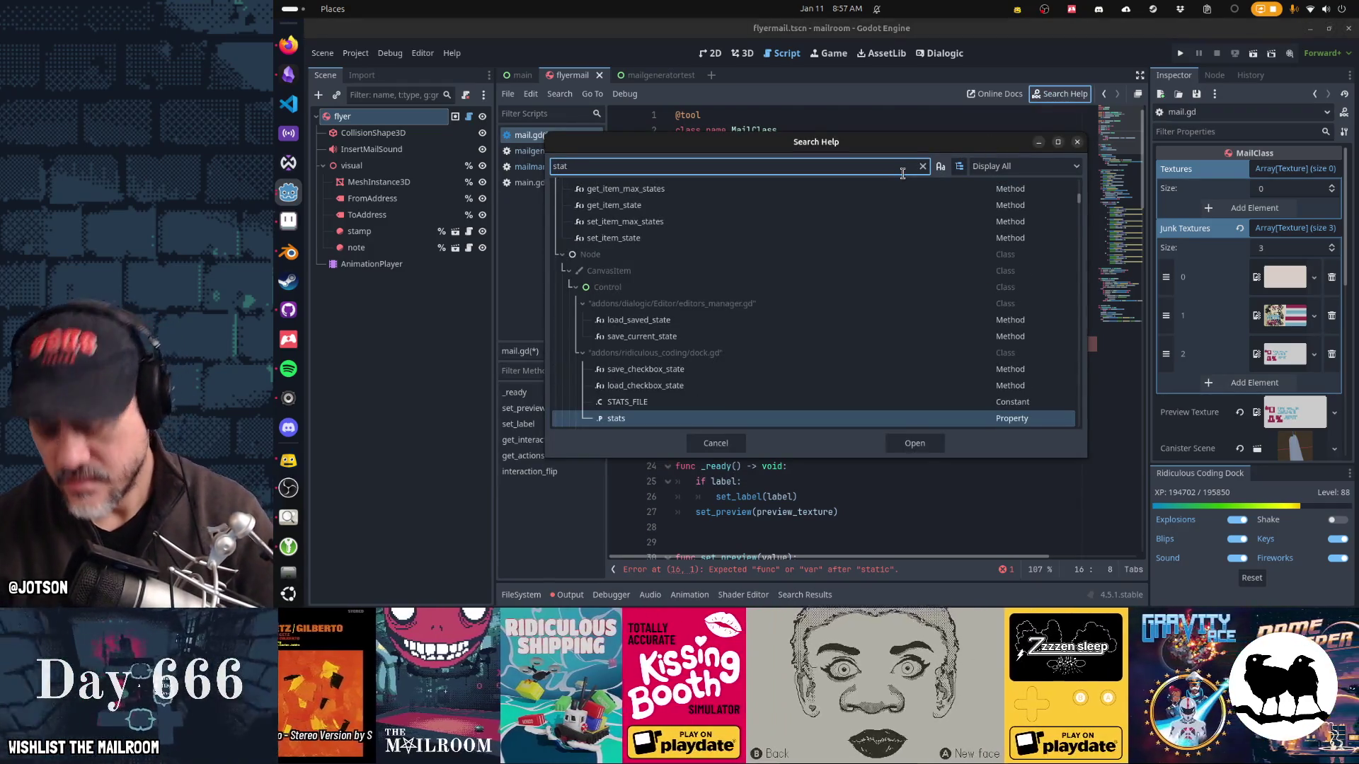
pyautogui.write('ic')
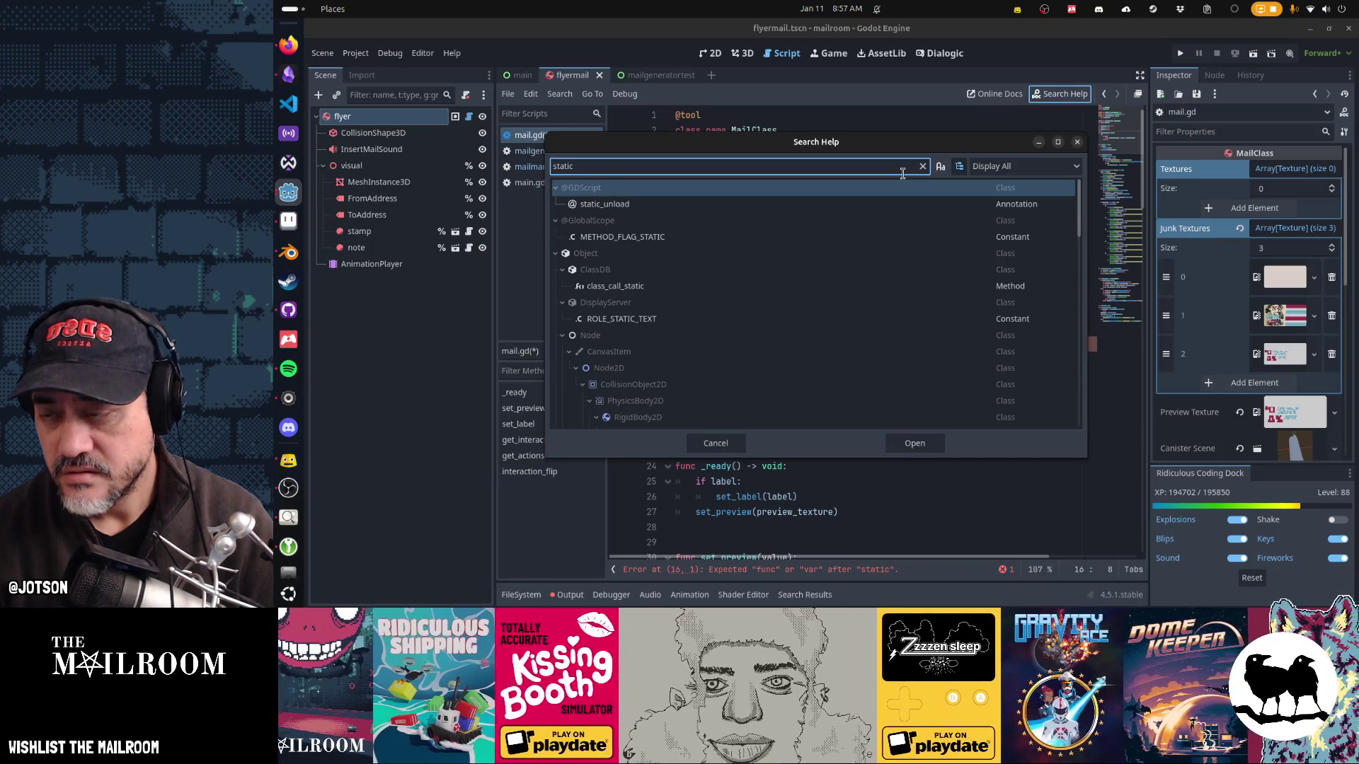
pyautogui.press('Return')
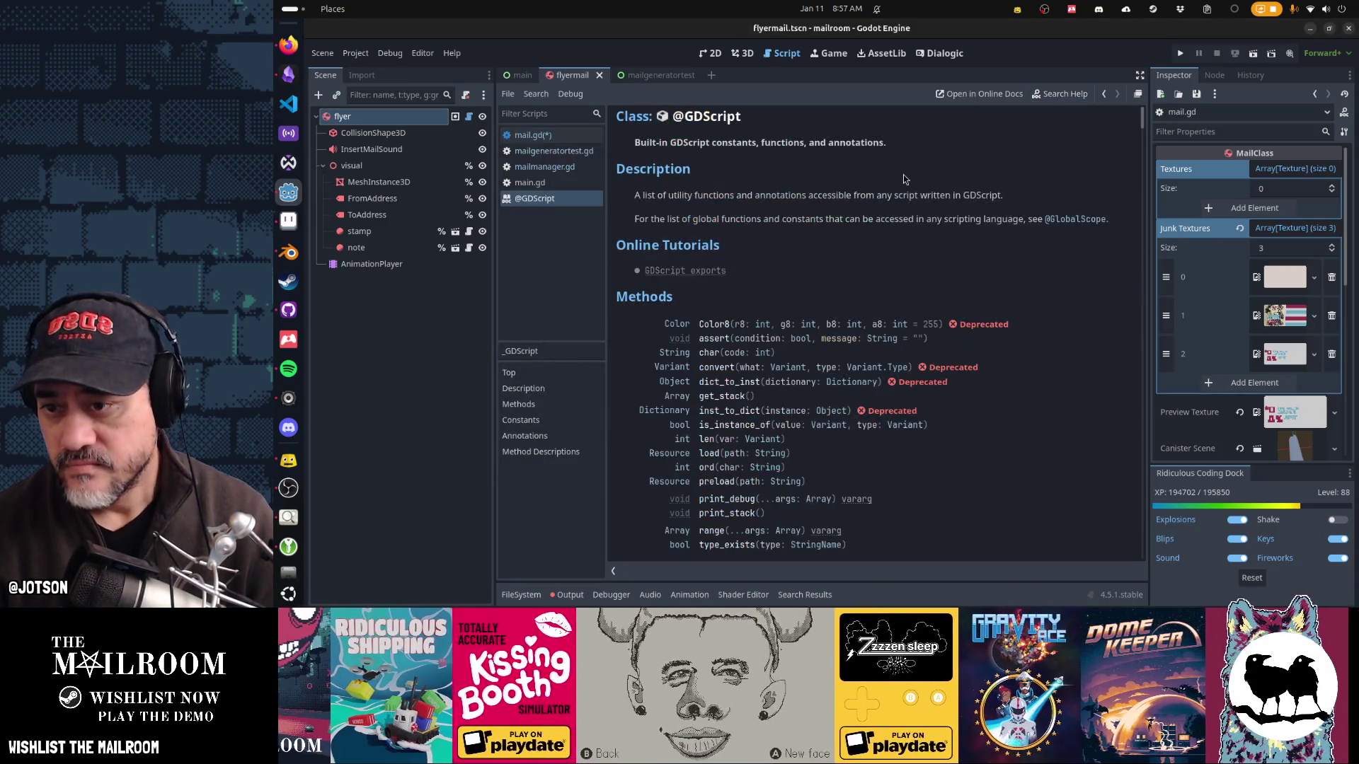
pyautogui.hotkey('ctrl', 'w')
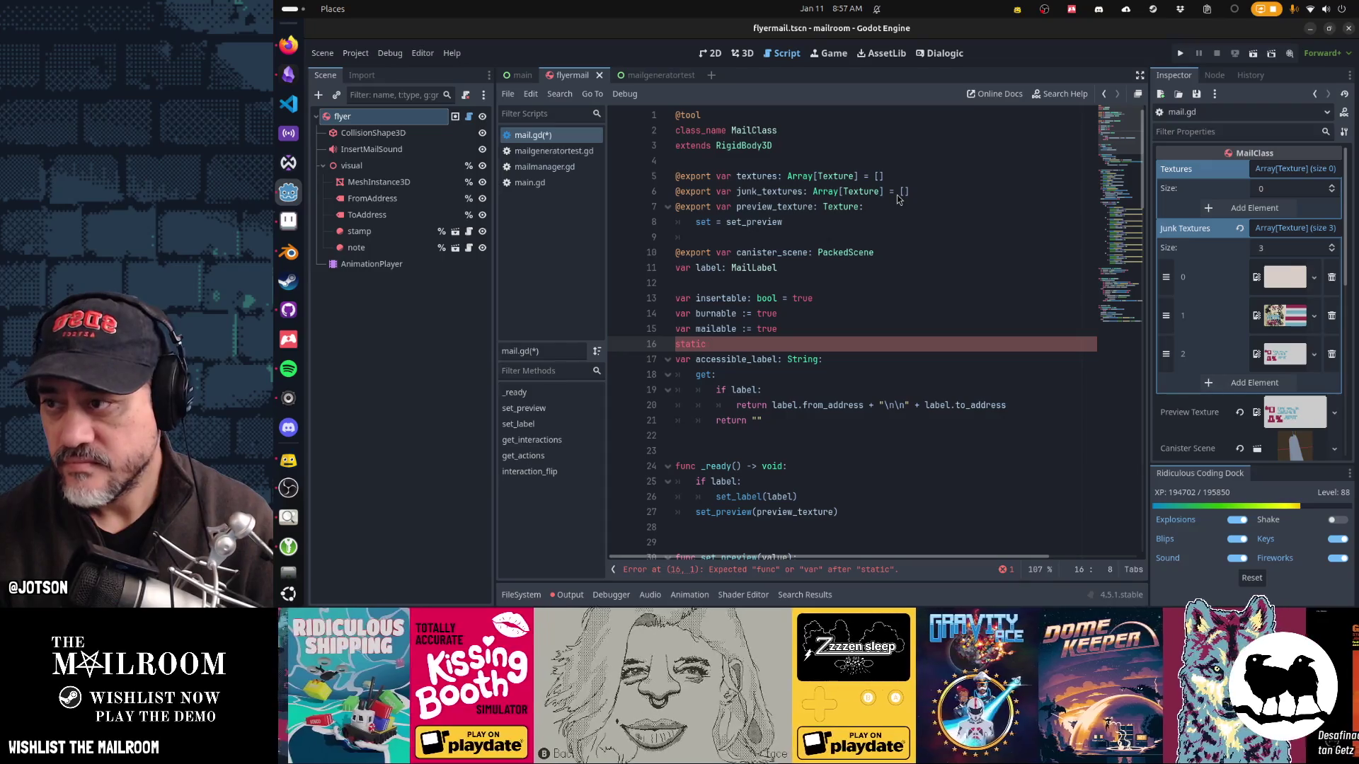
# Step: Switch to the Firefox GDScript reference showing the Static variables section
pyautogui.hotkey('alt', 'Tab')
pyautogui.hotkey('alt', 'Tab')
pyautogui.hotkey('alt', 'Tab')
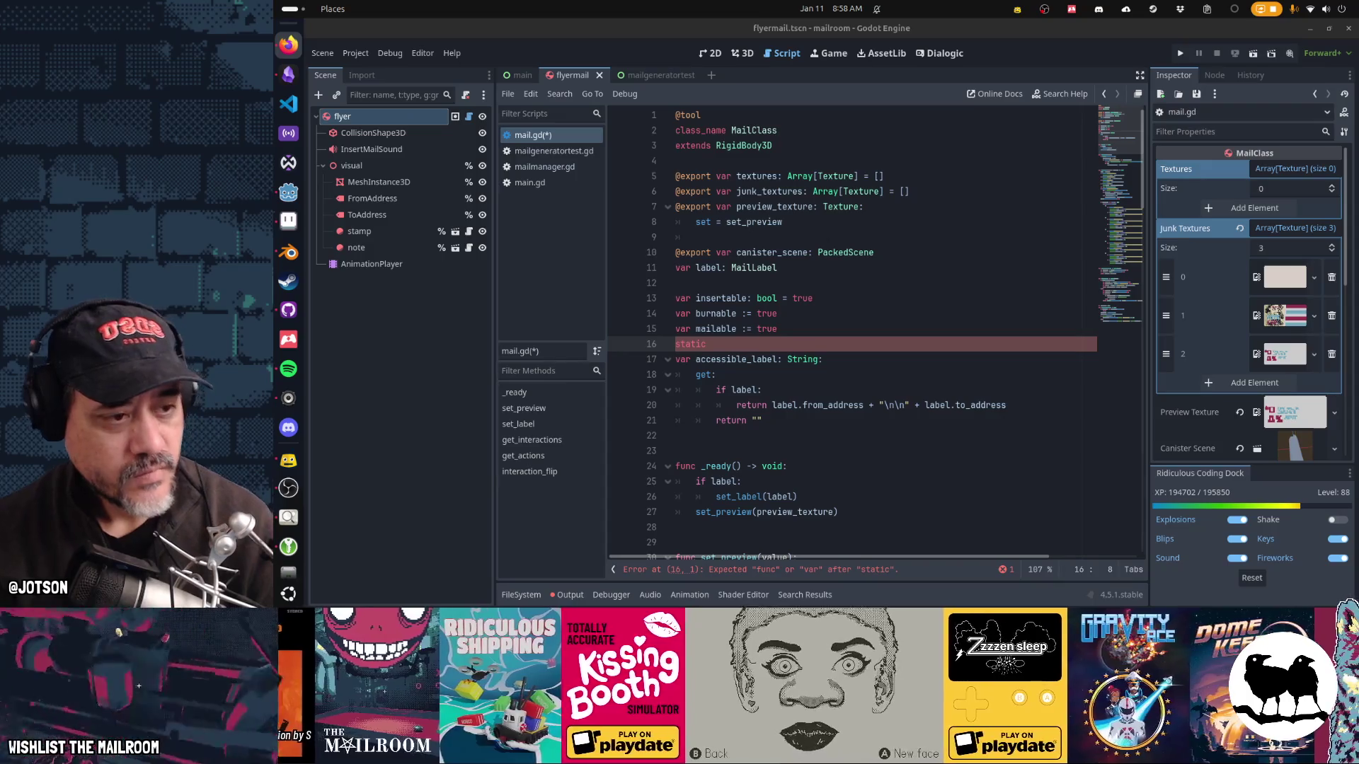
pyautogui.hotkey('alt', 'Tab')
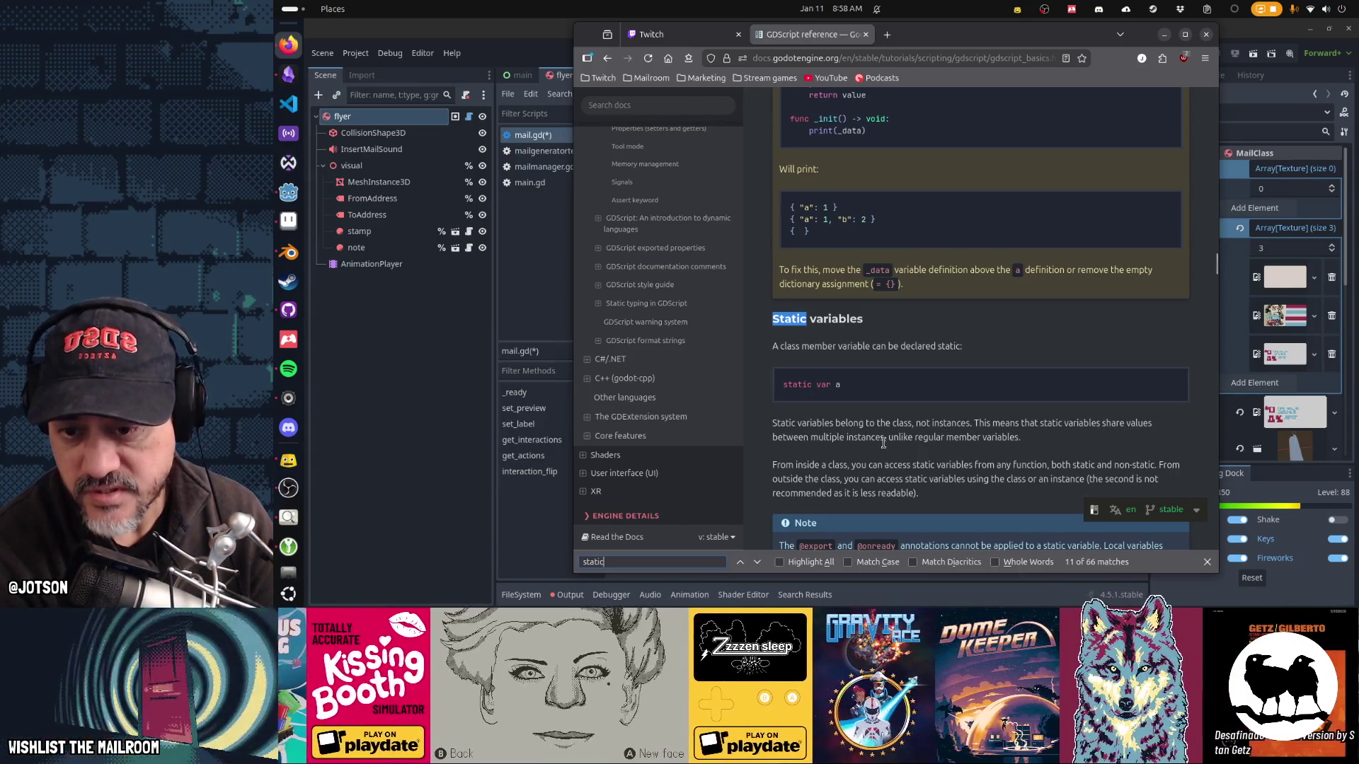
# Step: Highlight the sentences explaining that static variables belong to the class, then return to Godot
pyautogui.moveTo(884, 441); pyautogui.dragTo(1017, 438)
pyautogui.click(1084, 442)
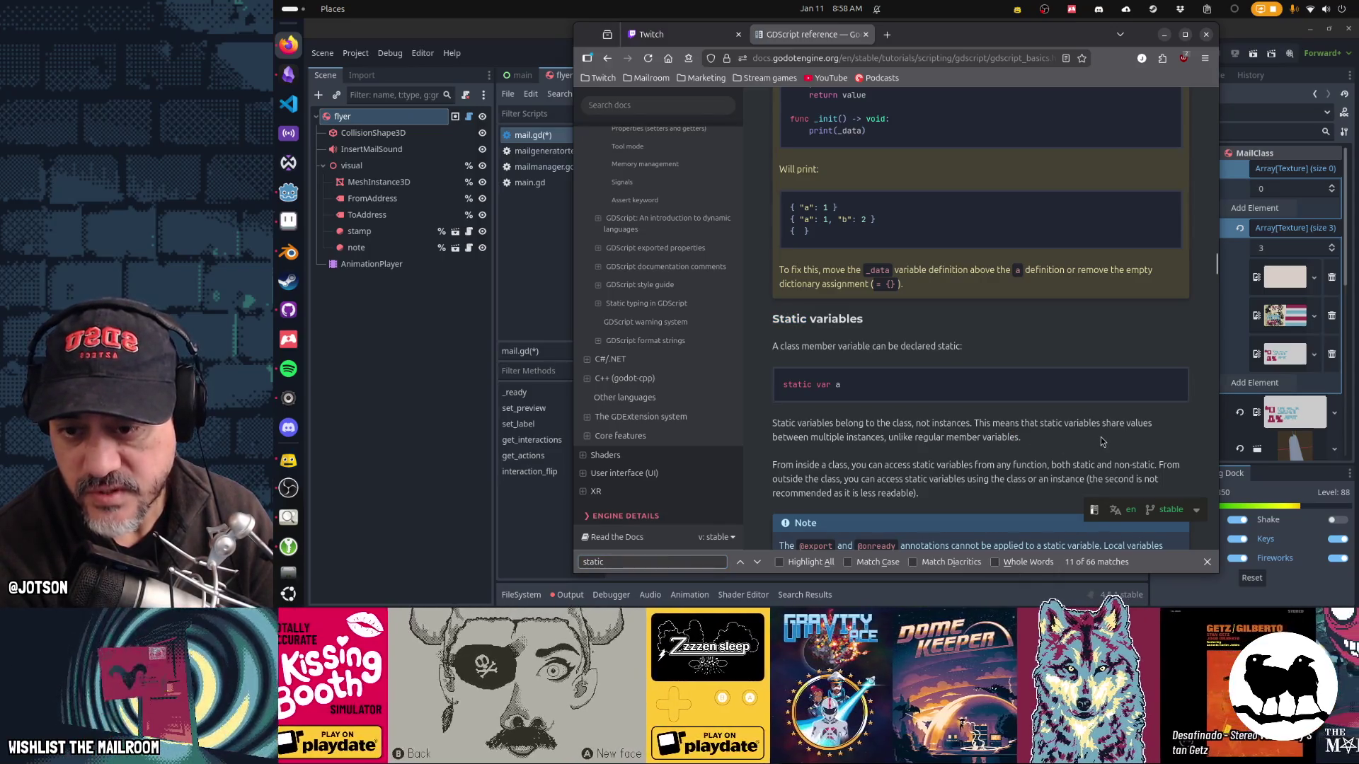
pyautogui.moveTo(790, 423); pyautogui.dragTo(932, 423)
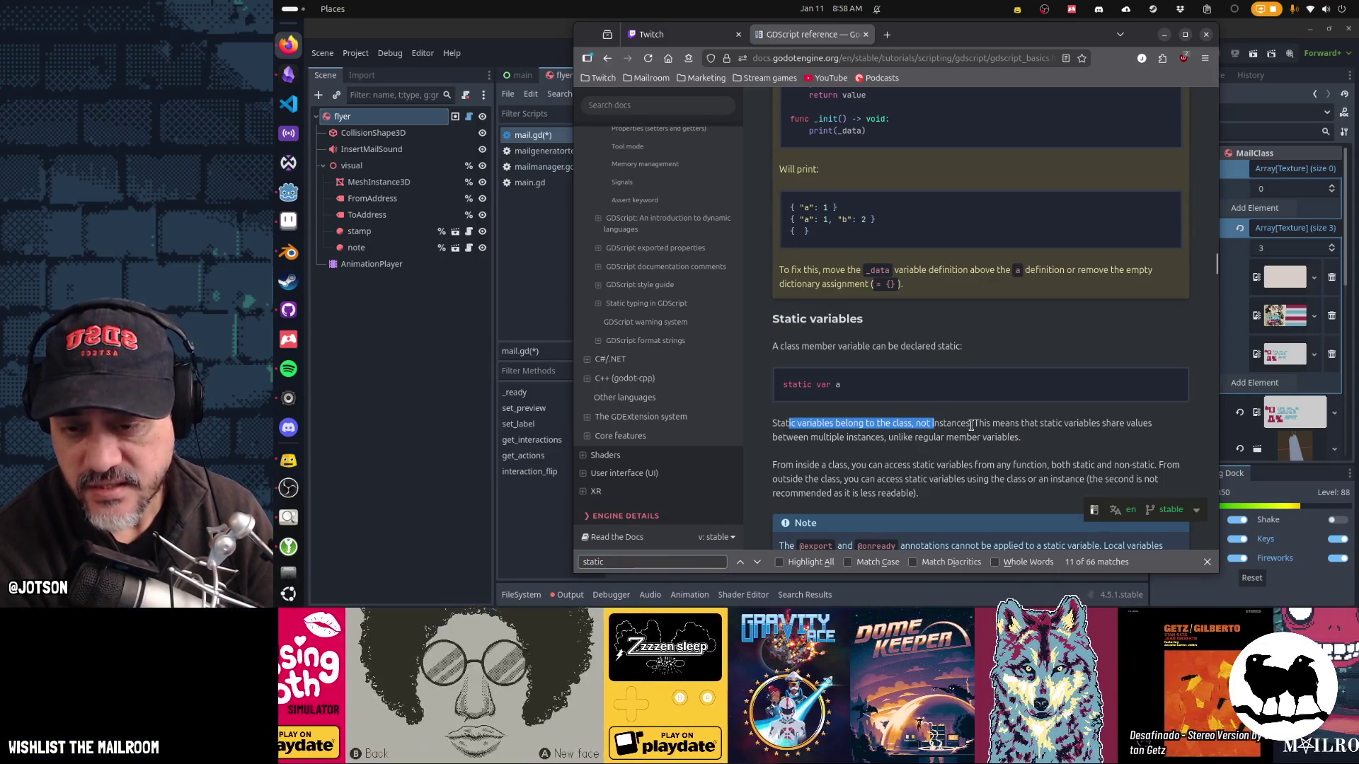
pyautogui.click(1012, 430)
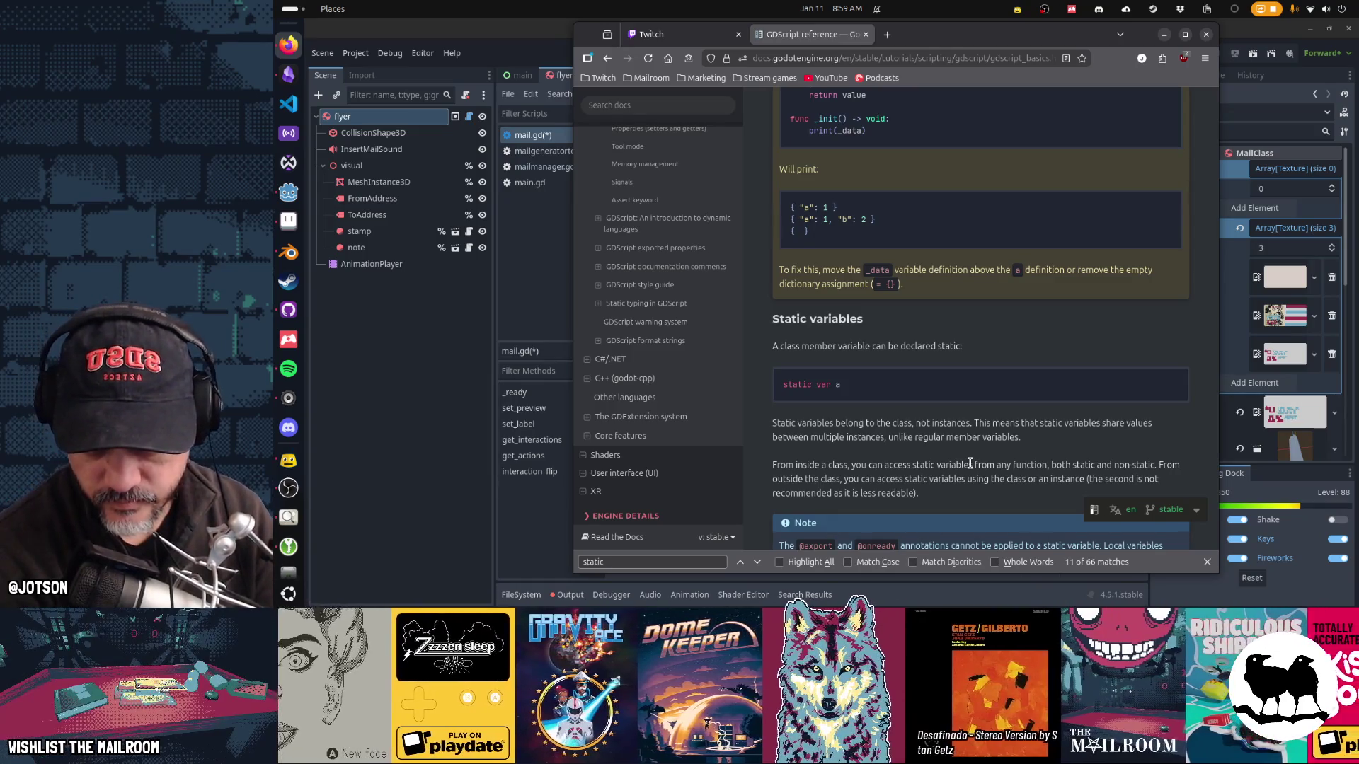
pyautogui.click(511, 60)
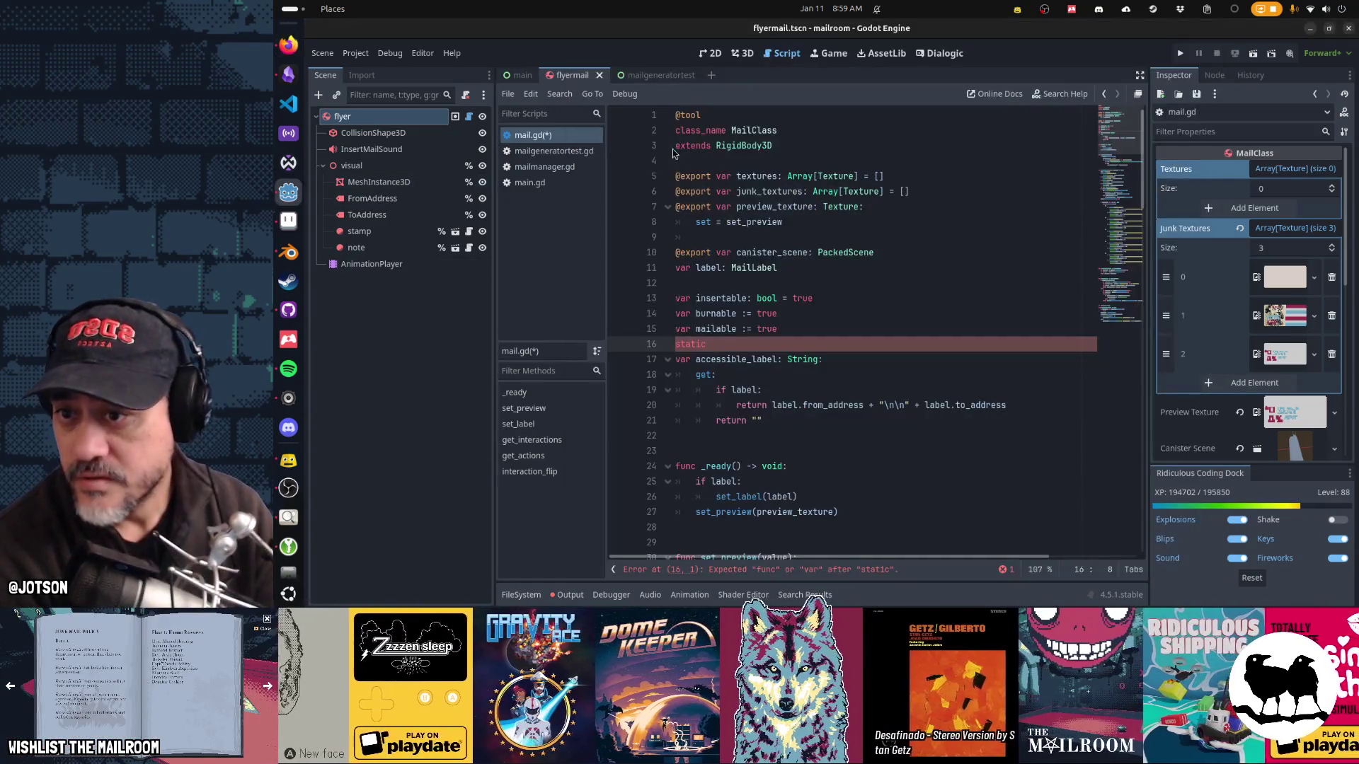
# Step: Write 'var last_junk_texture_index: int = 0' after static on line 17, fixing the ':=' typo
pyautogui.moveTo(786, 358)
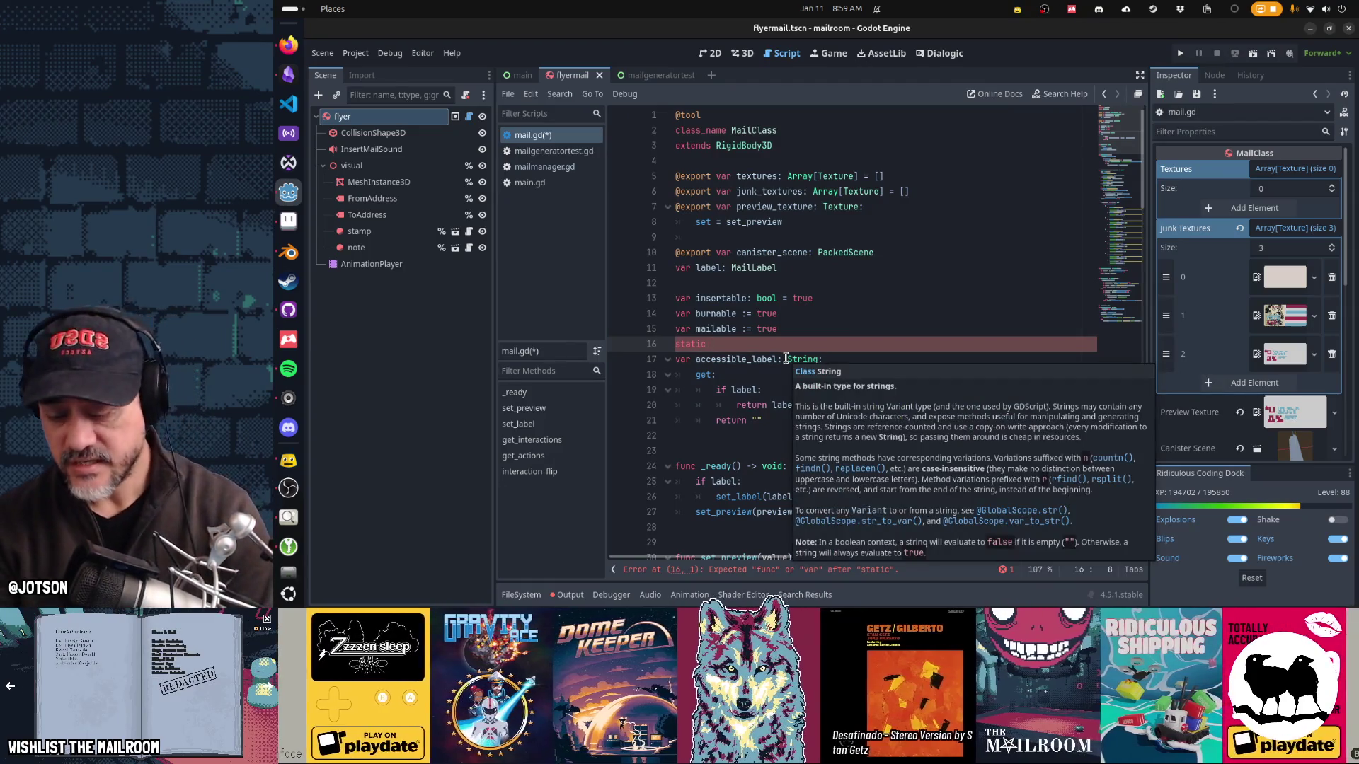
pyautogui.write('var last_junk_texture_inde')
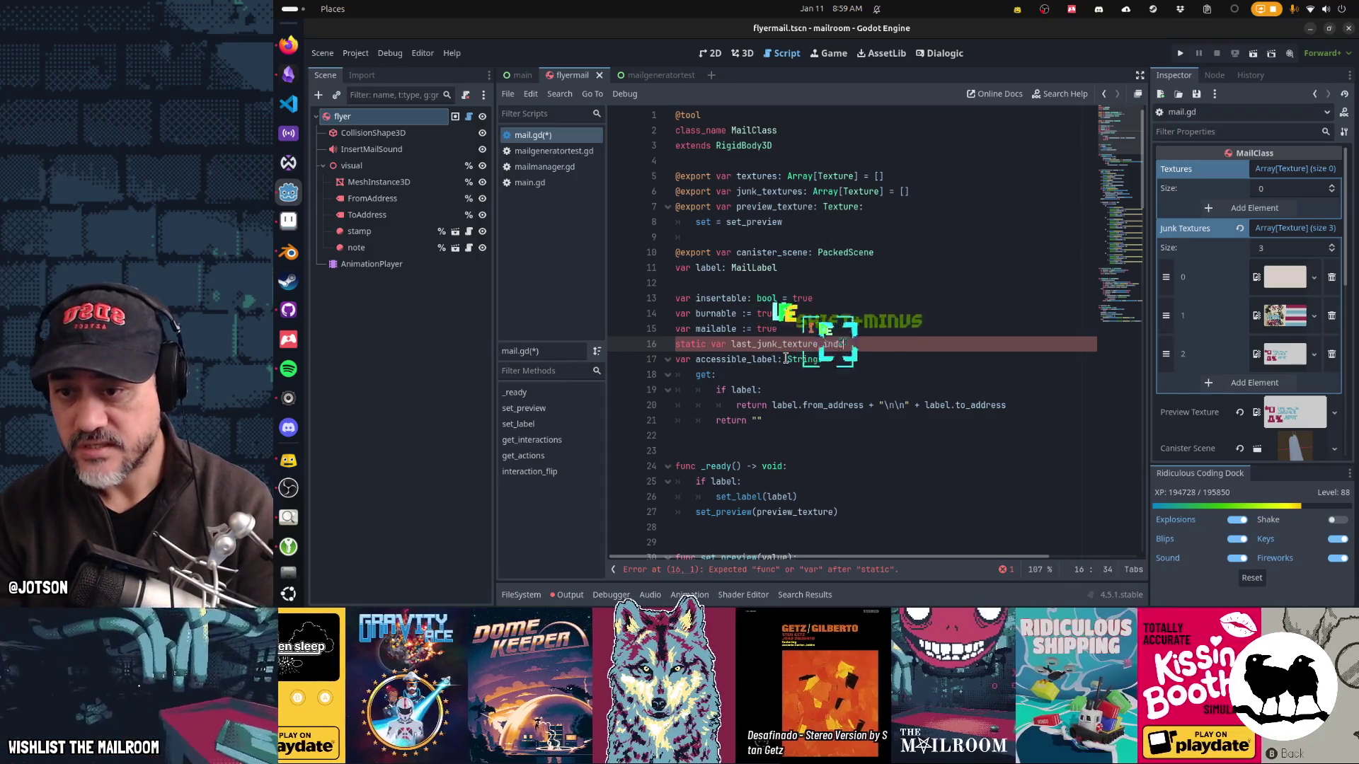
pyautogui.write('x := int = ')
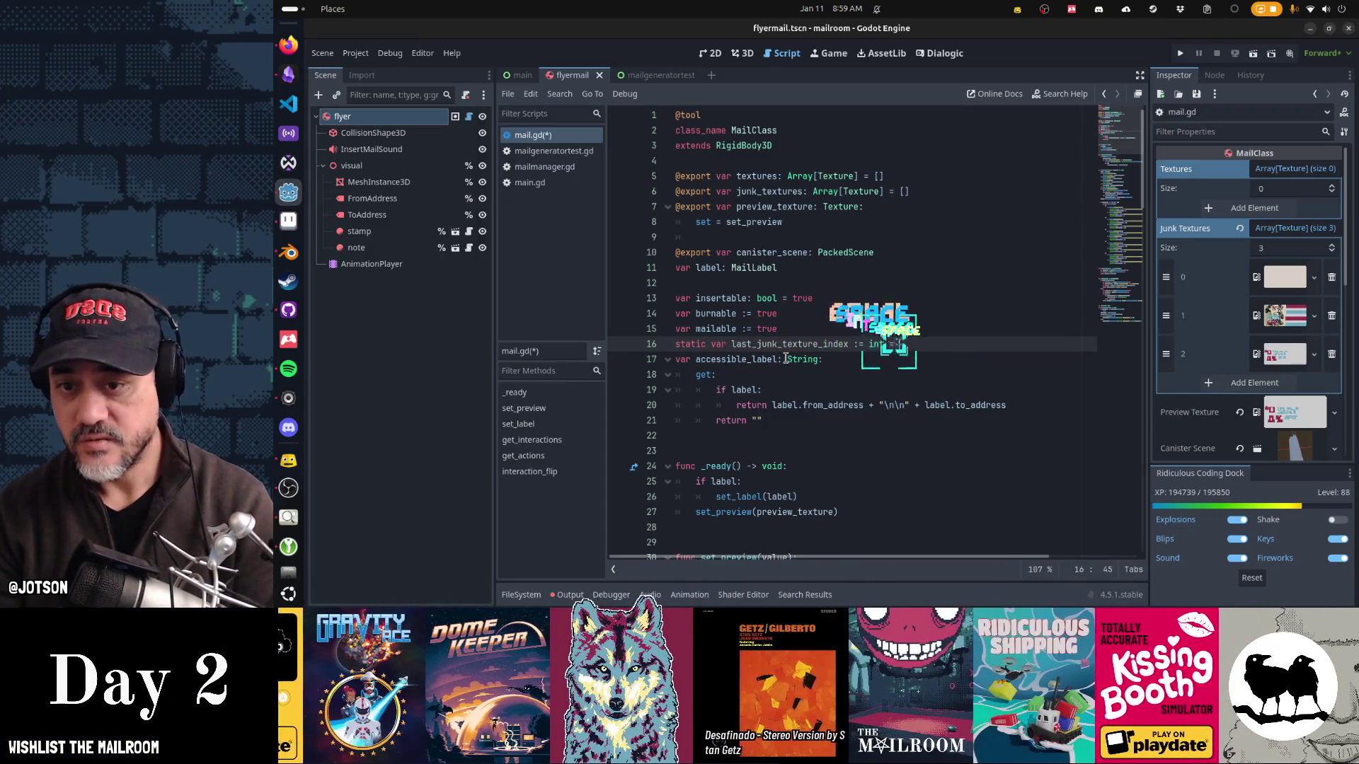
pyautogui.write('0')
pyautogui.press('Home')
pyautogui.press('Return')
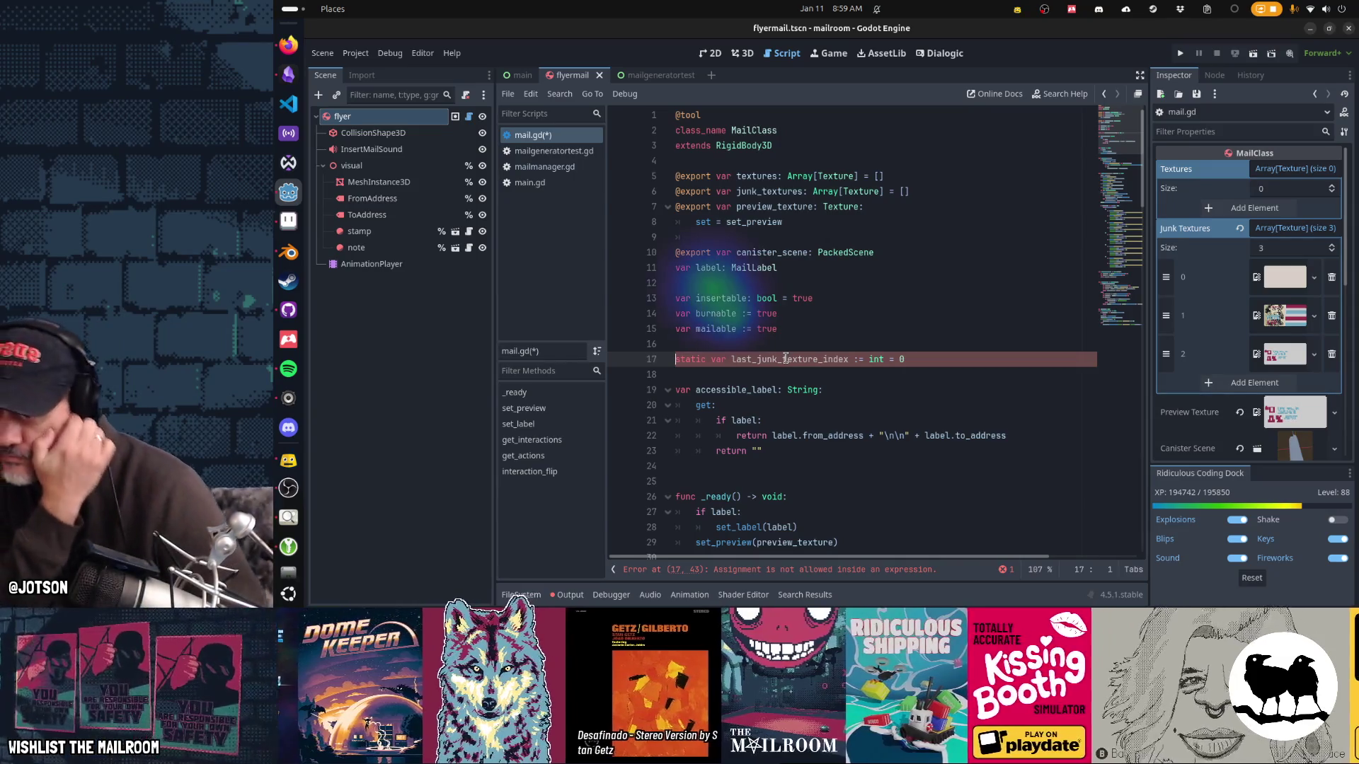
pyautogui.press('BackSpace')
pyautogui.press('BackSpace')
pyautogui.press('BackSpace')
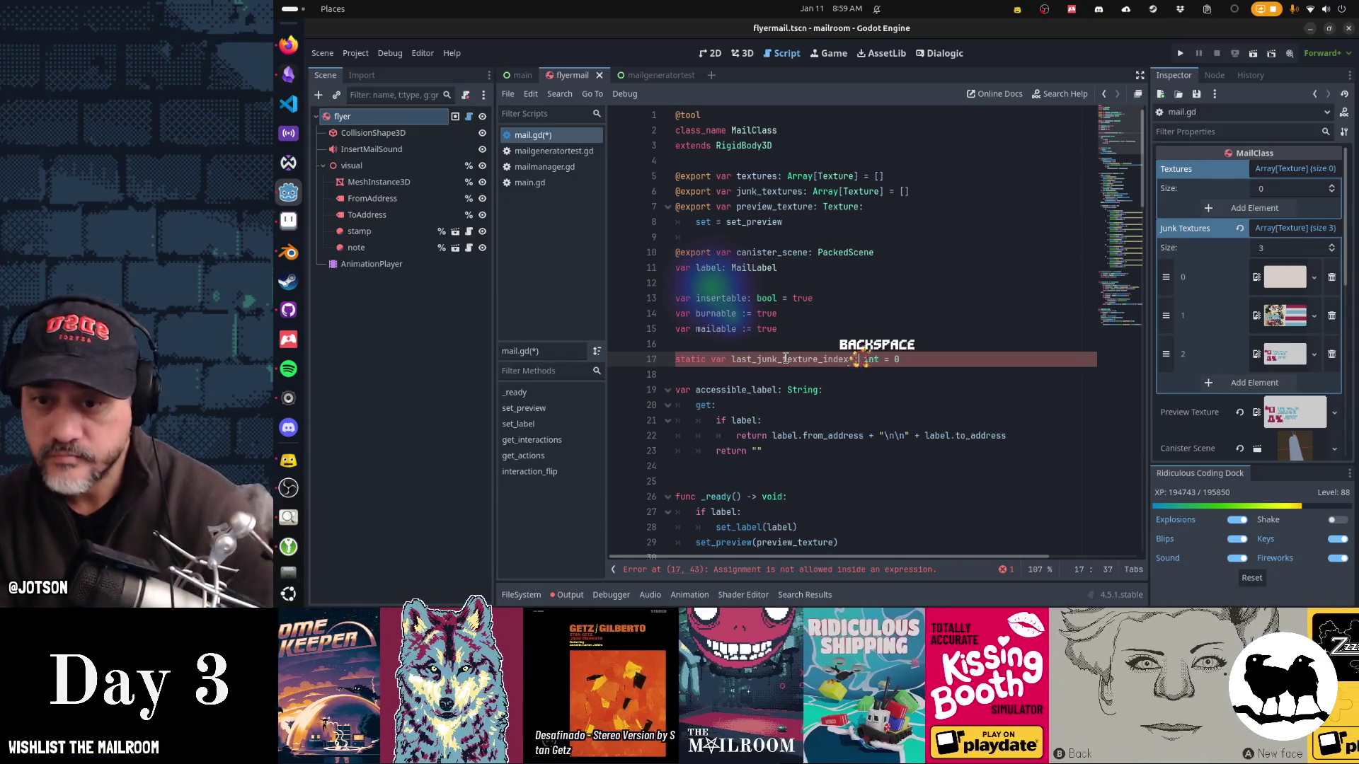
pyautogui.write(':')
# Step: Change the initial value of last_junk_texture_index from 0 to -1
pyautogui.press('Home')
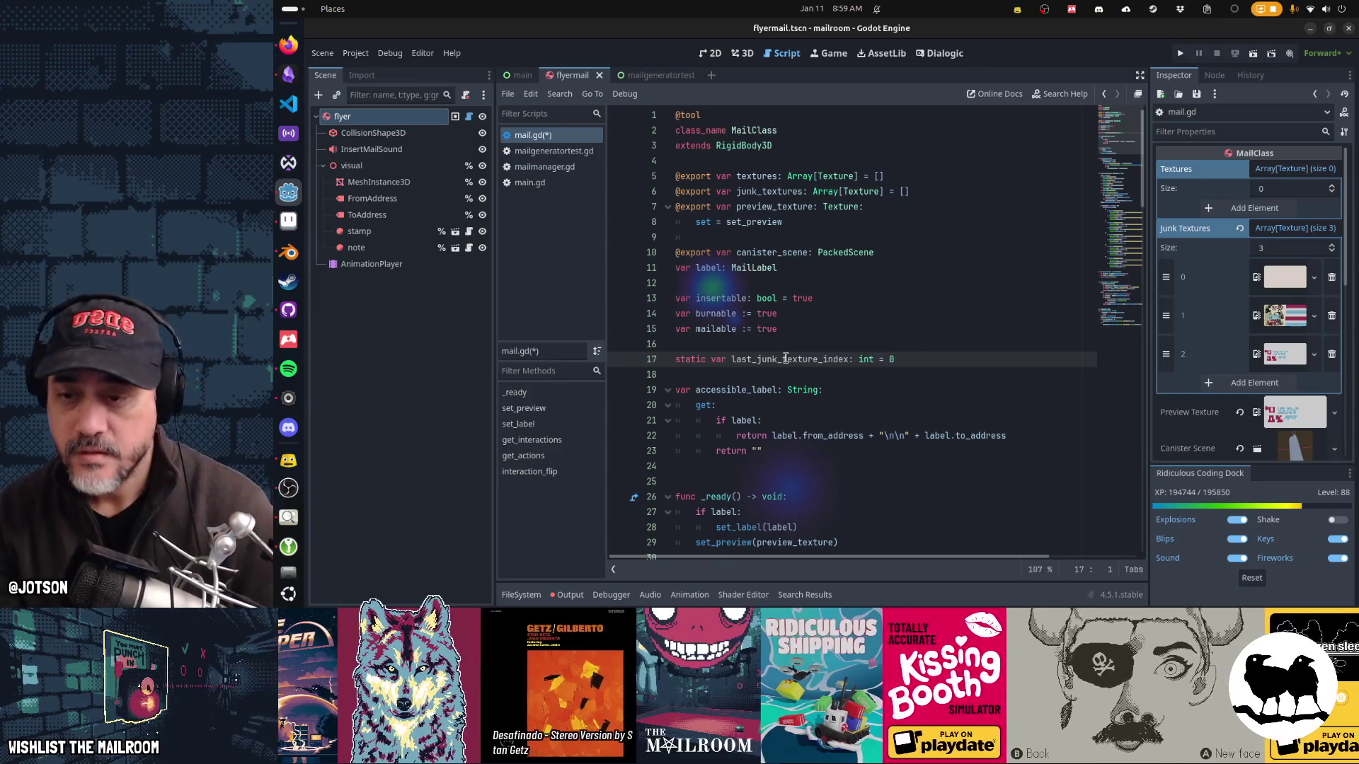
pyautogui.doubleClick(785, 359)
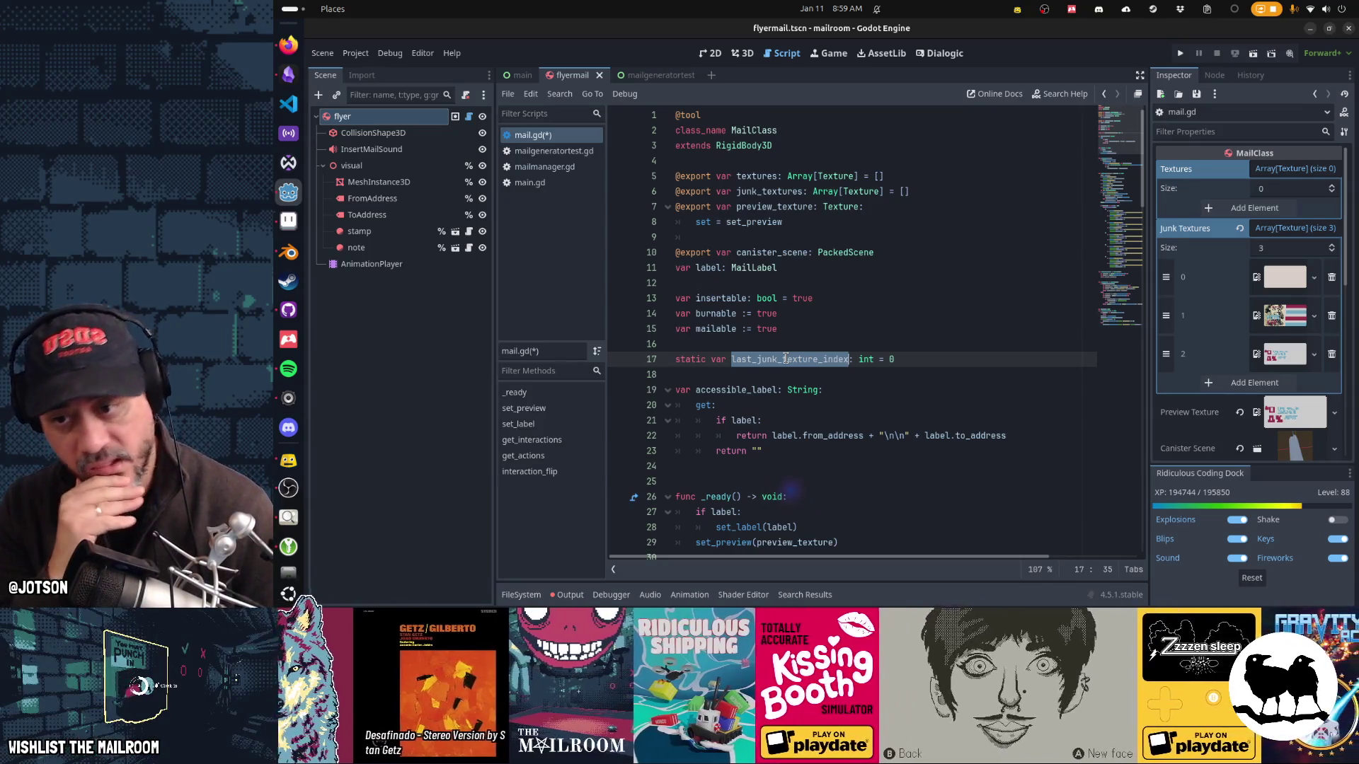
pyautogui.click(901, 360)
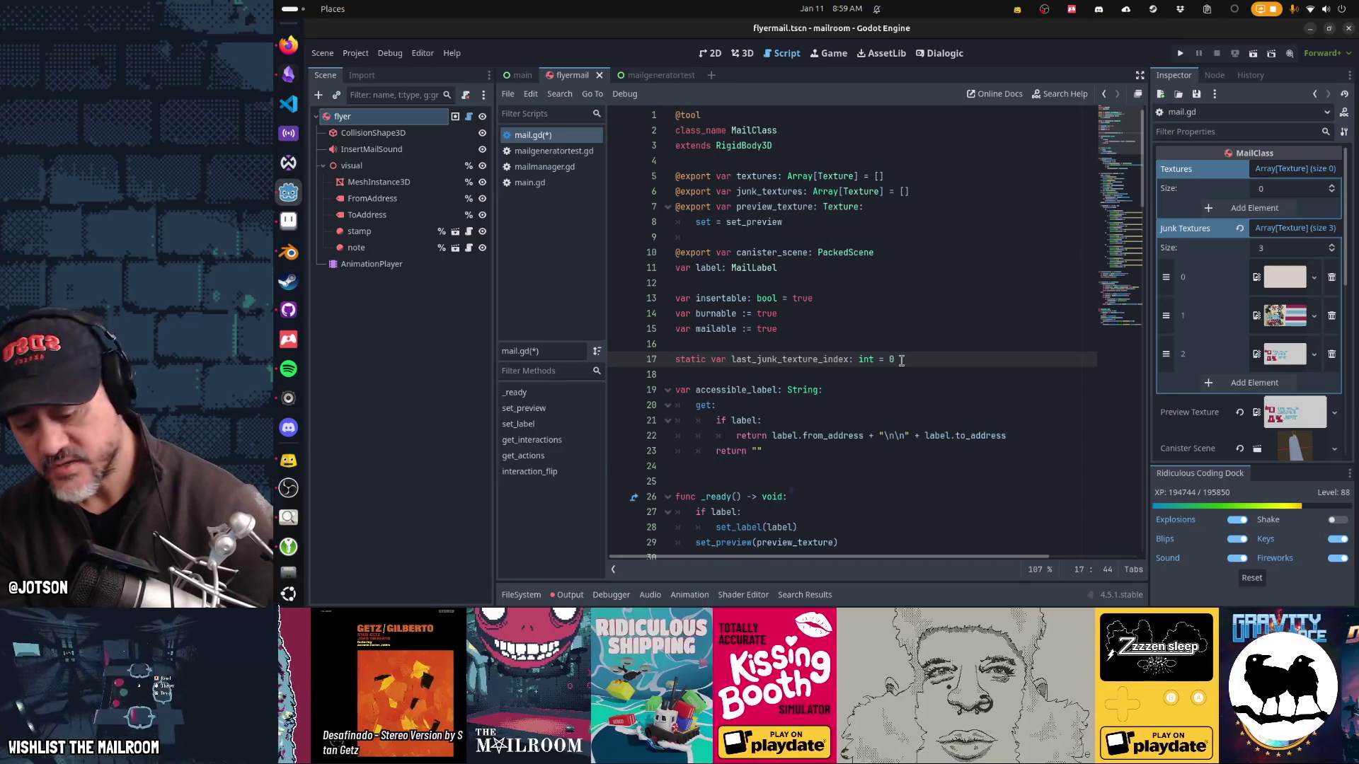
pyautogui.press('BackSpace')
pyautogui.write('-1')
pyautogui.press('Down')
pyautogui.press('Down')
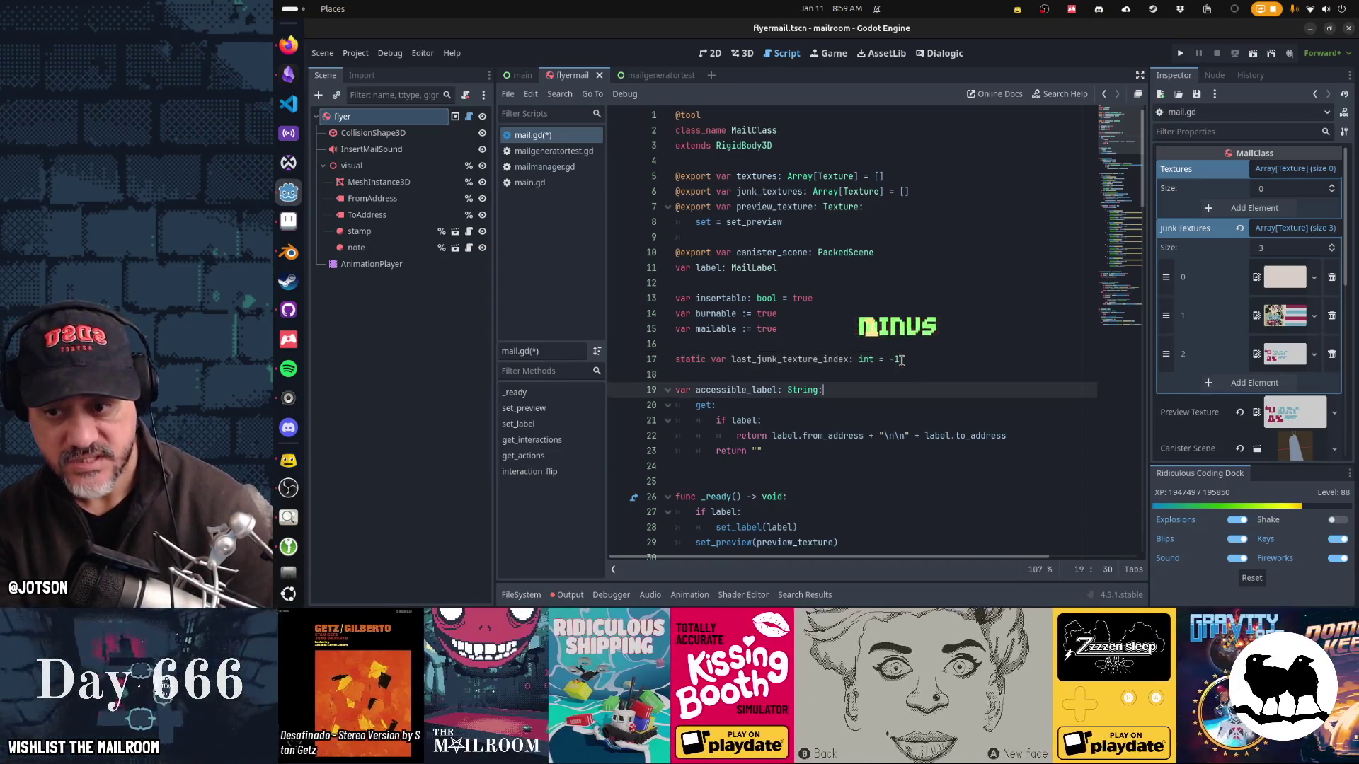
pyautogui.scroll(-4, 901, 360)
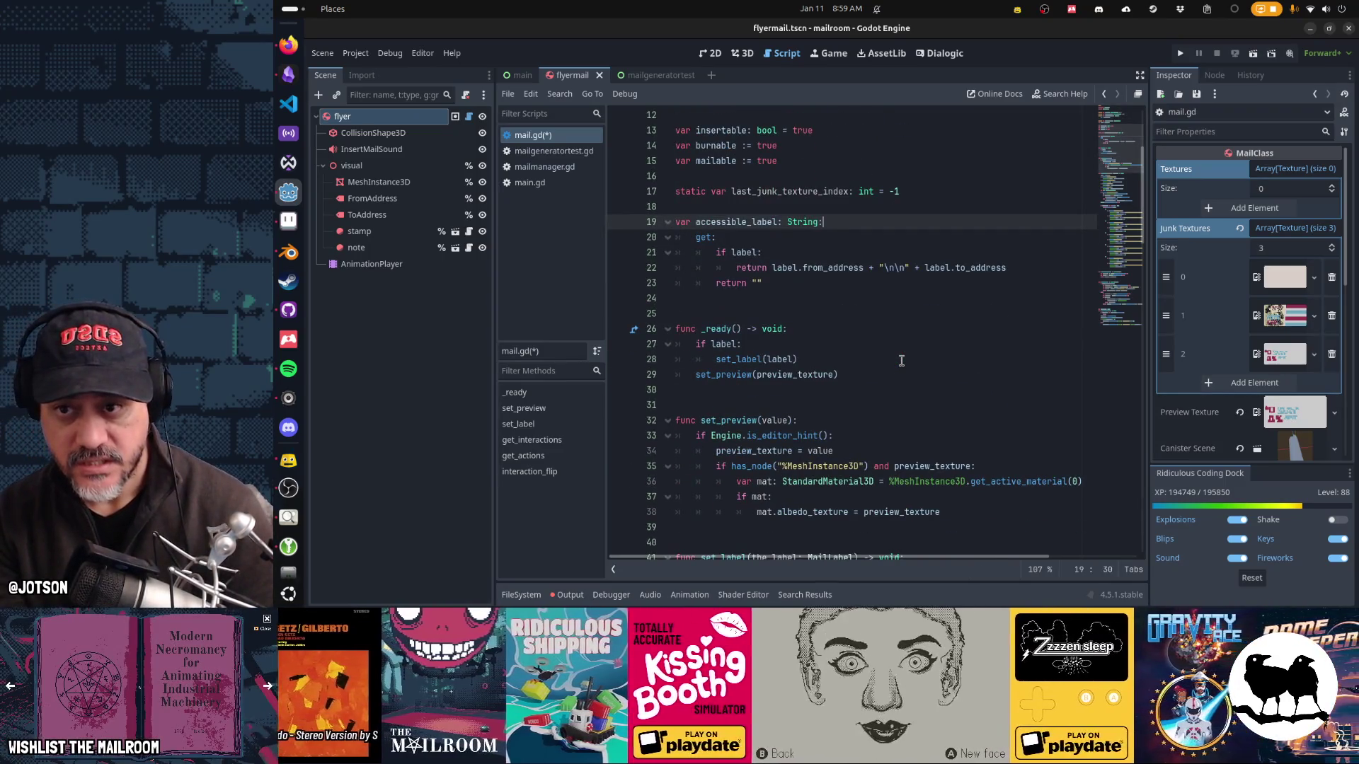
# Step: Add 'if last_junk_texture_index == -1:' at the top of _ready() and begin 'last_junk_texture_index =' inside it
pyautogui.press('Down')
pyautogui.press('Down')
pyautogui.press('Down')
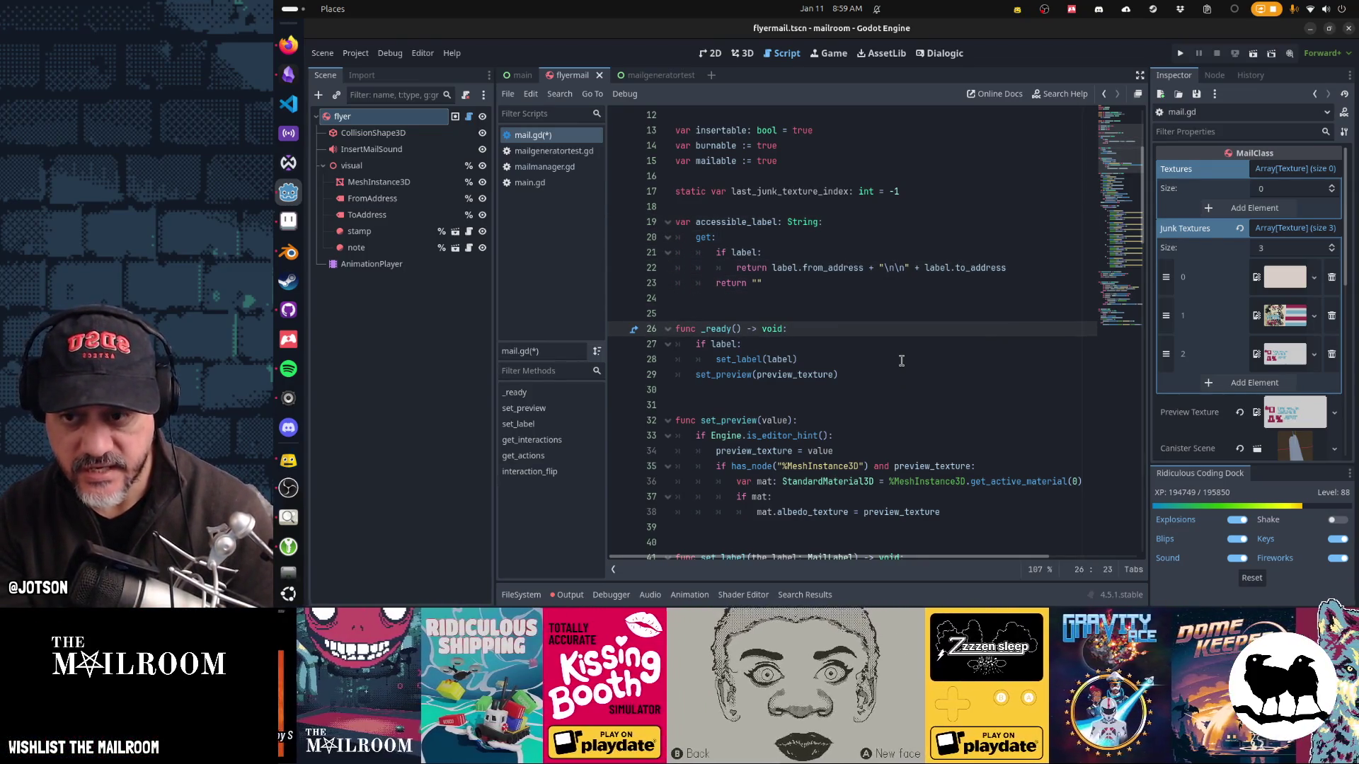
pyautogui.press('Return')
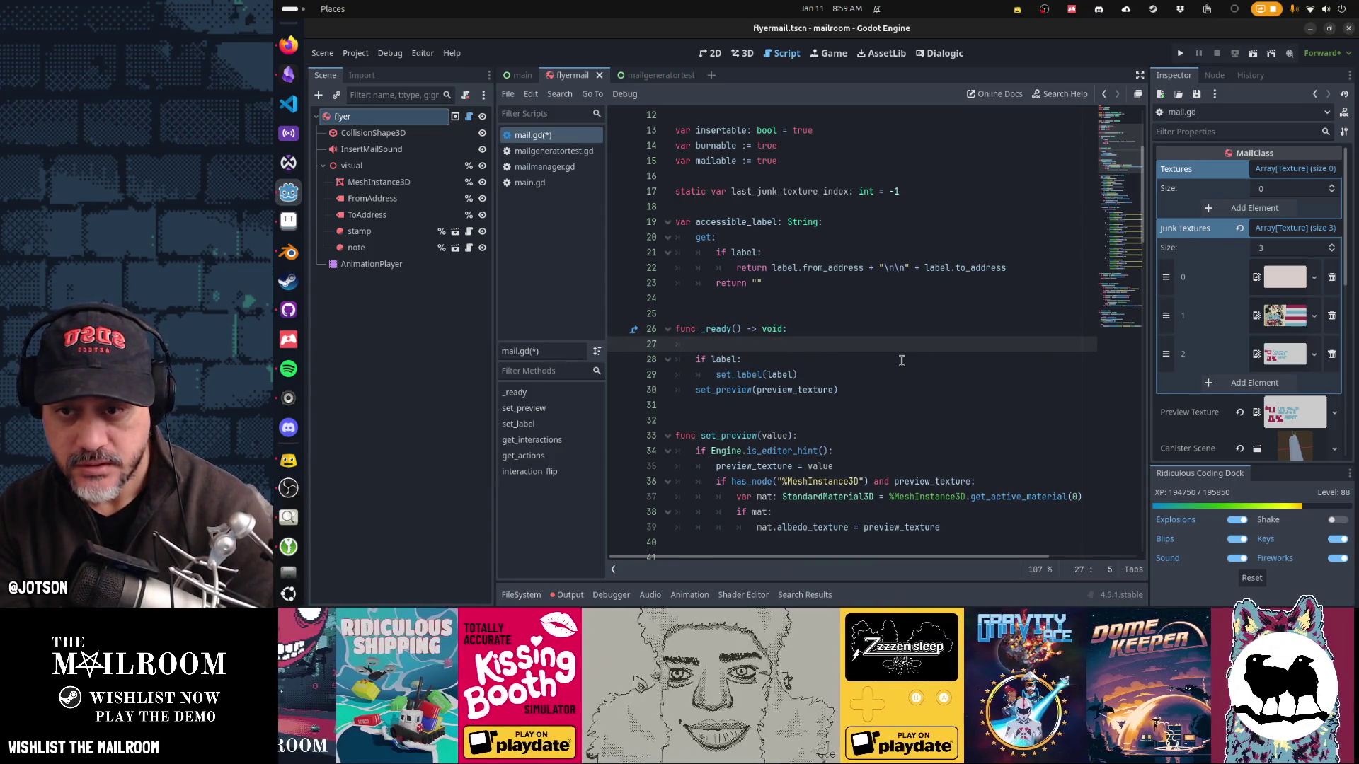
pyautogui.write('if last_jun')
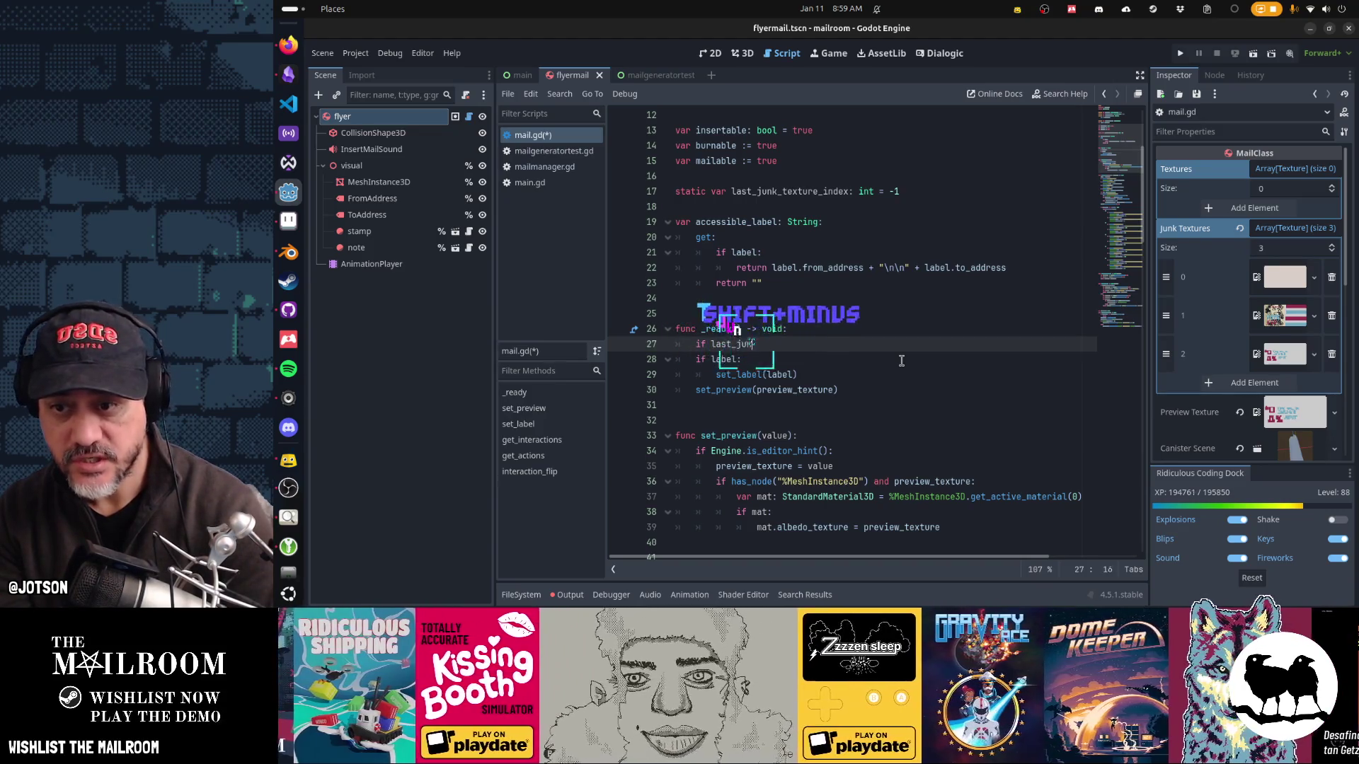
pyautogui.write('k_t')
pyautogui.press('Return')
pyautogui.write(':')
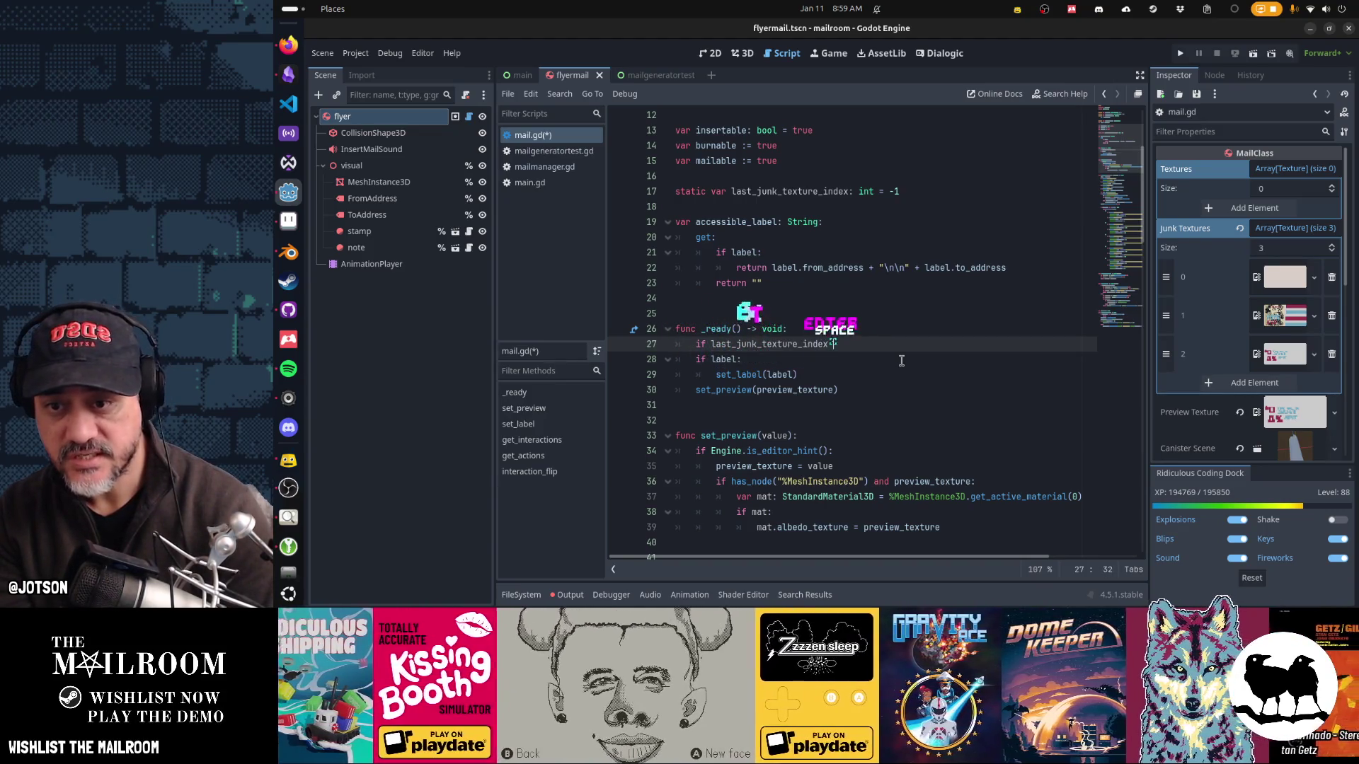
pyautogui.press('BackSpace')
pyautogui.write('== -1:')
pyautogui.press('Return')
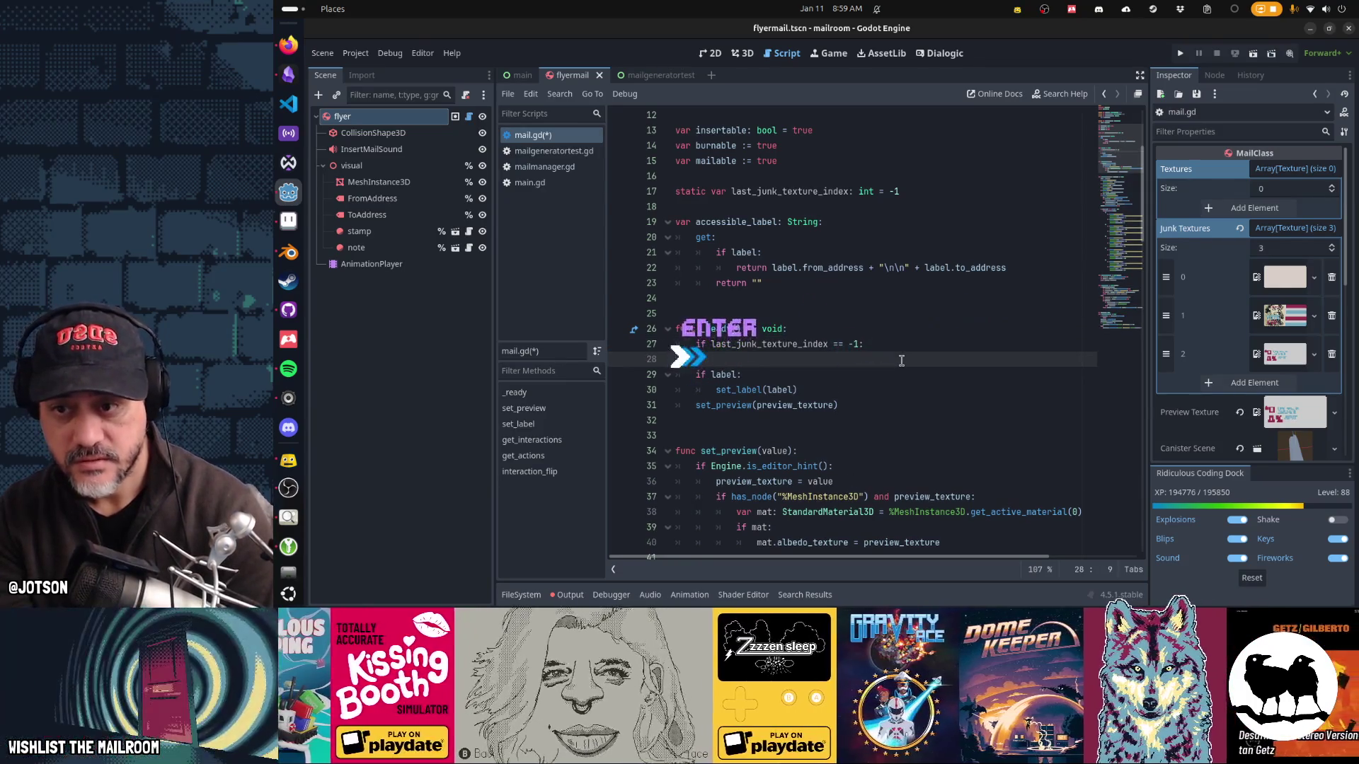
pyautogui.write('last_junk_texture_index =')
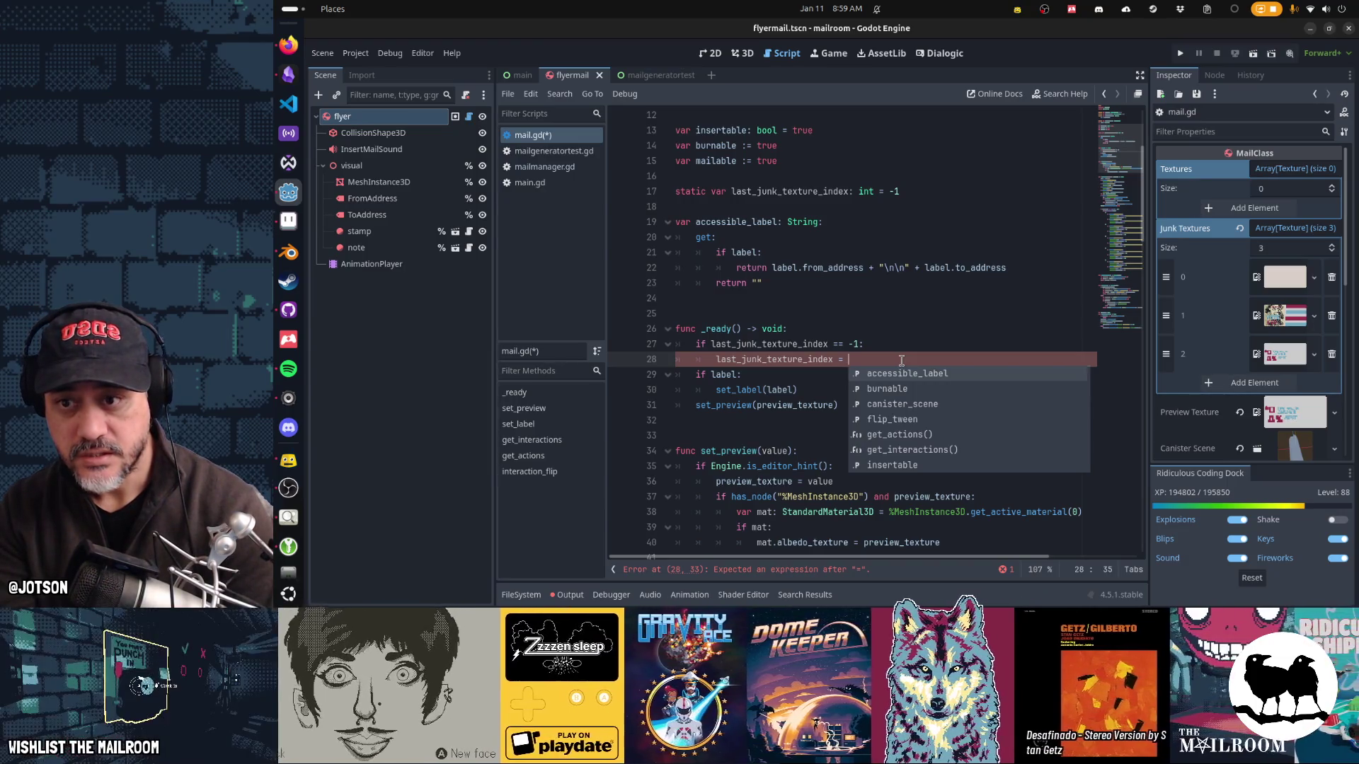
pyautogui.write('junk_textures')
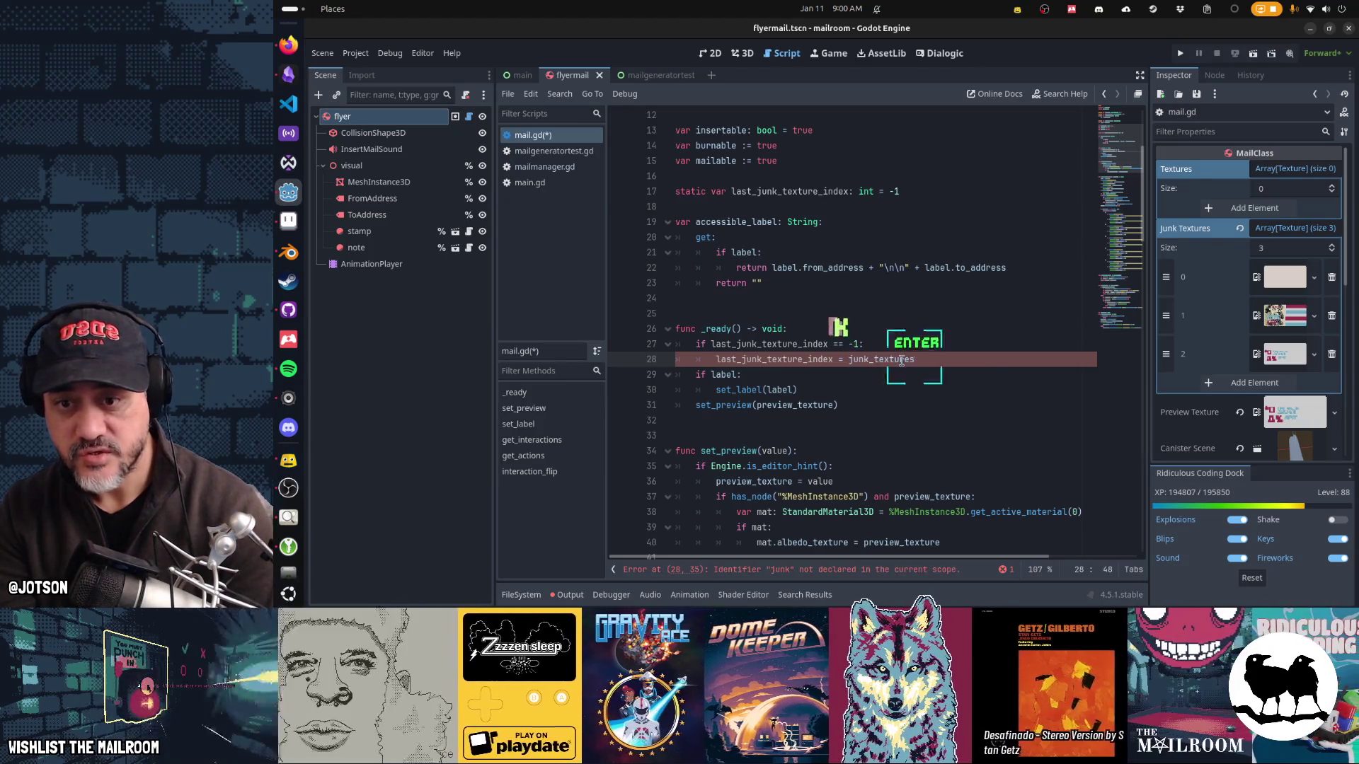
pyautogui.write('.size(')
pyautogui.hotkey('ctrl', 'Left')
pyautogui.hotkey('ctrl', 'Left')
pyautogui.hotkey('ctrl', 'Left')
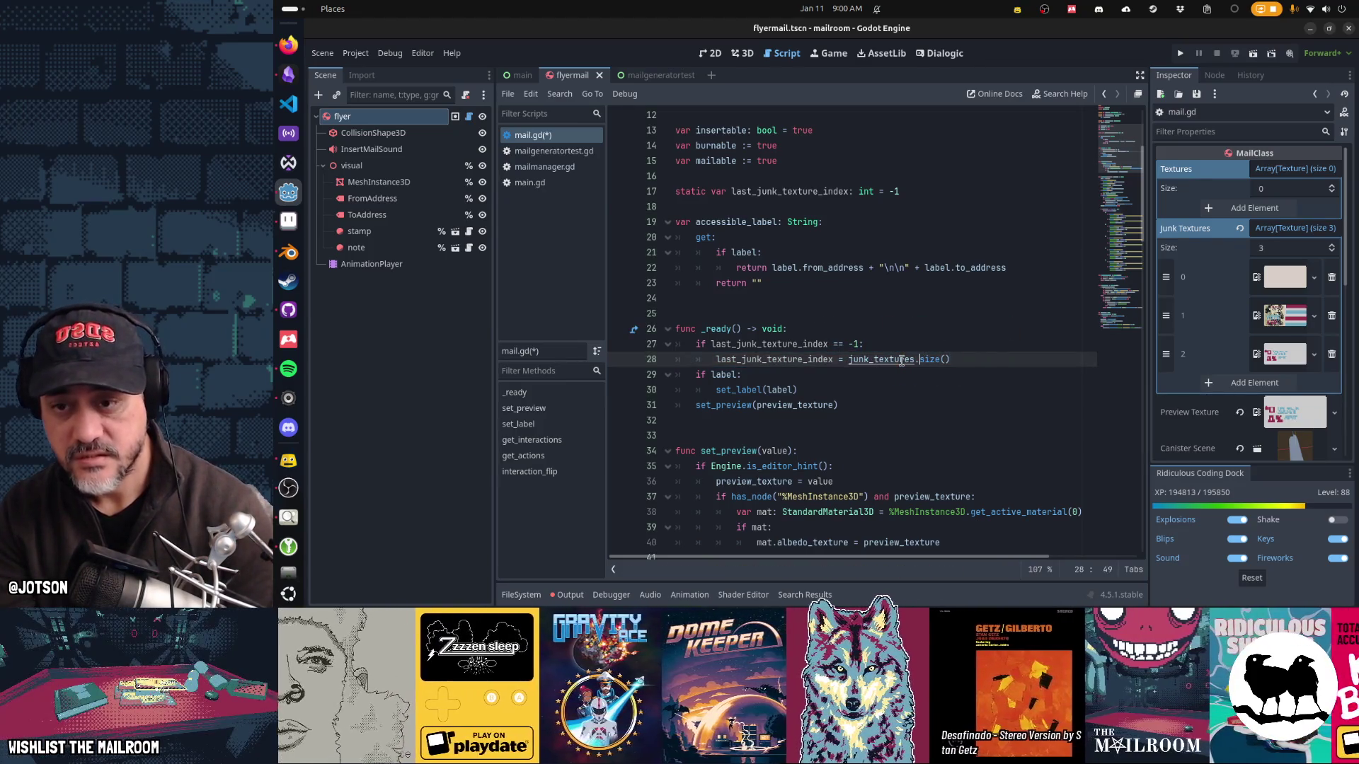
pyautogui.write('randi')
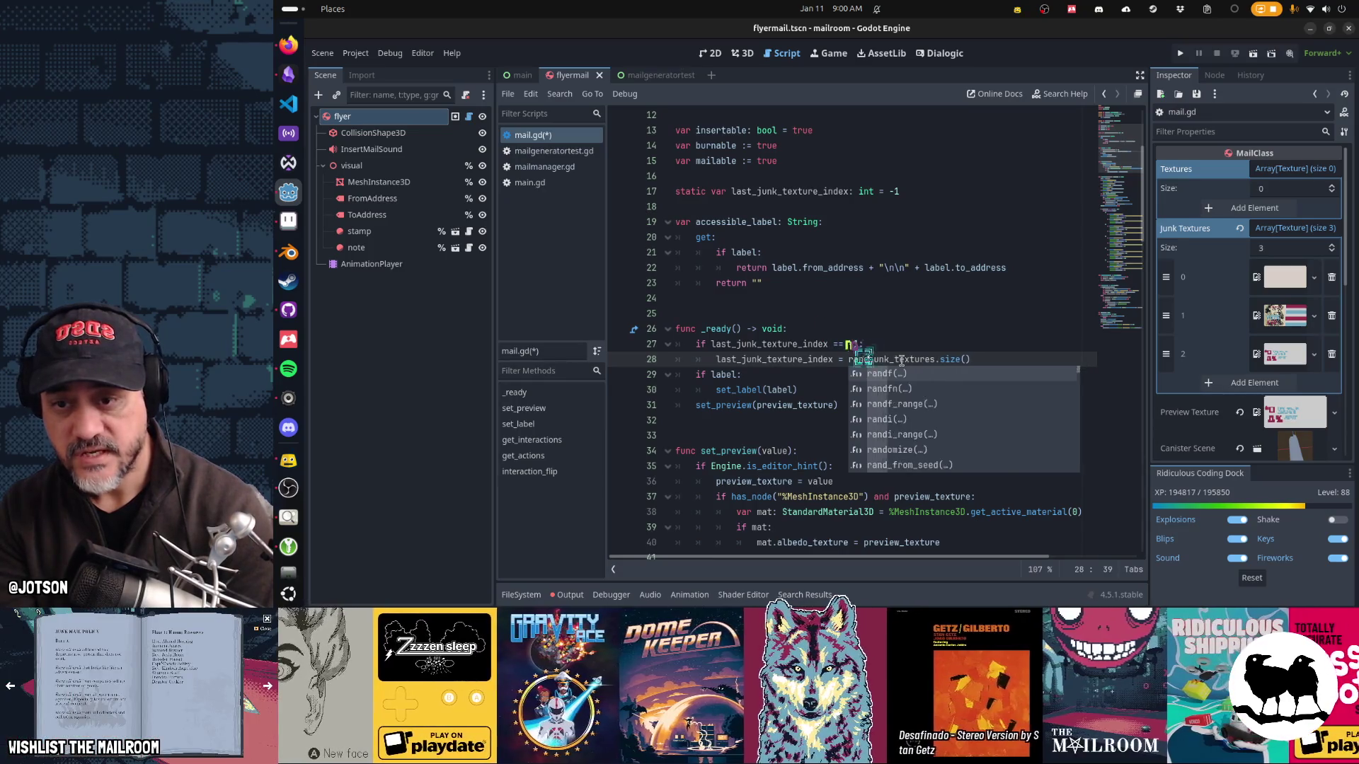
pyautogui.write('(0,')
pyautogui.press('End')
pyautogui.write('-1)')
pyautogui.press('Return')
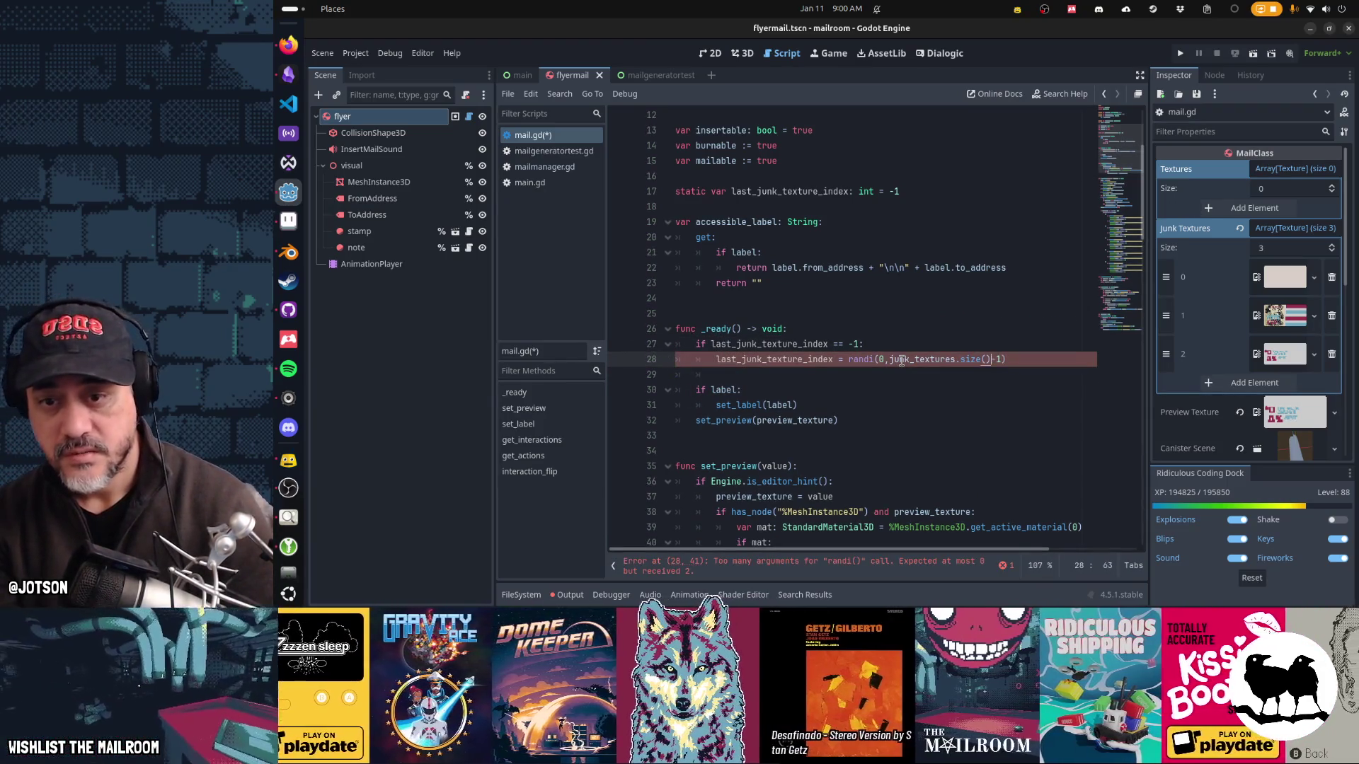
pyautogui.press('Up')
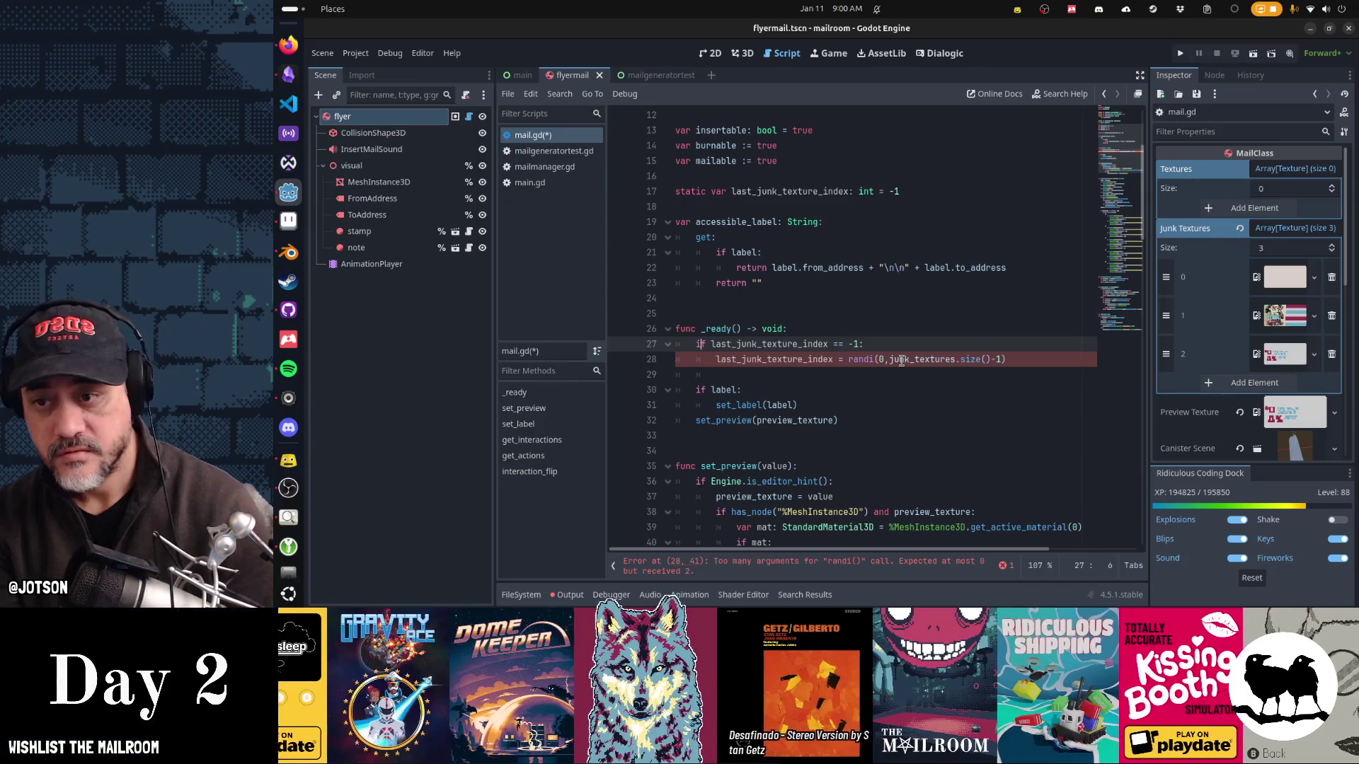
pyautogui.hotkey('ctrl', 'v')
pyautogui.write('and')
pyautogui.press('Home')
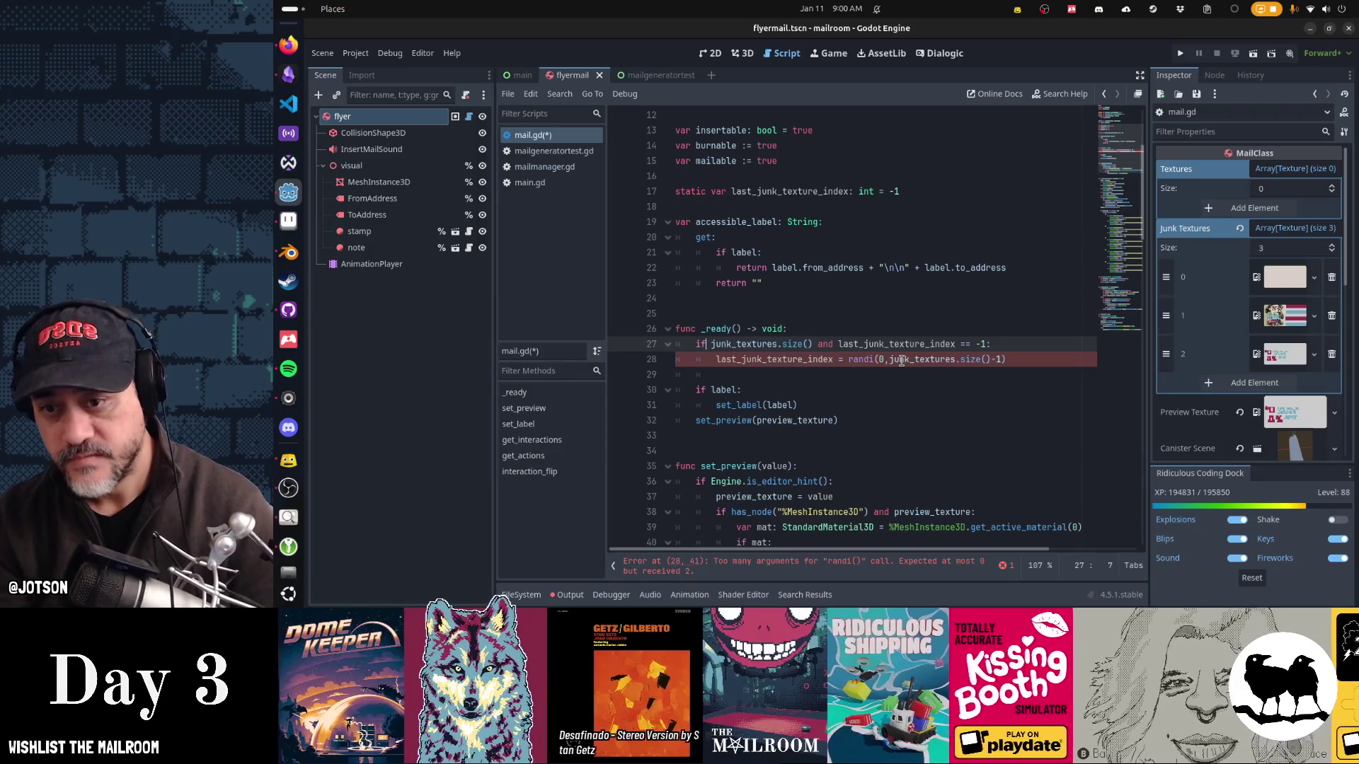
pyautogui.press('Down')
pyautogui.press('Up')
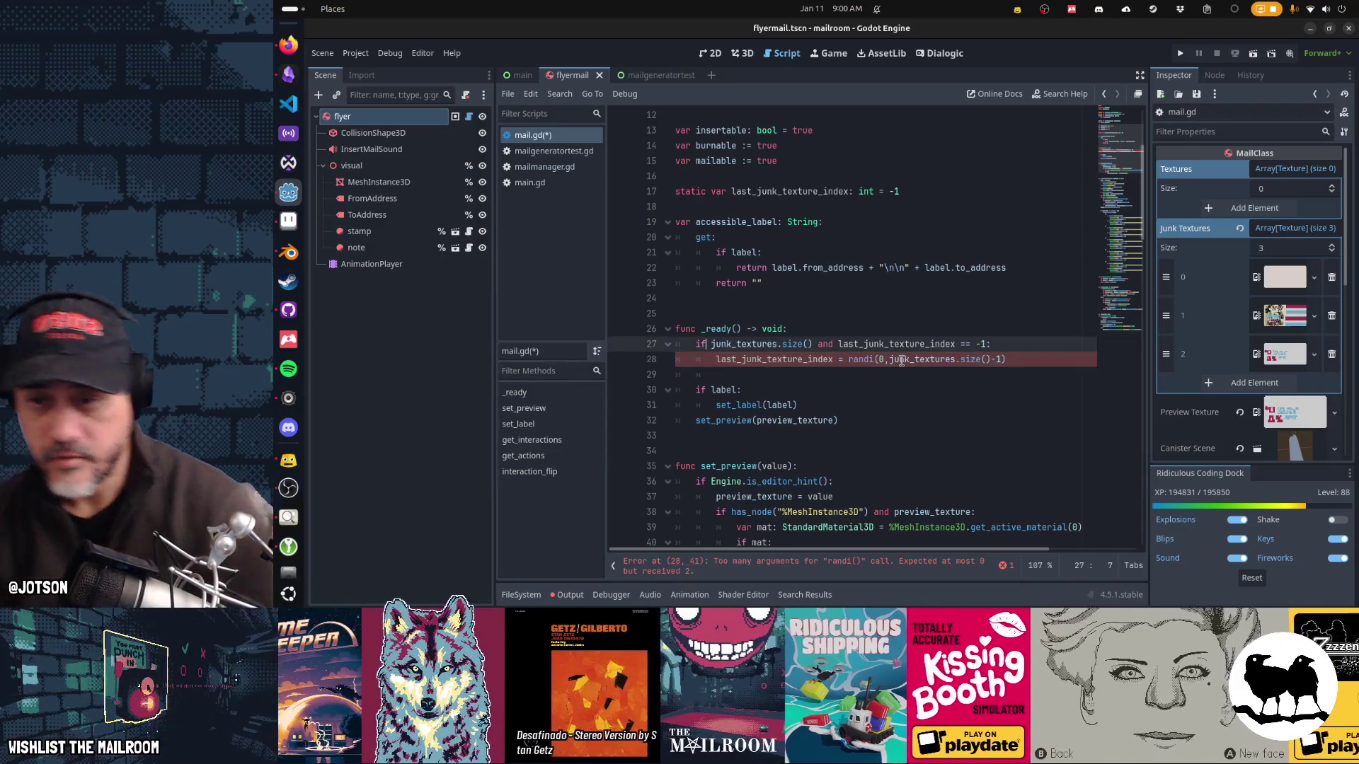
pyautogui.hotkey('ctrl', 'shift', 'Right')
pyautogui.hotkey('ctrl', 'shift', 'Right')
pyautogui.hotkey('ctrl', 'shift', 'Right')
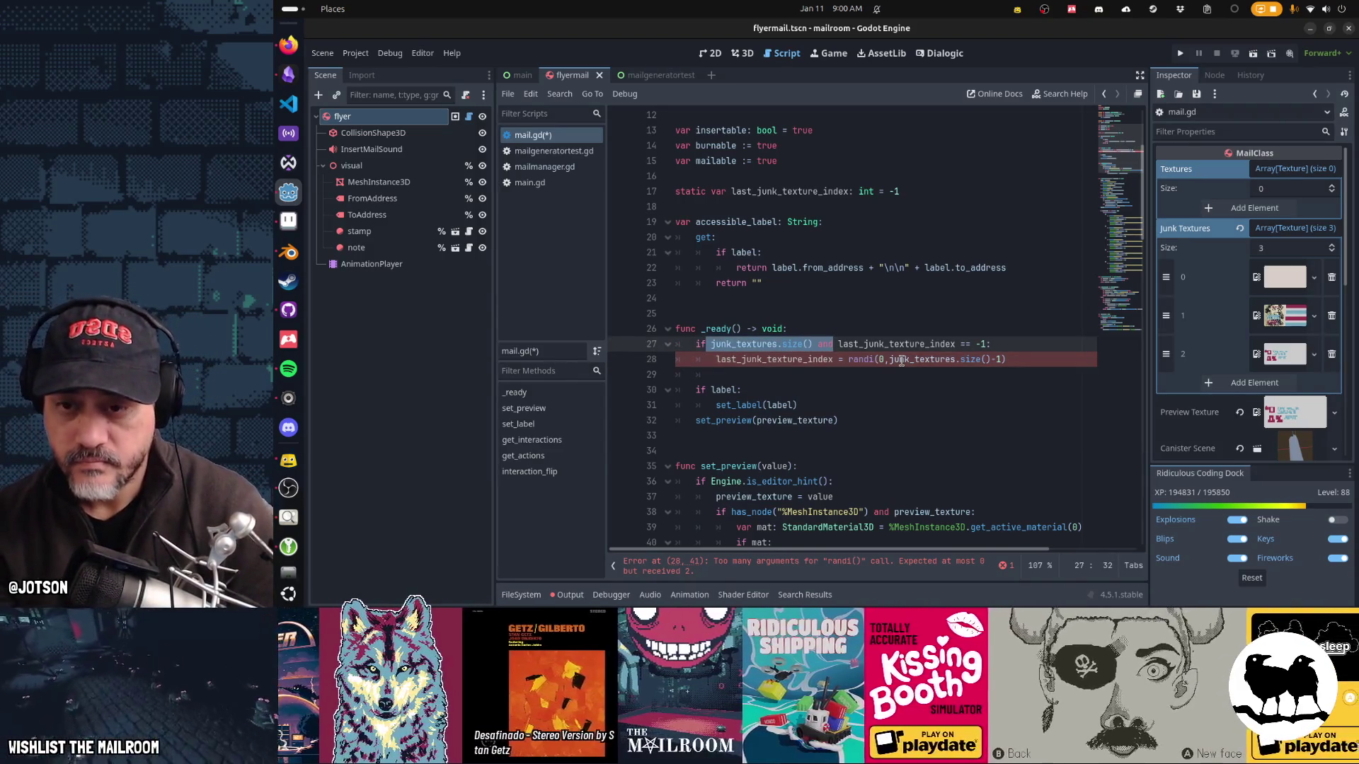
pyautogui.press('Delete')
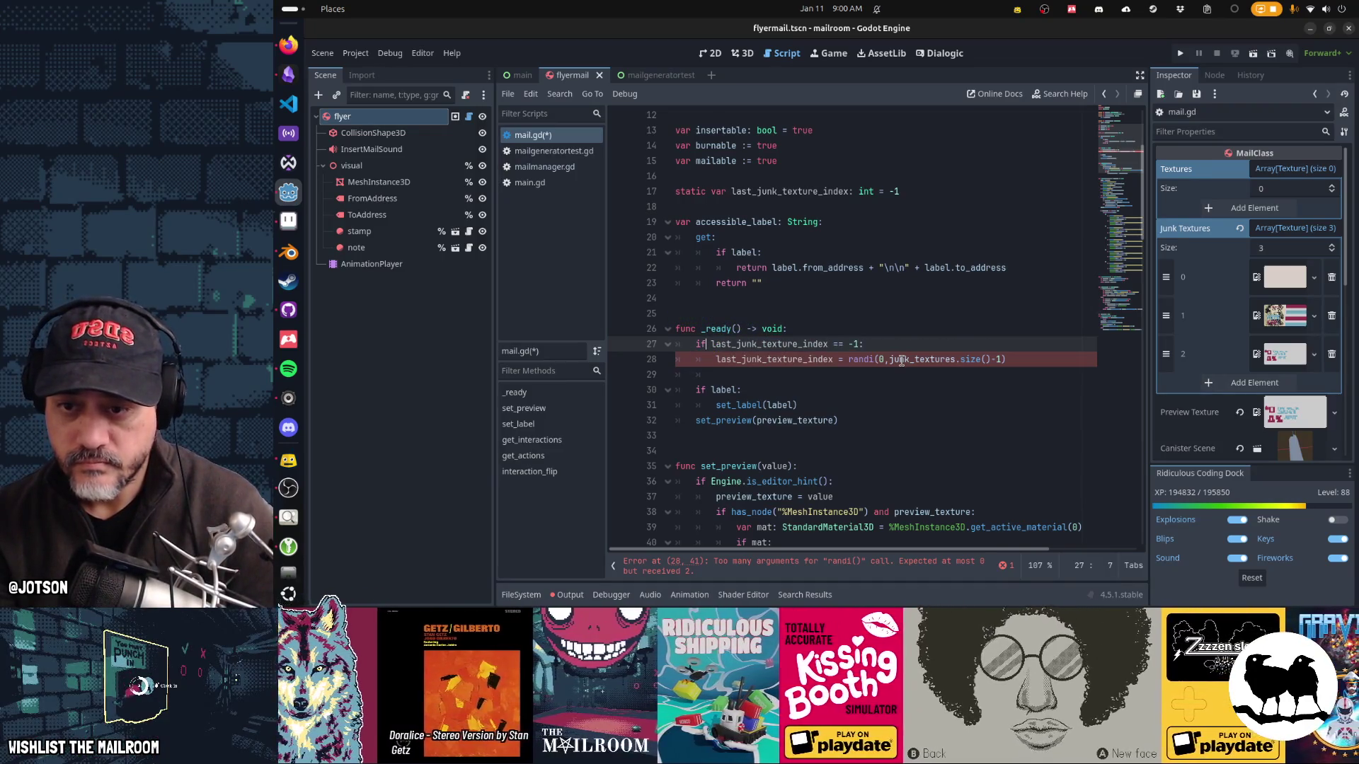
pyautogui.hotkey('ctrl', 'z')
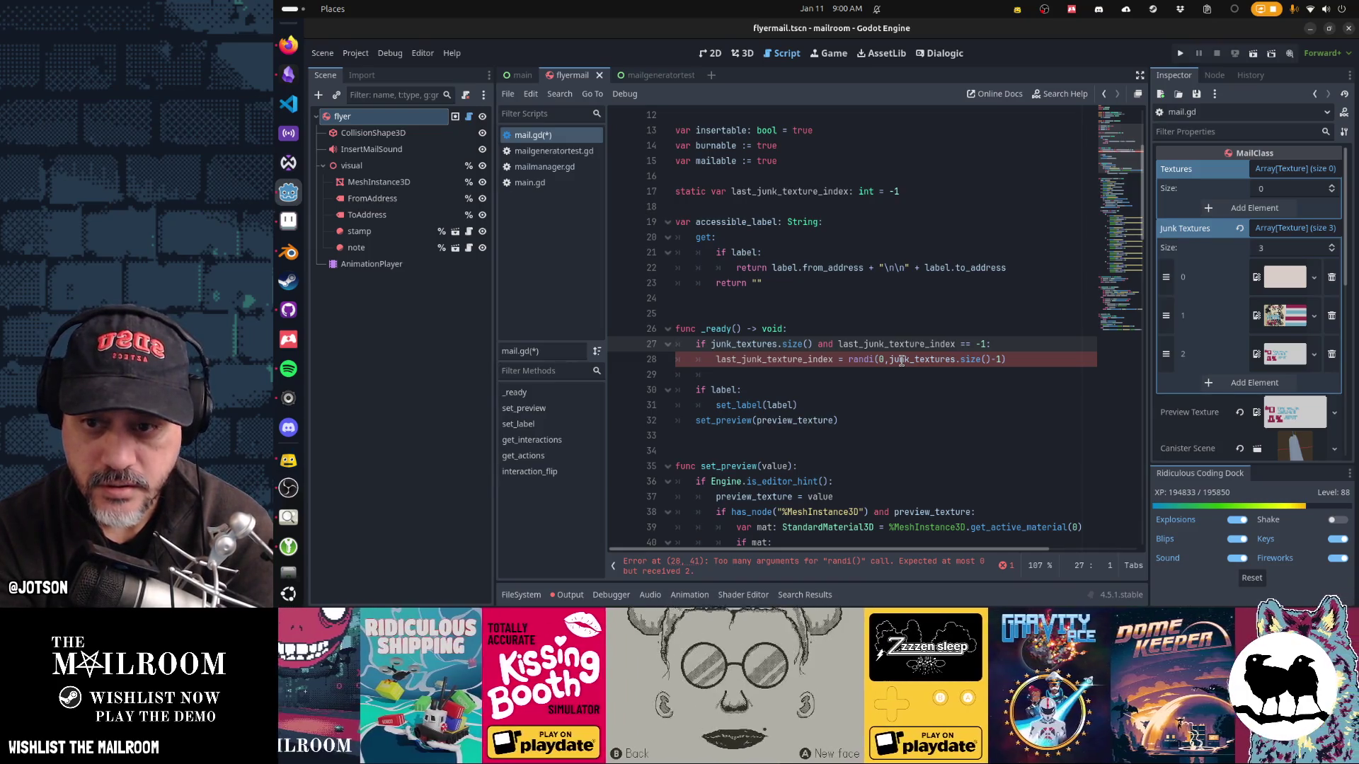
pyautogui.press('Home')
pyautogui.hotkey('ctrl', 'shift', 'Right')
pyautogui.hotkey('ctrl', 'shift', 'Right')
pyautogui.hotkey('ctrl', 'shift', 'Right')
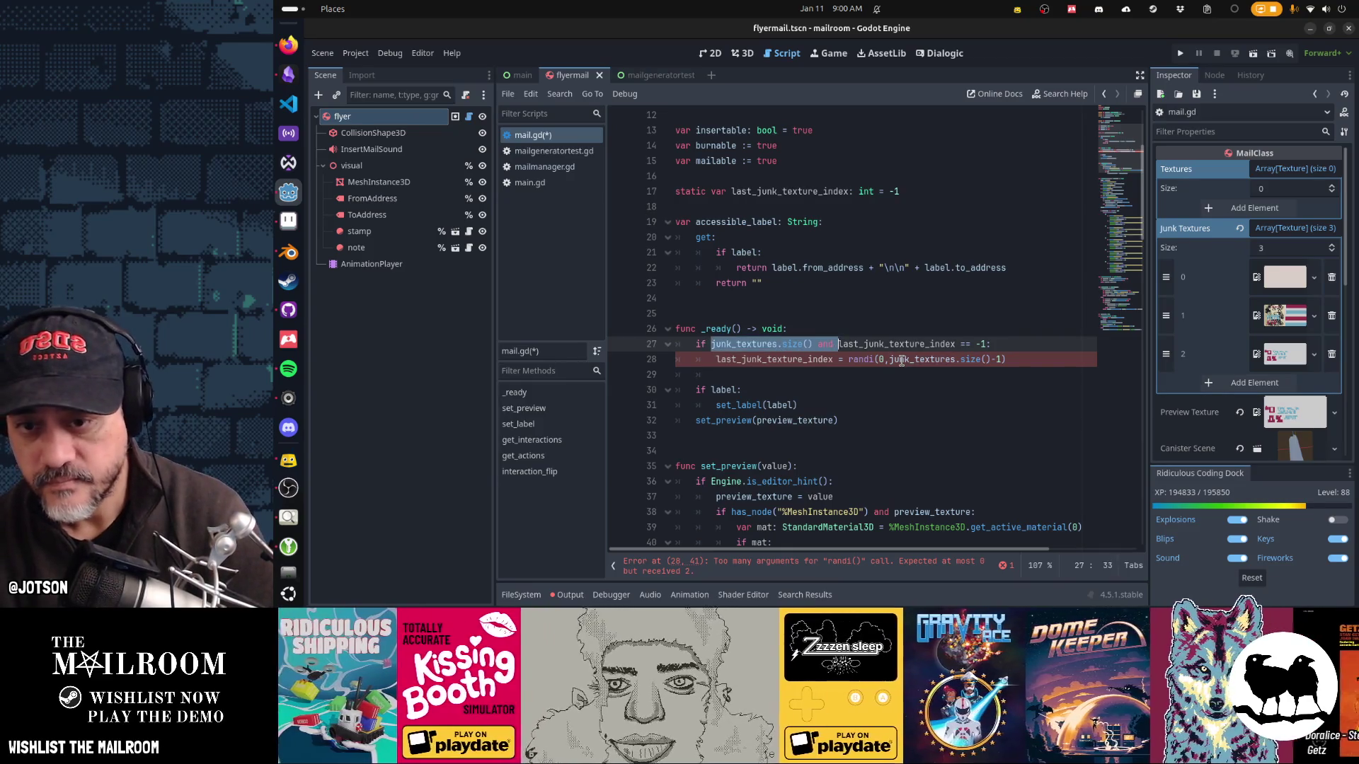
pyautogui.press('Delete')
pyautogui.press('Down')
pyautogui.hotkey('ctrl', 'Right')
pyautogui.hotkey('ctrl', 'Right')
pyautogui.hotkey('ctrl', 'Right')
pyautogui.hotkey('shift', 'End')
# Step: Complete line 28 as 'last_junk_texture_index = randi()' and select the variable name for reuse
pyautogui.write('rand')
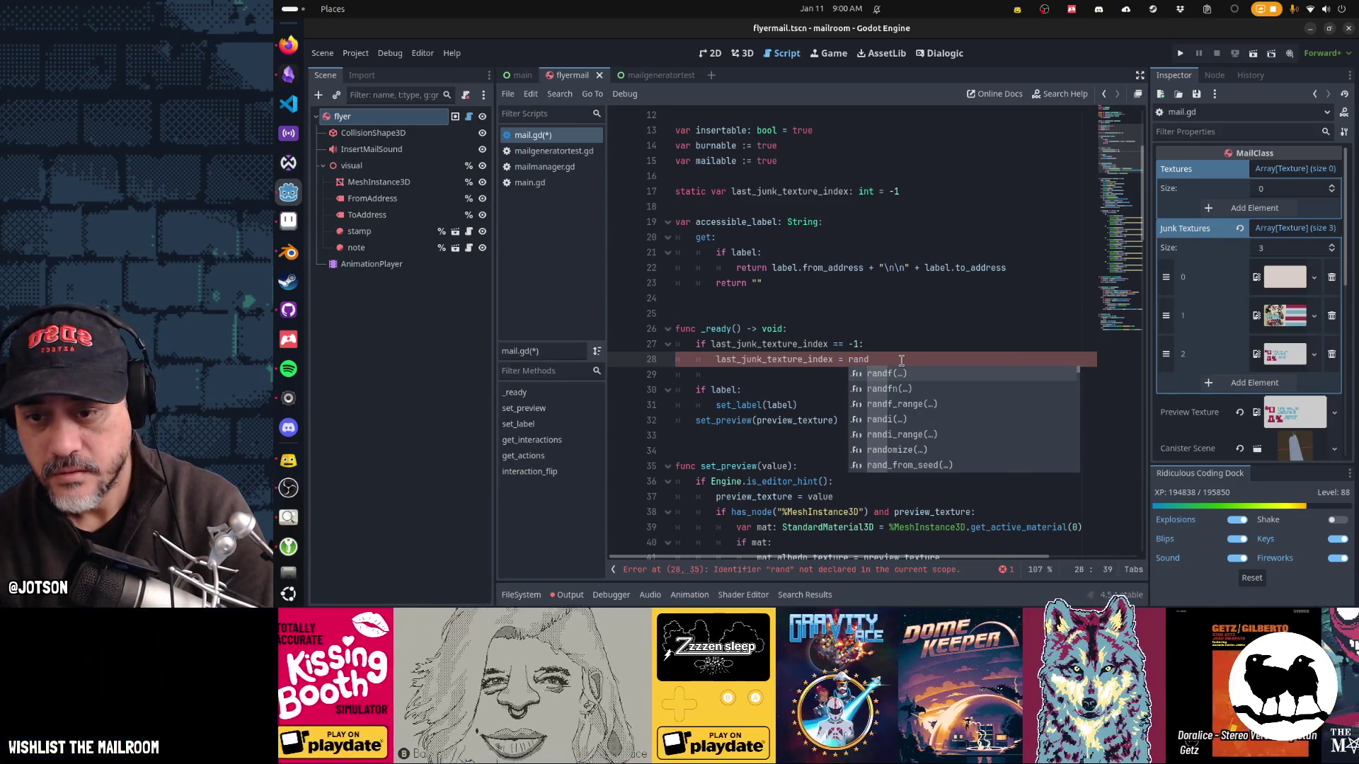
pyautogui.write('i(')
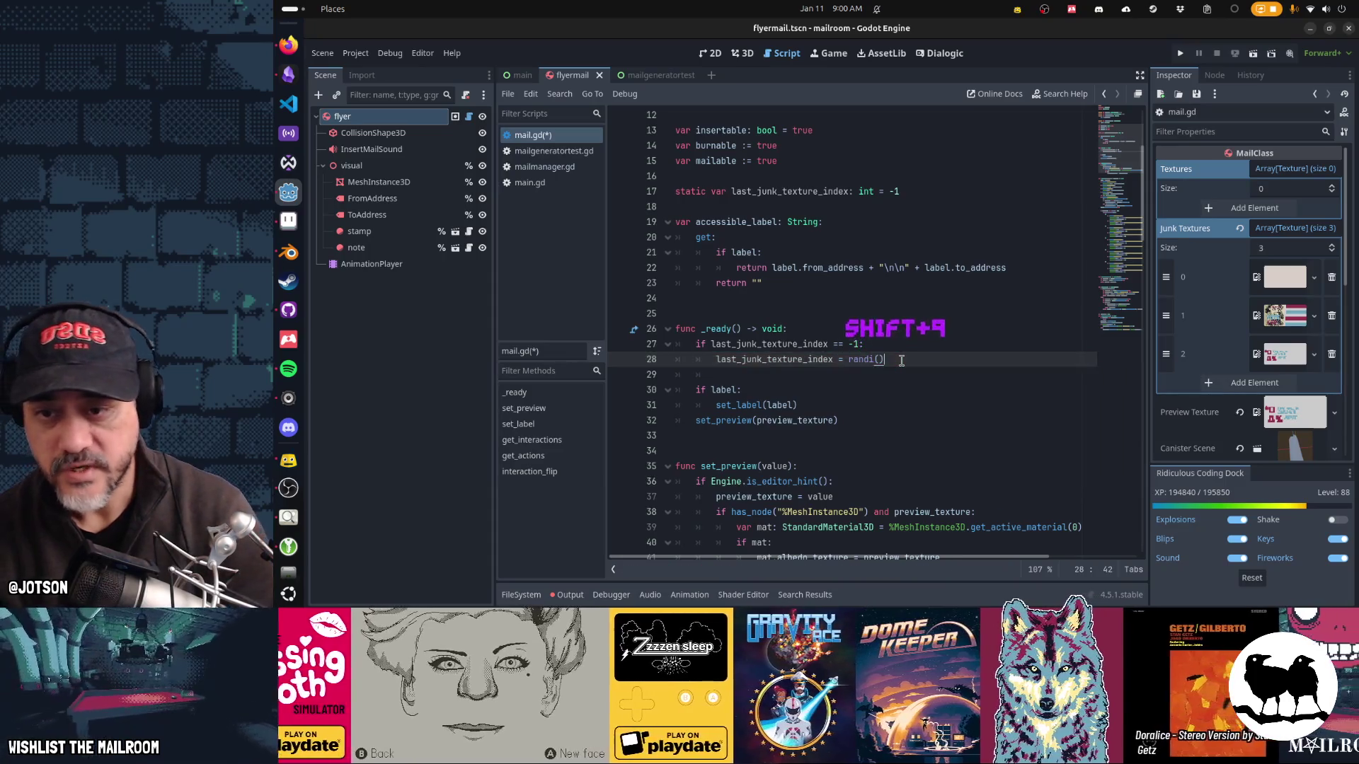
pyautogui.press('Home')
pyautogui.press('Home')
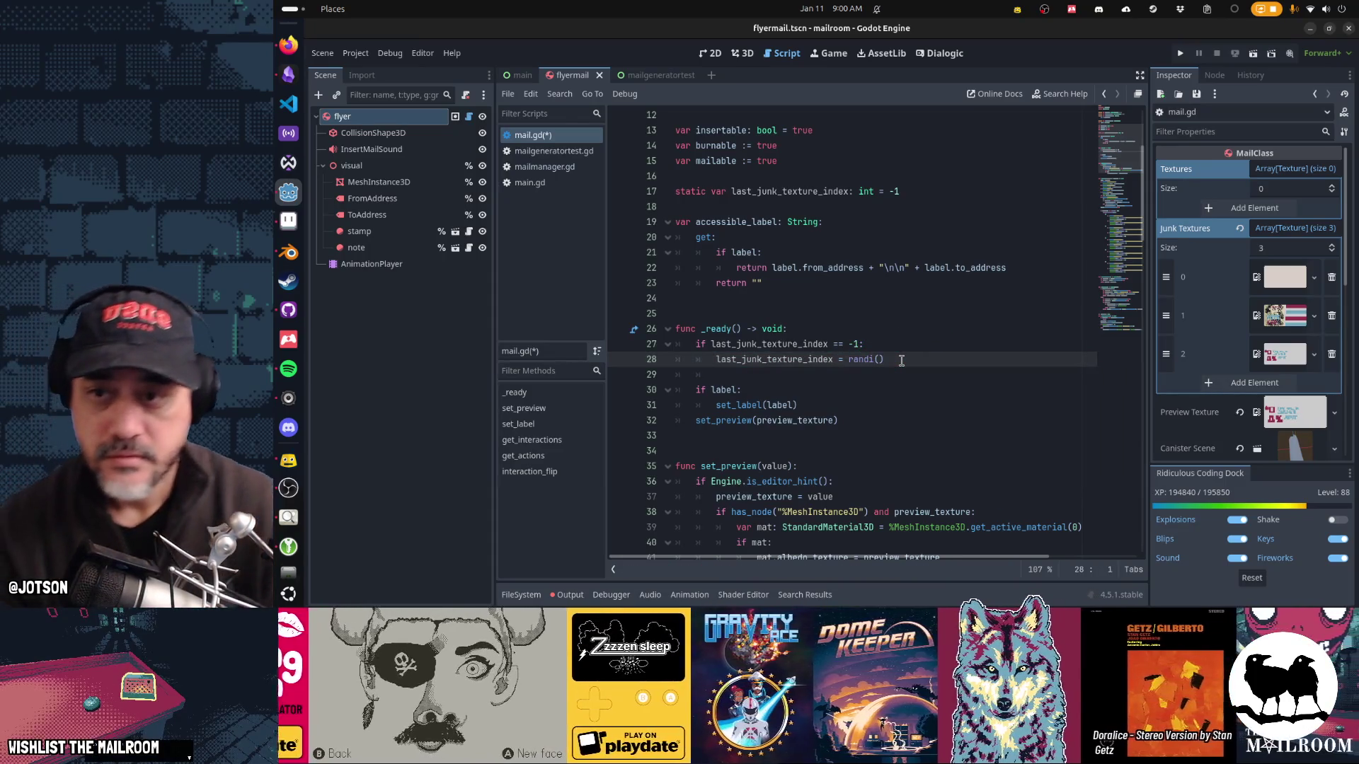
pyautogui.press('Up')
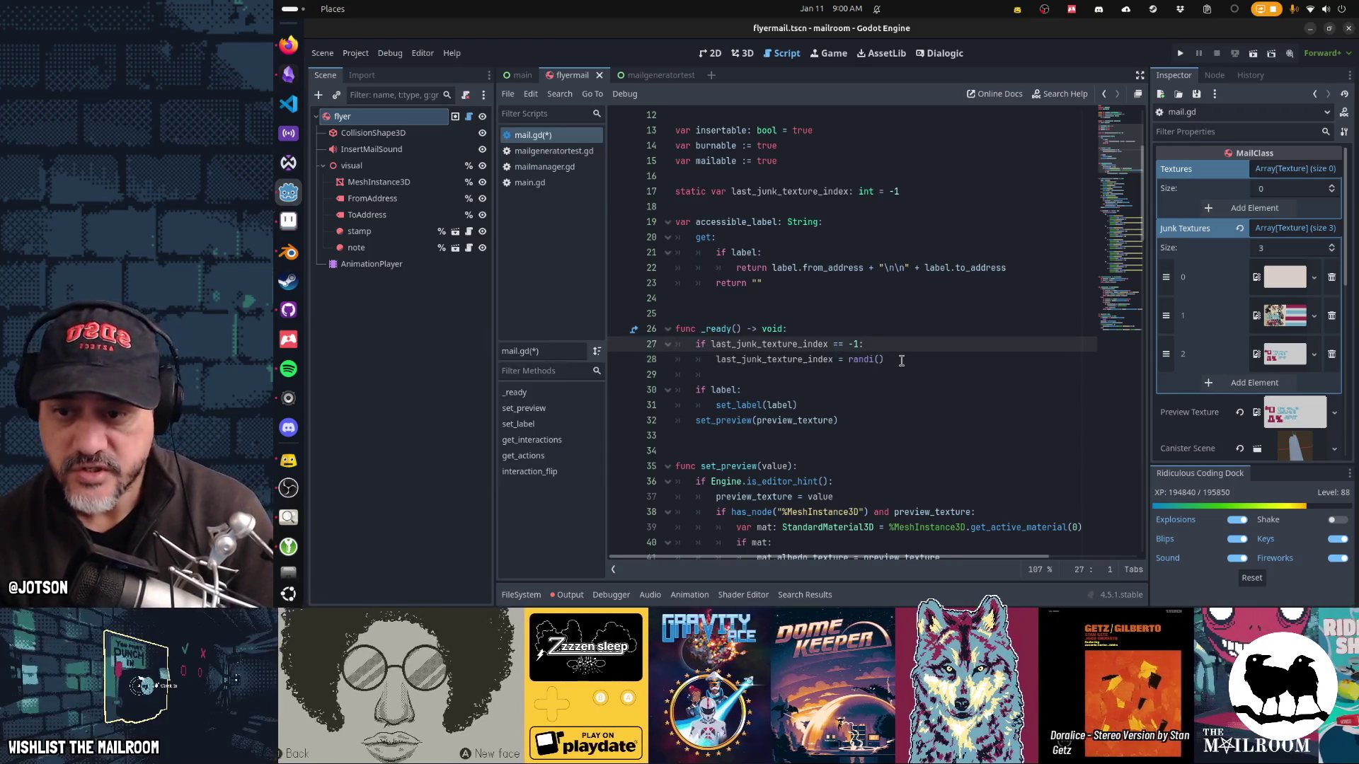
pyautogui.press('Down')
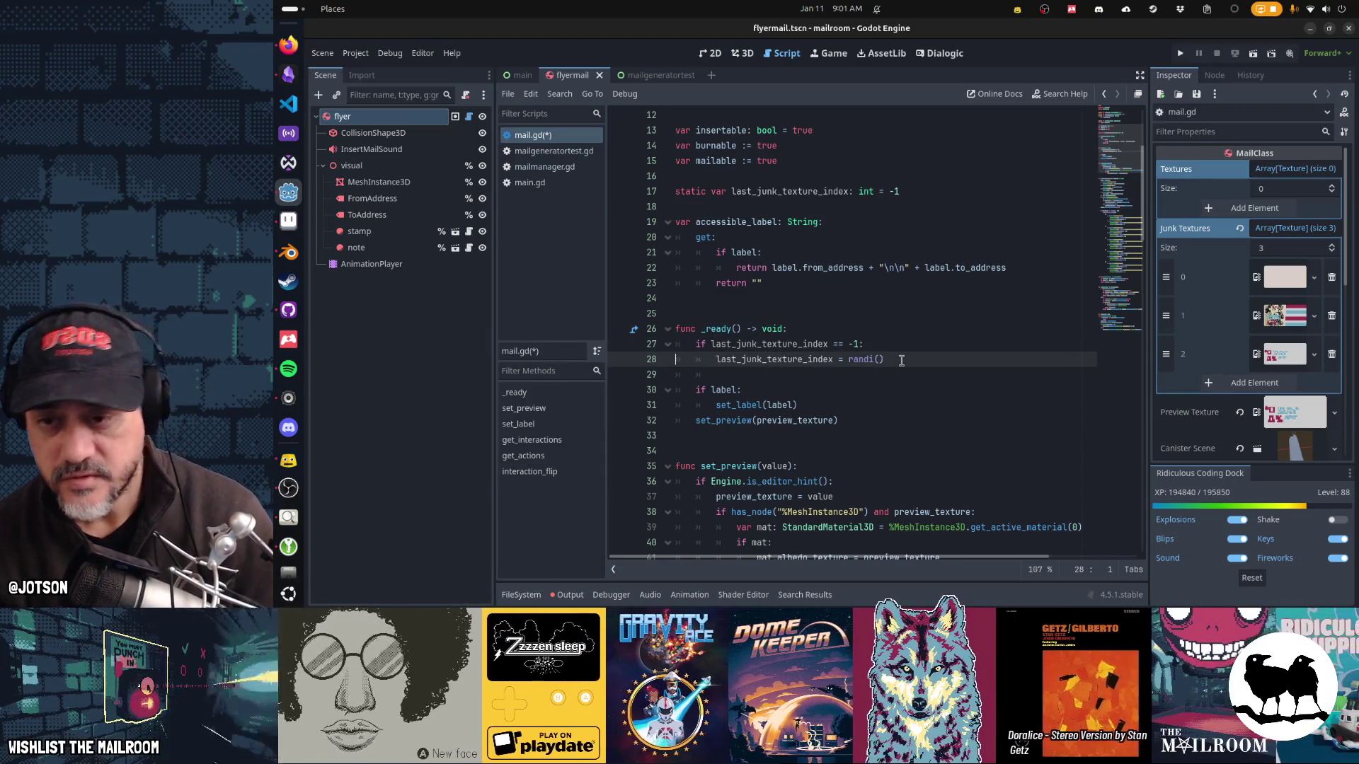
pyautogui.moveTo(857, 362)
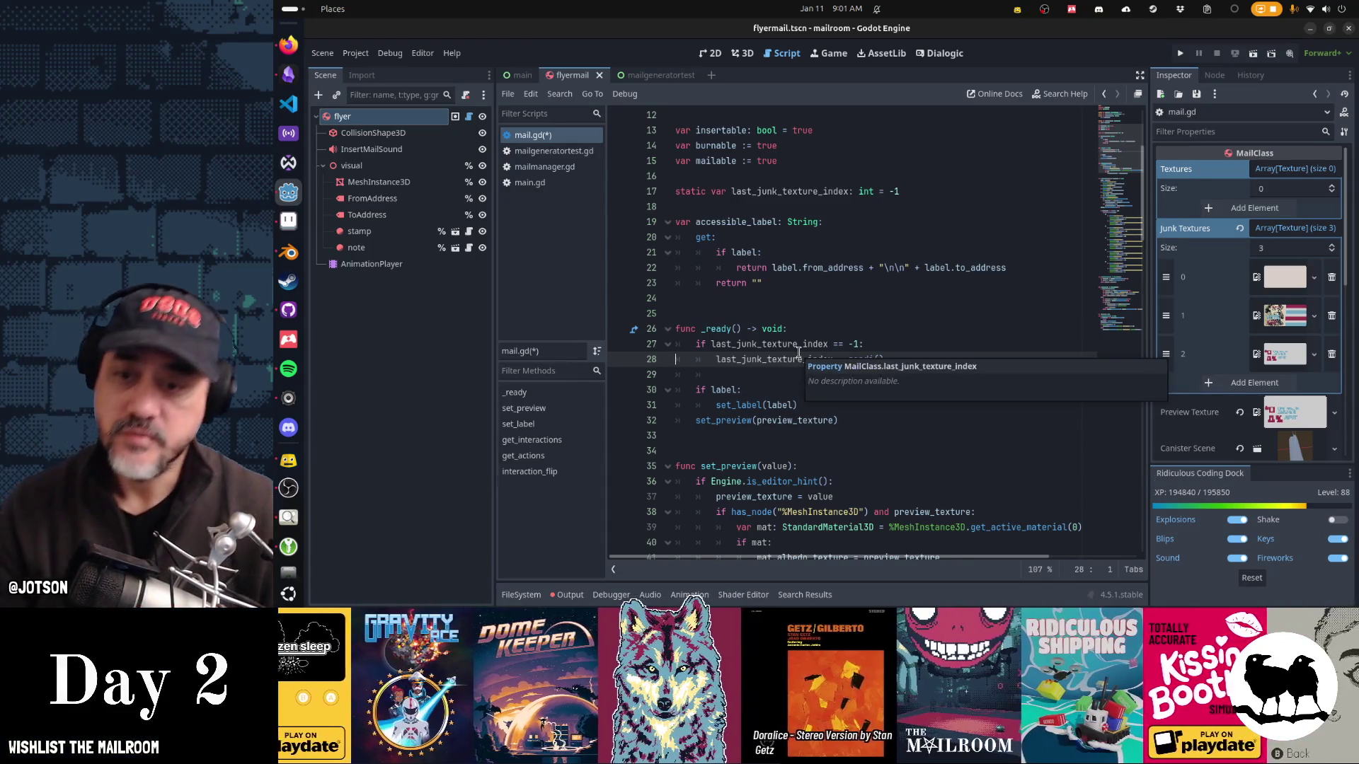
pyautogui.click(756, 359)
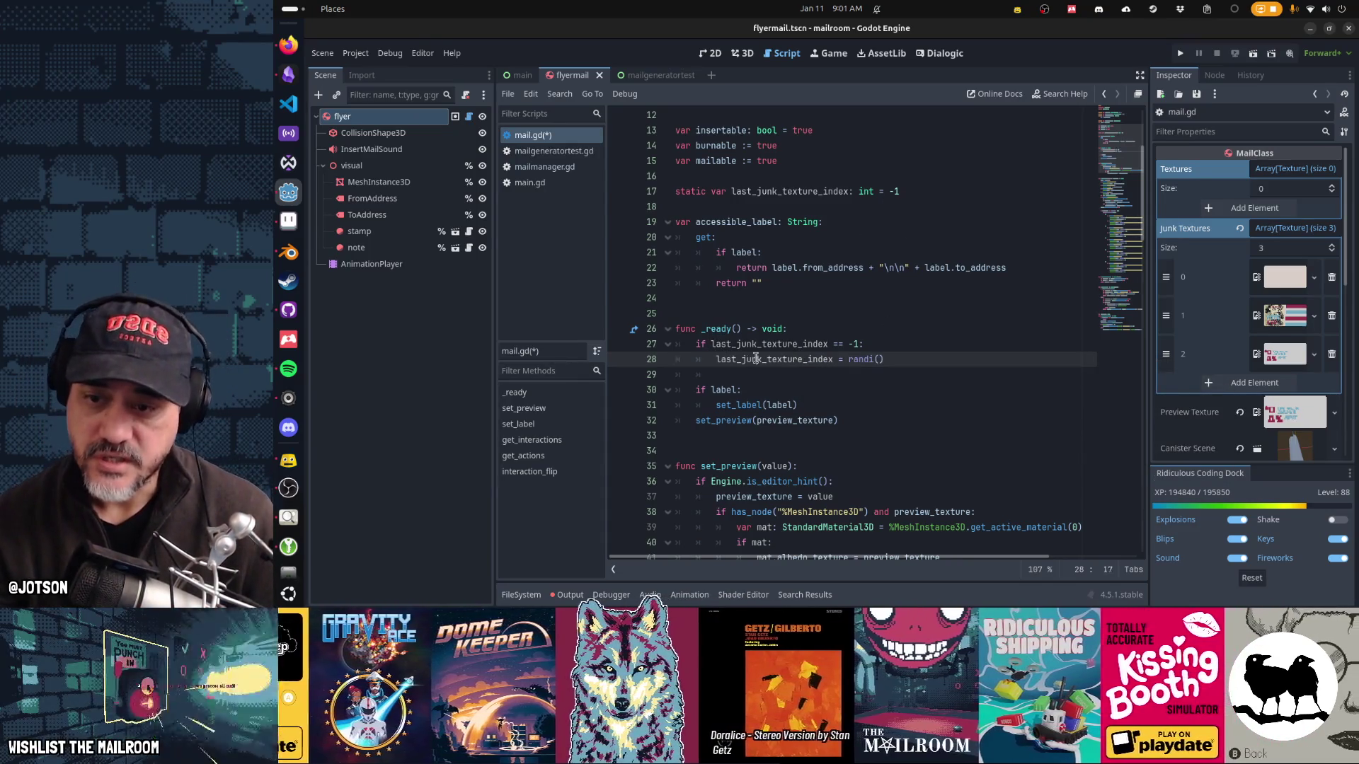
pyautogui.doubleClick(756, 360)
pyautogui.hotkey('ctrl', 'c')
pyautogui.scroll(-7, 907, 363)
# Step: On line 60, replace pick_random() with junk_textures[last_junk_texture_index % junk_textures.size()]
pyautogui.scroll(-2, 906, 363)
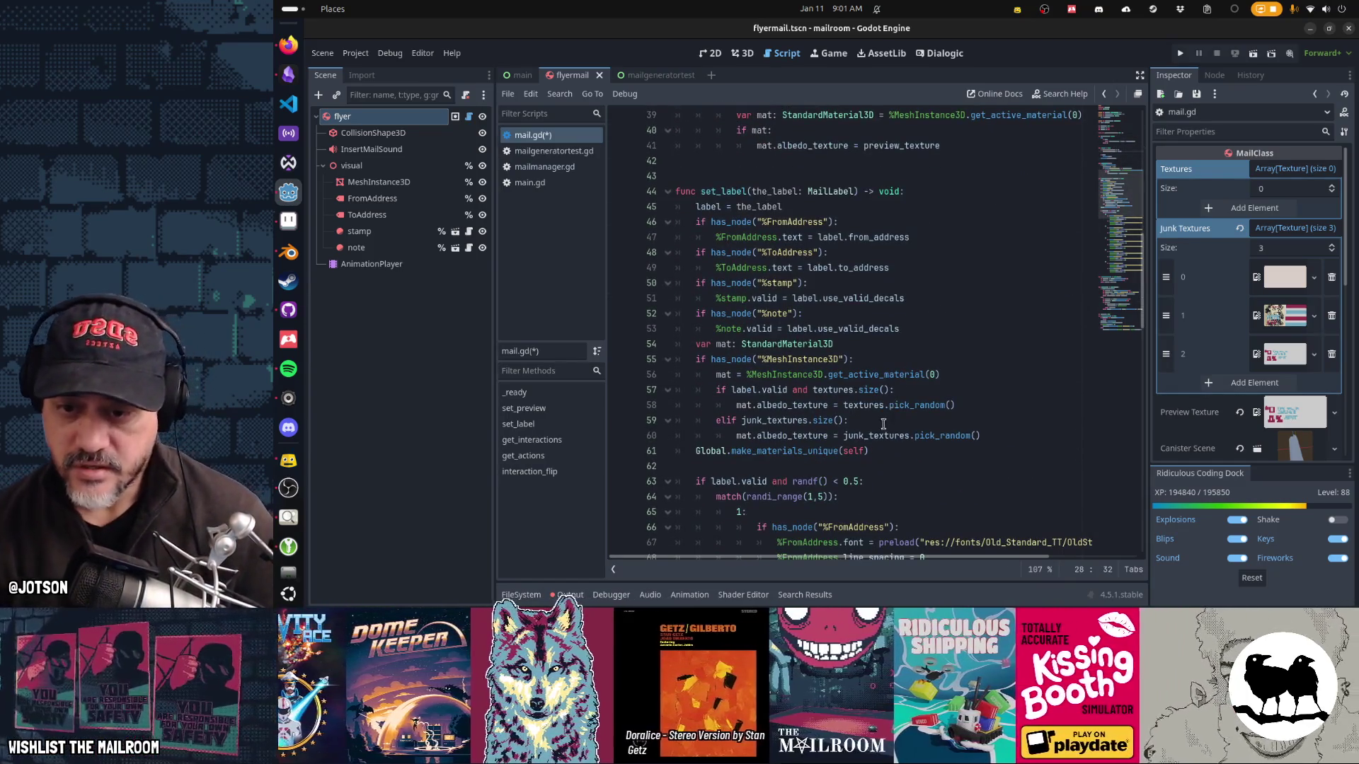
pyautogui.moveTo(940, 434)
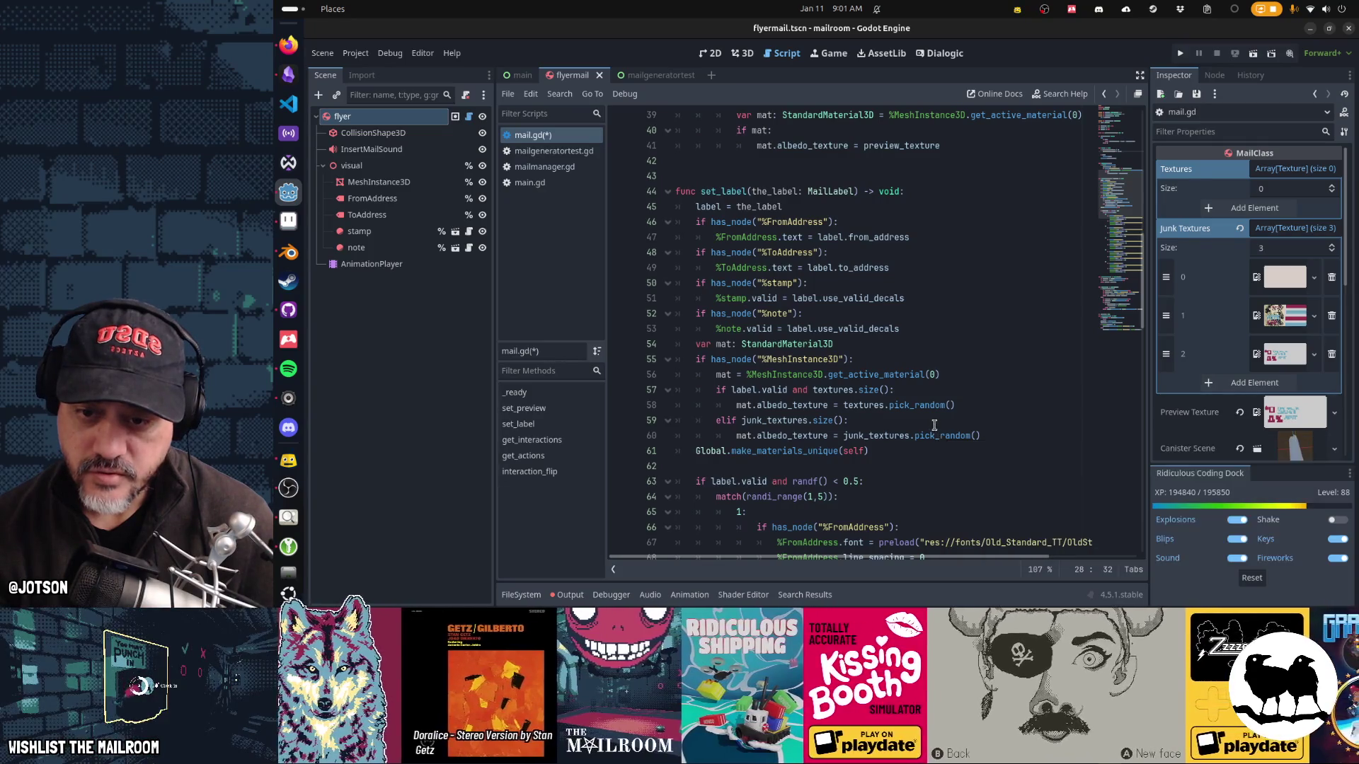
pyautogui.click(912, 437)
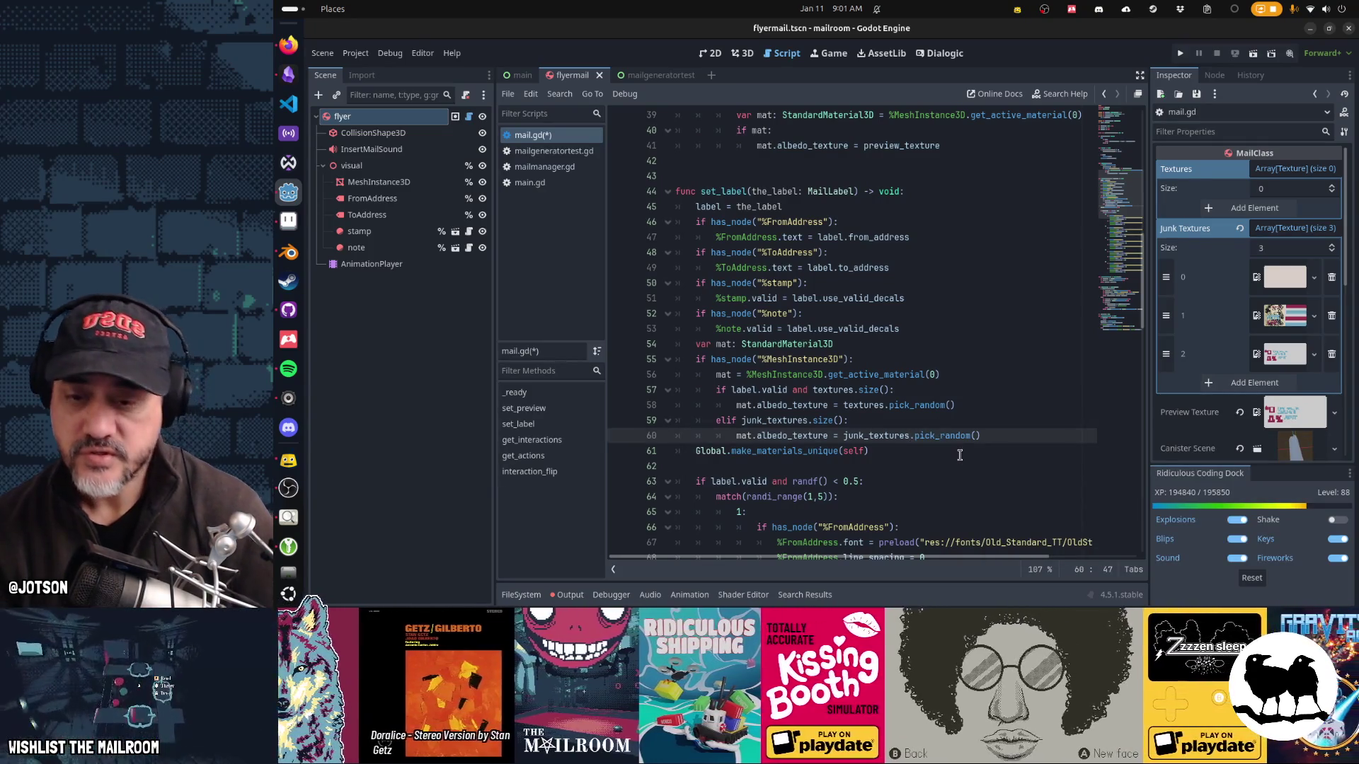
pyautogui.hotkey('shift', 'End')
pyautogui.press('Delete')
pyautogui.write('[')
pyautogui.hotkey('ctrl', 'v')
pyautogui.write('%')
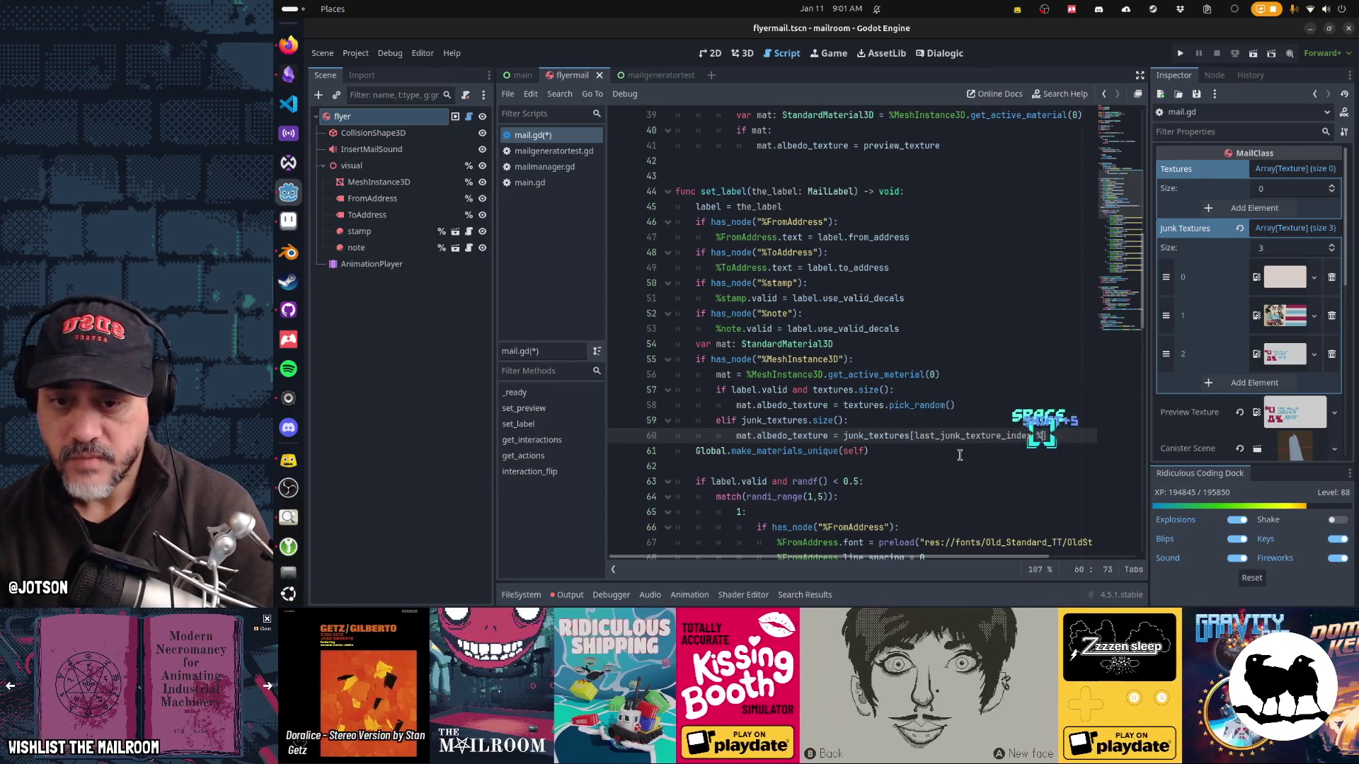
pyautogui.write(' ju')
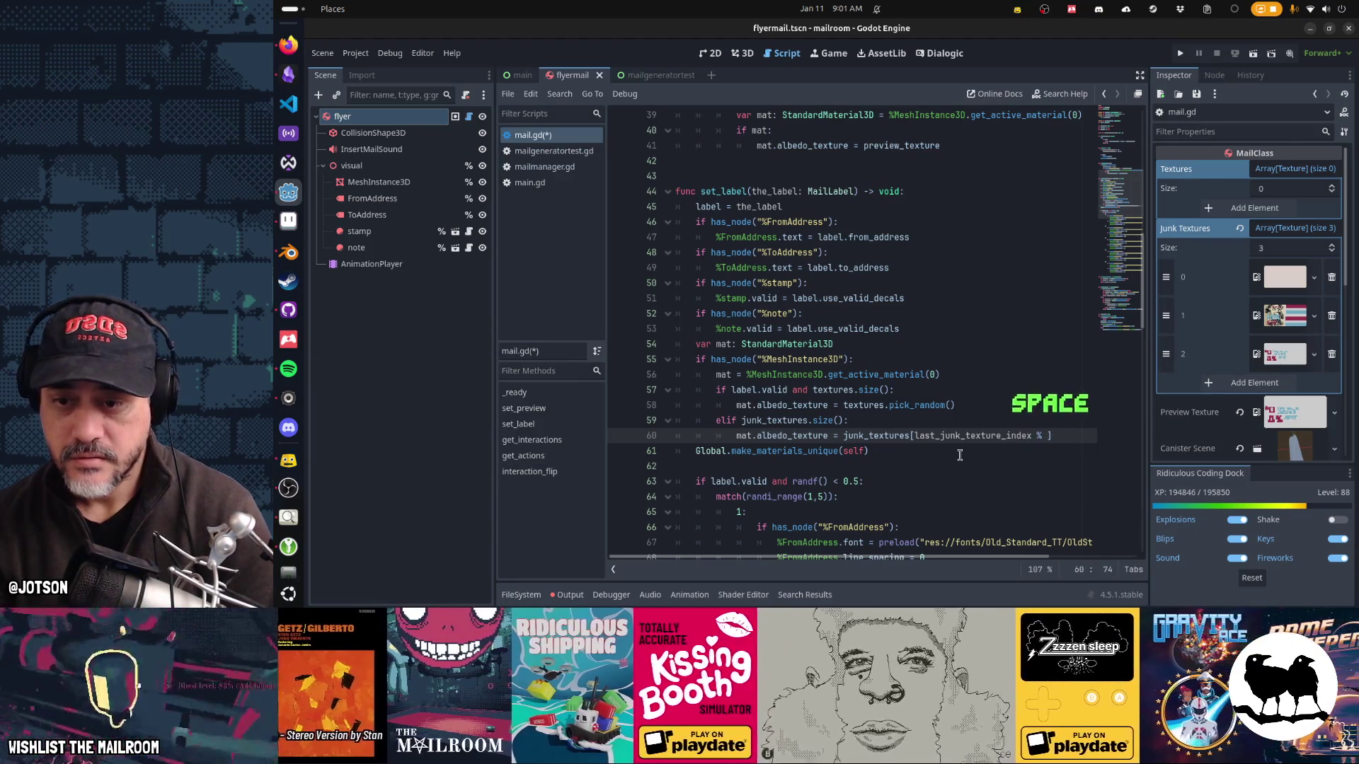
pyautogui.write('nk_textures.size()')
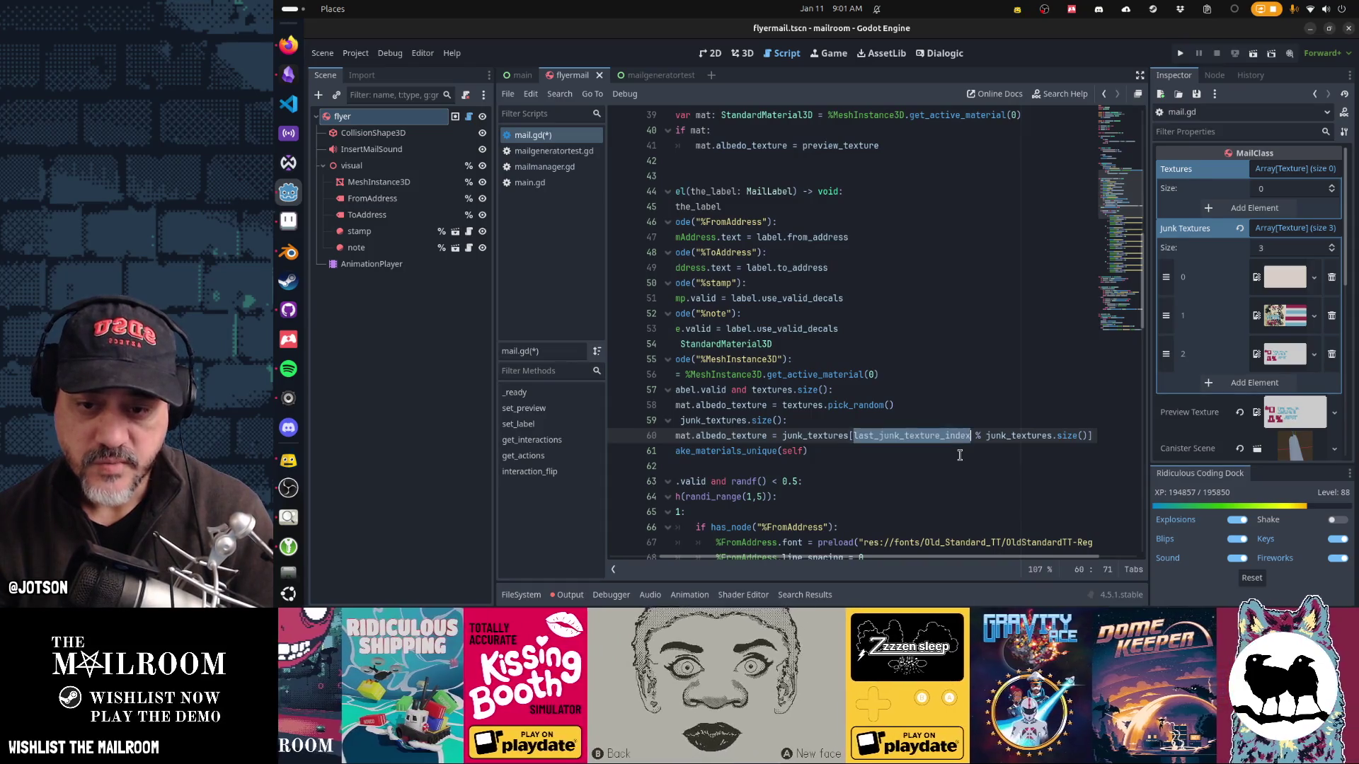
pyautogui.press('Right')
pyautogui.hotkey('ctrl', 'z')
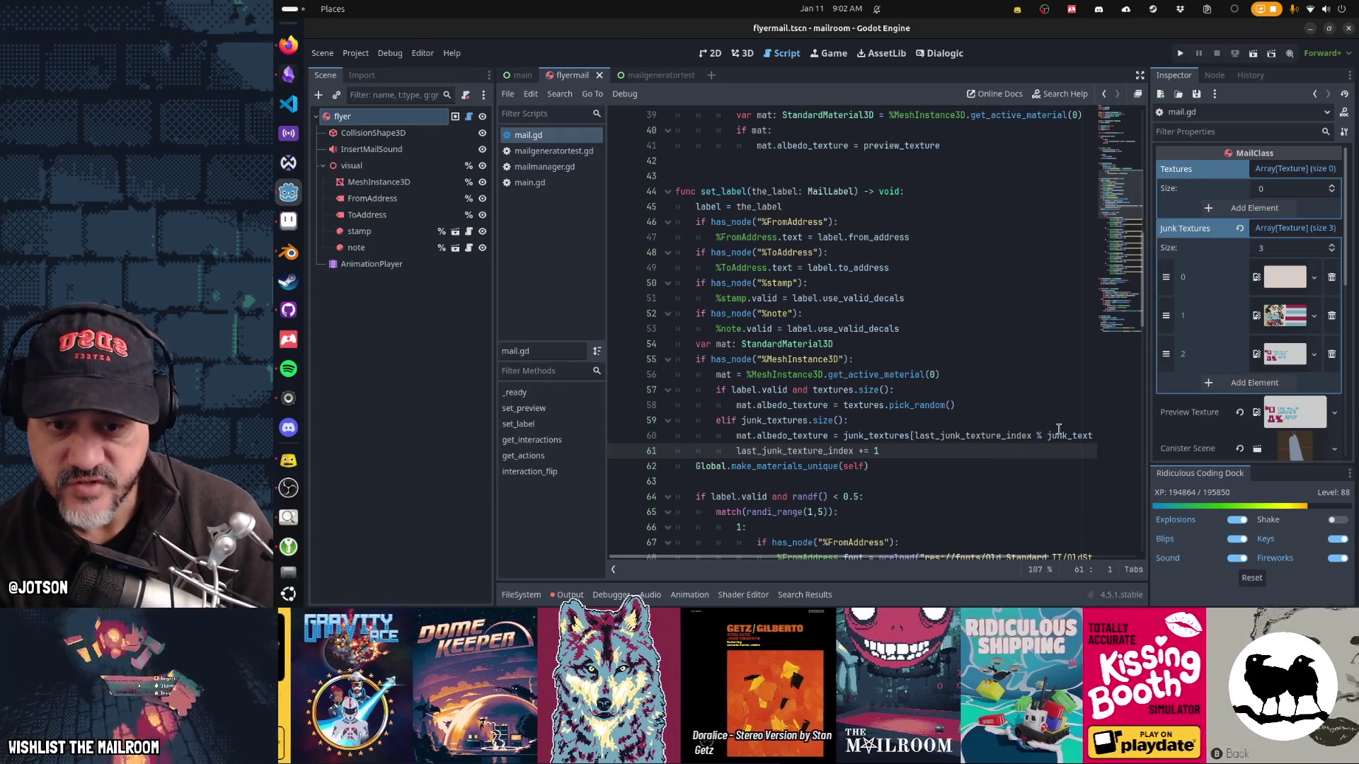
pyautogui.moveTo(1066, 436)
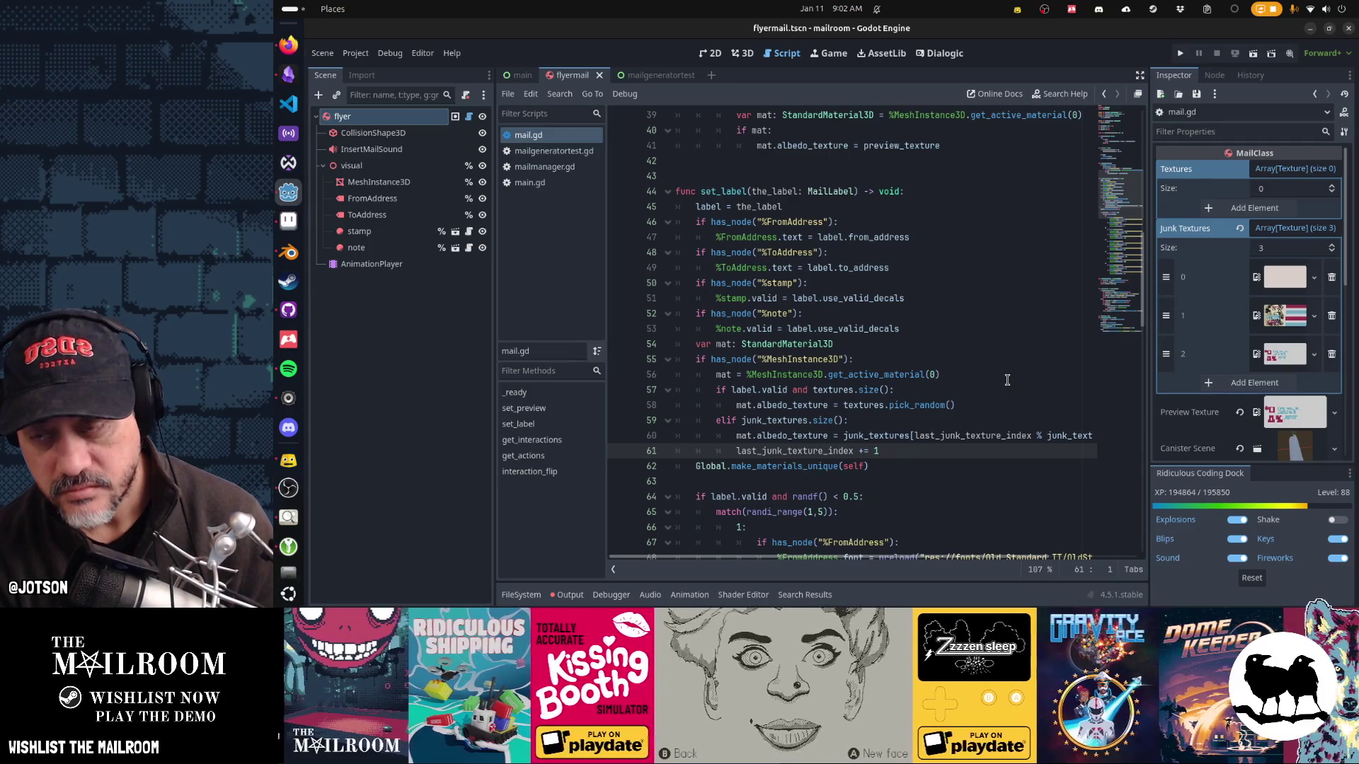
# Step: Run the mailgeneratortest scene with F6 to check the mail grid, then close the test game
pyautogui.click(646, 75)
pyautogui.press('F6')
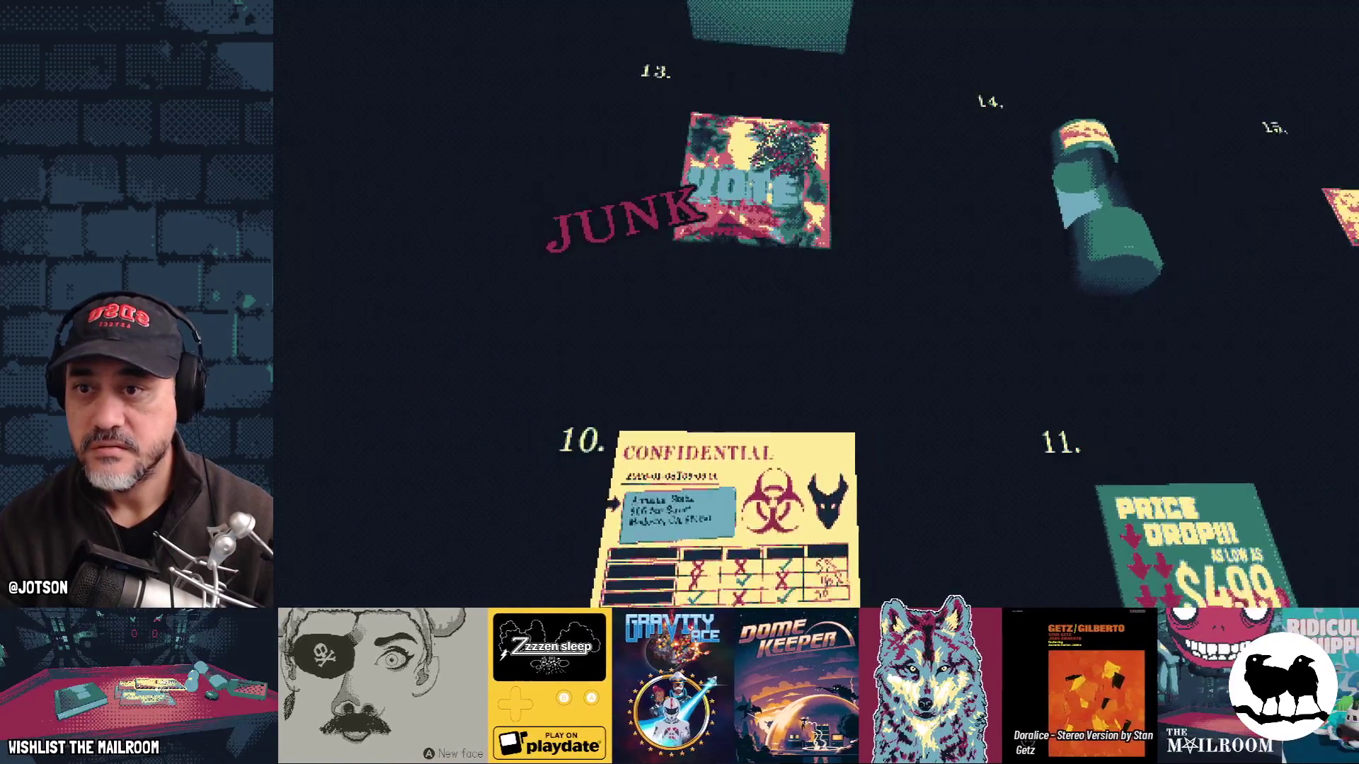
pyautogui.press('Escape')
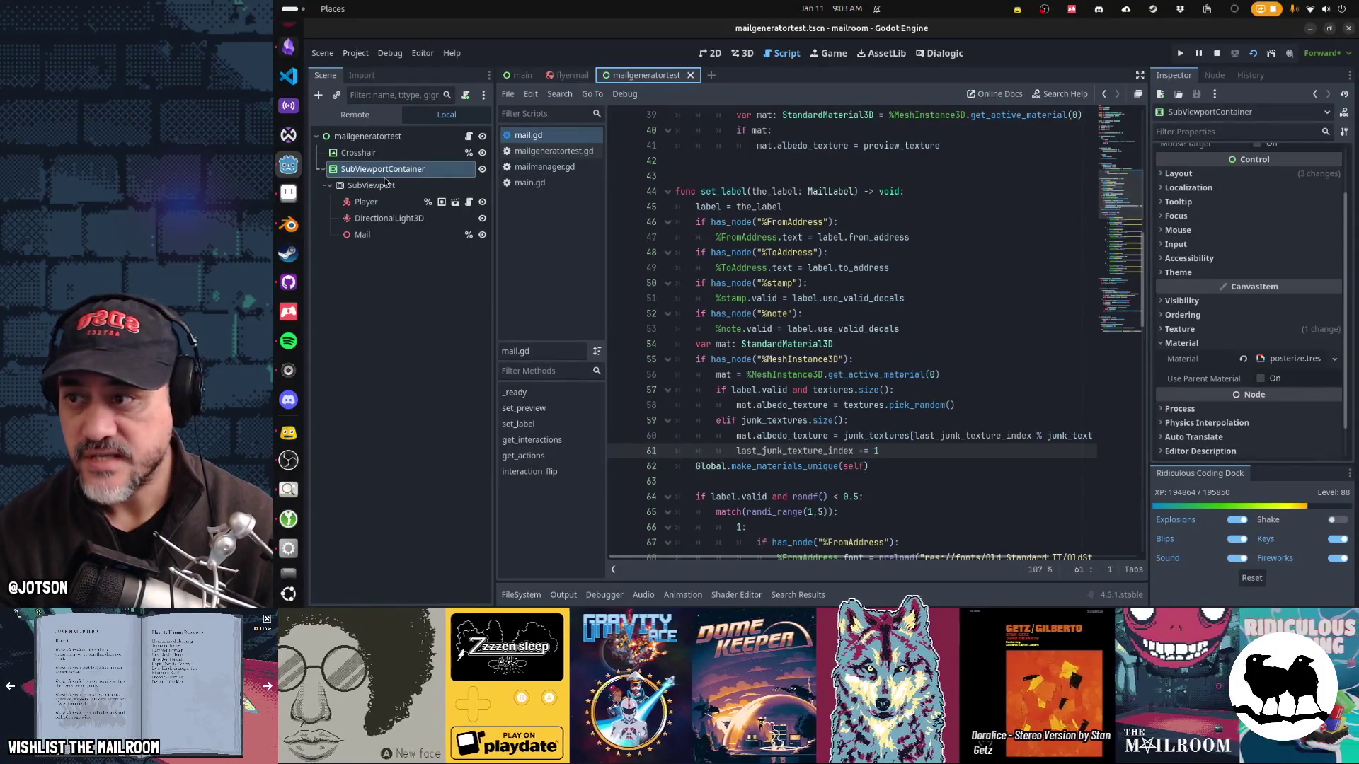
# Step: In the flyermail scene, preview two Junk Textures images in the Inspector, then relaunch the game
pyautogui.click(570, 75)
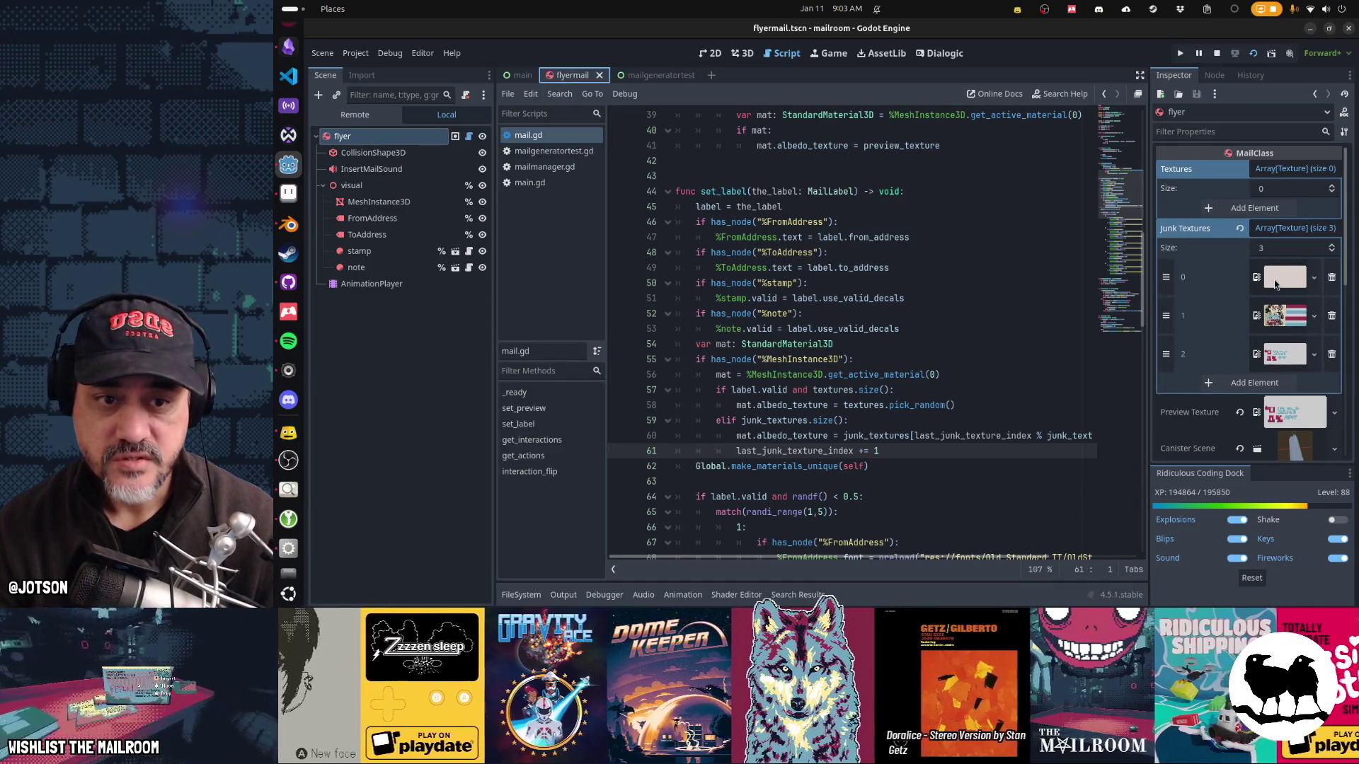
pyautogui.click(1281, 280)
pyautogui.click(1285, 281)
pyautogui.click(1288, 317)
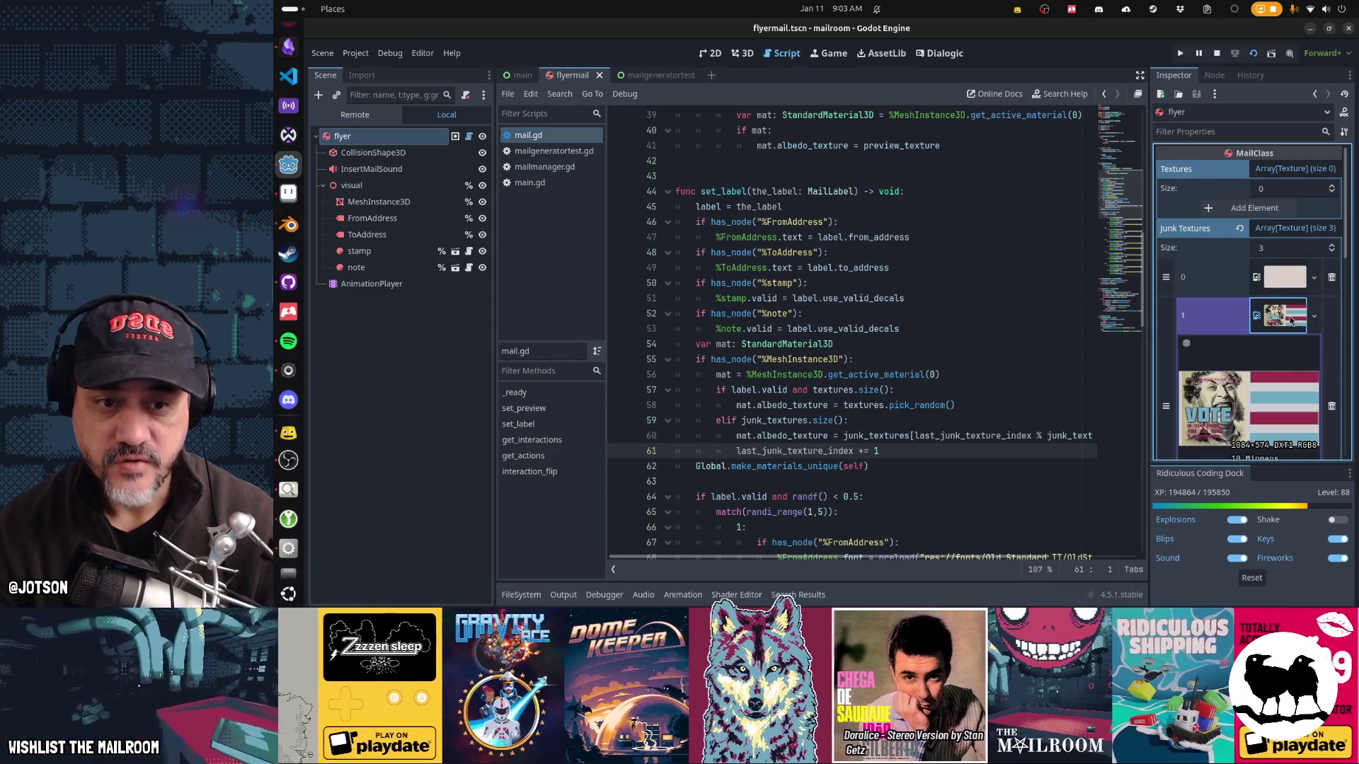
pyautogui.click(1291, 320)
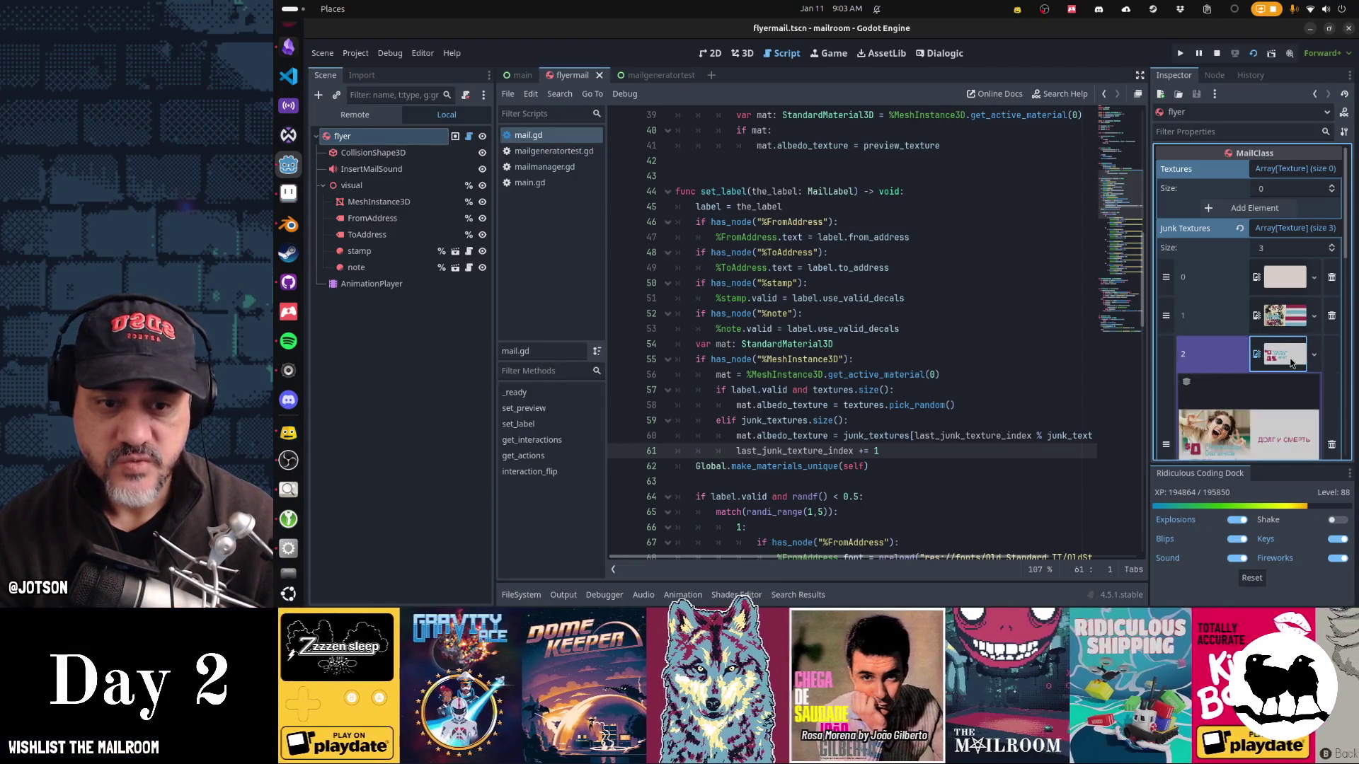
pyautogui.press('F5')
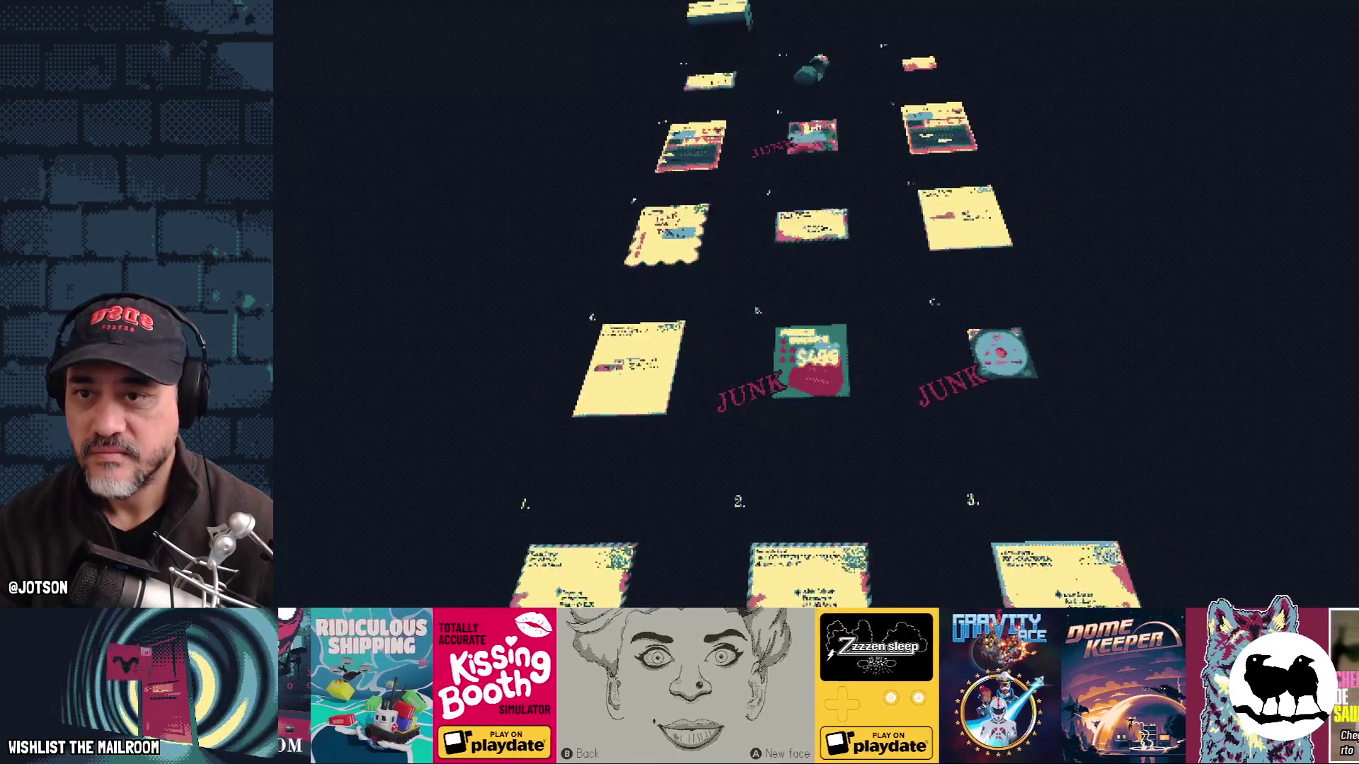
pyautogui.press('F5')
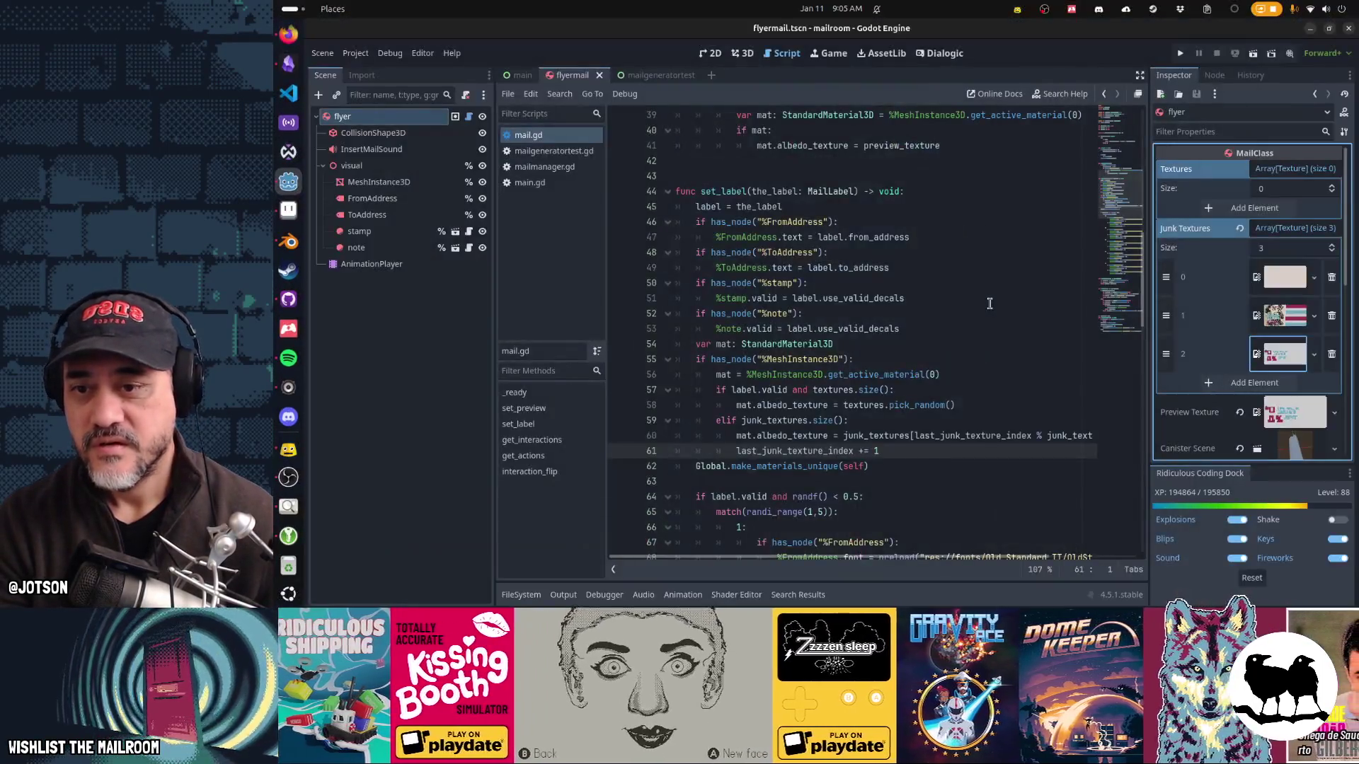
# Step: Relaunch the project with F5 so The Mailroom loads to its title screen
pyautogui.press('F5')
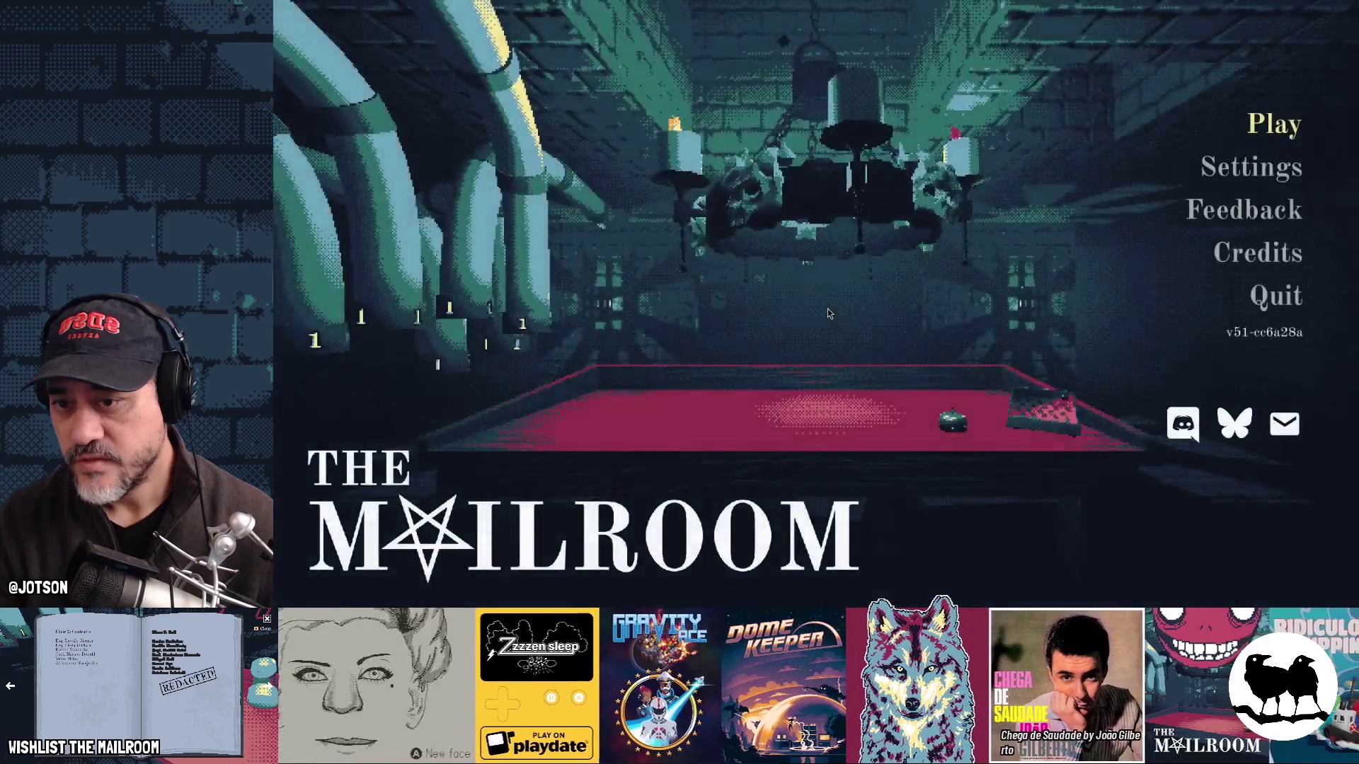
# Step: Turn on Demo mode from the F1 Testing menu, play the demo, and run console 'skip'
pyautogui.press('F1')
pyautogui.click(850, 226)
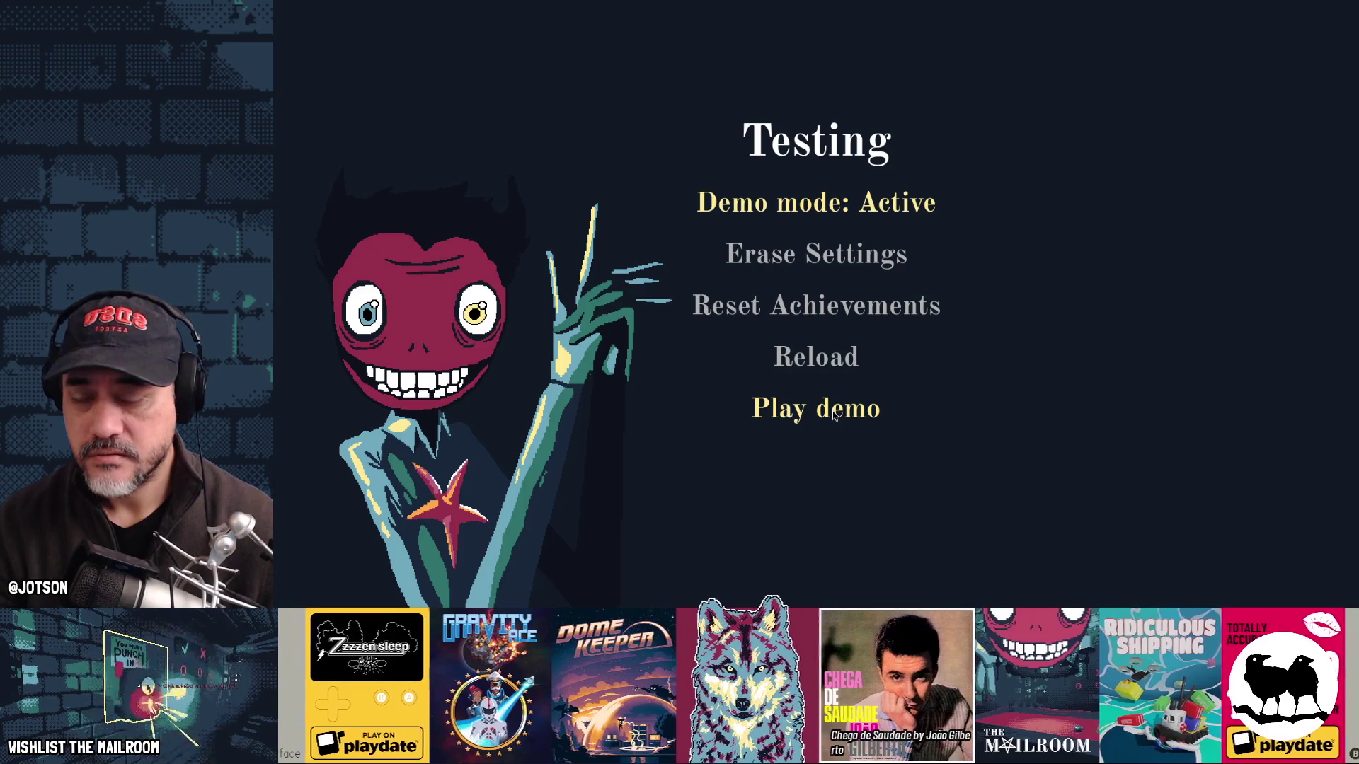
pyautogui.click(833, 414)
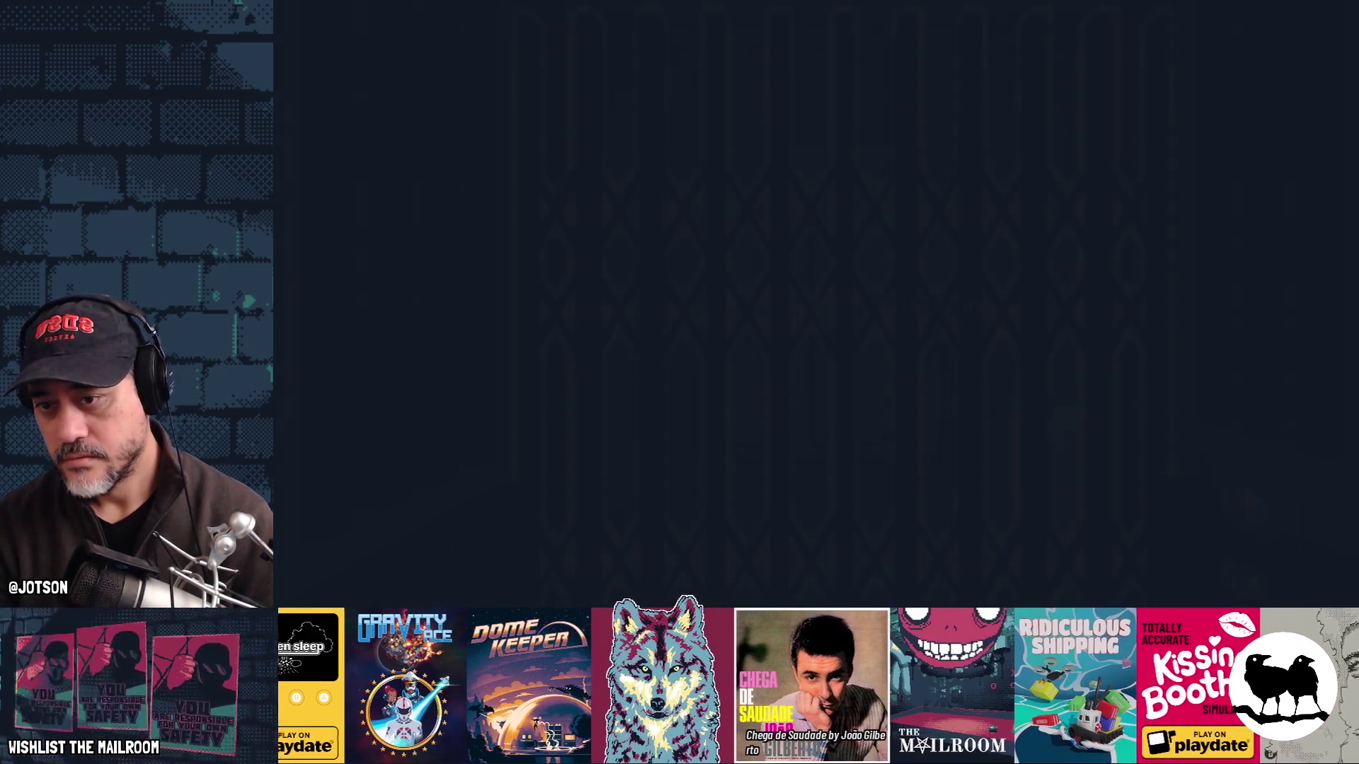
pyautogui.press('`')
pyautogui.write('skip')
pyautogui.press('Return')
pyautogui.press('Return')
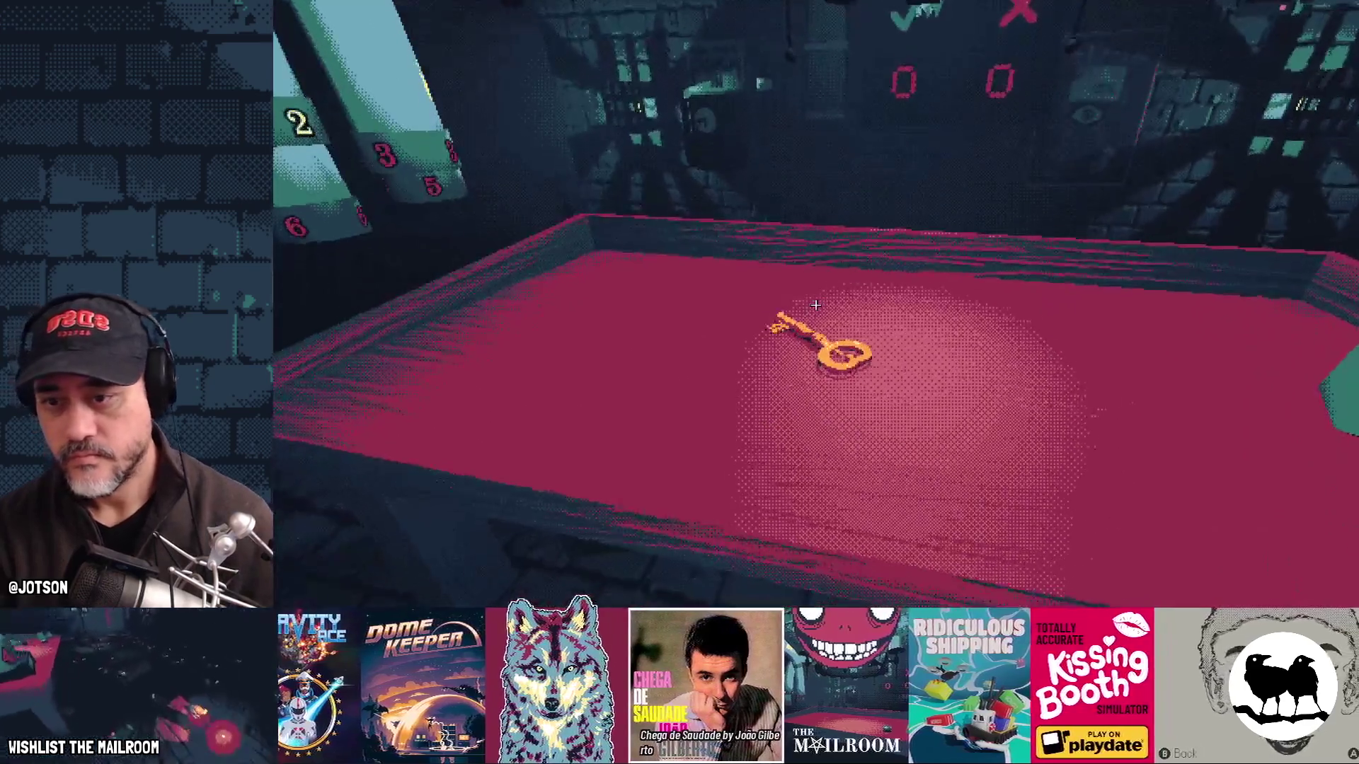
# Step: Pick up the key from the table and use it to unlock the door
pyautogui.click(815, 305)
pyautogui.press('w')
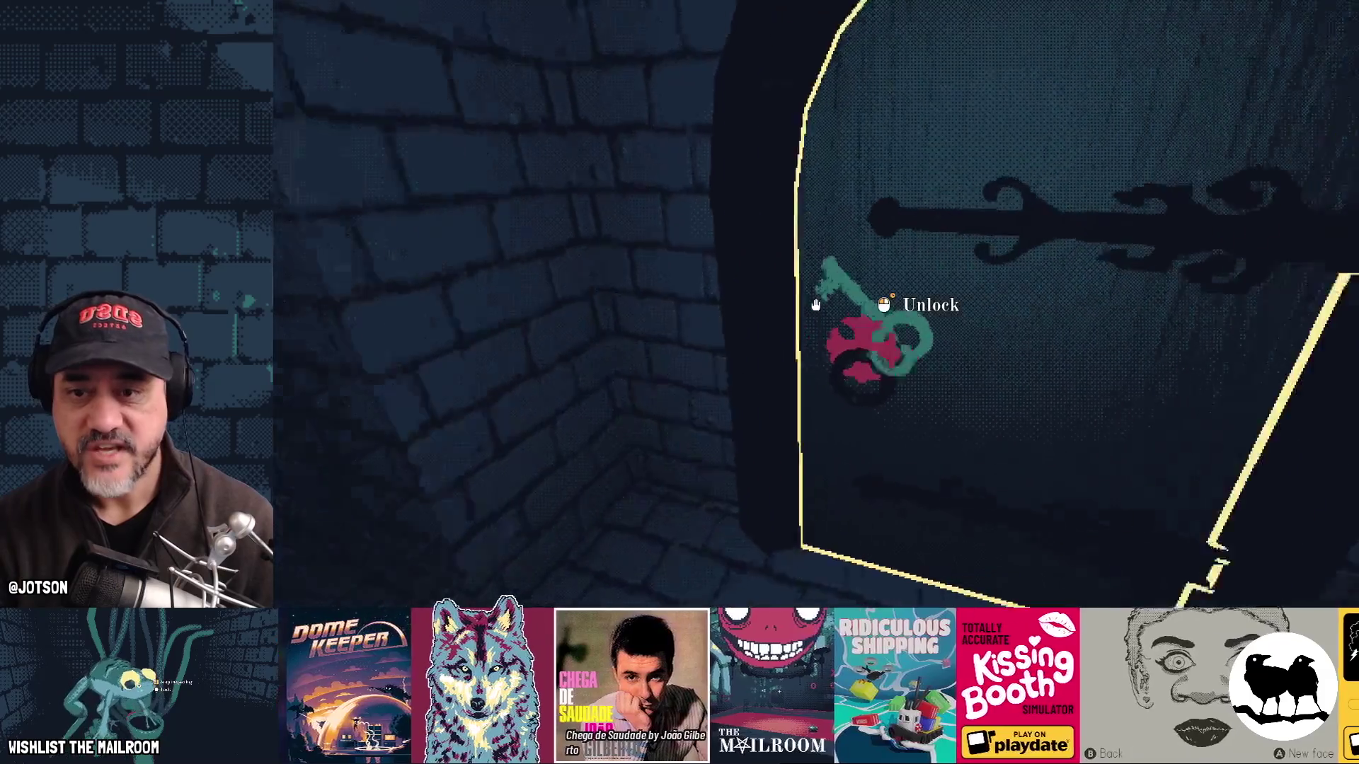
pyautogui.click(815, 306)
pyautogui.press('w')
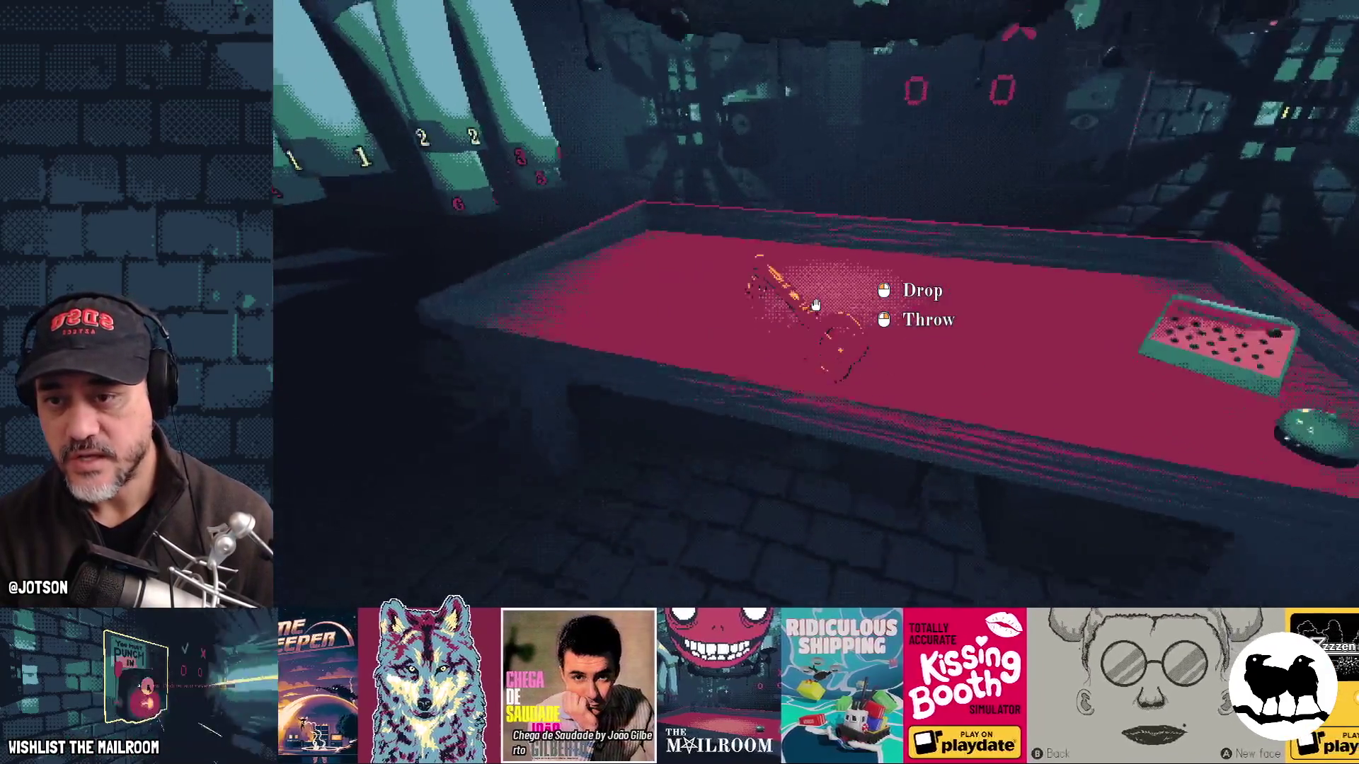
pyautogui.click(815, 305)
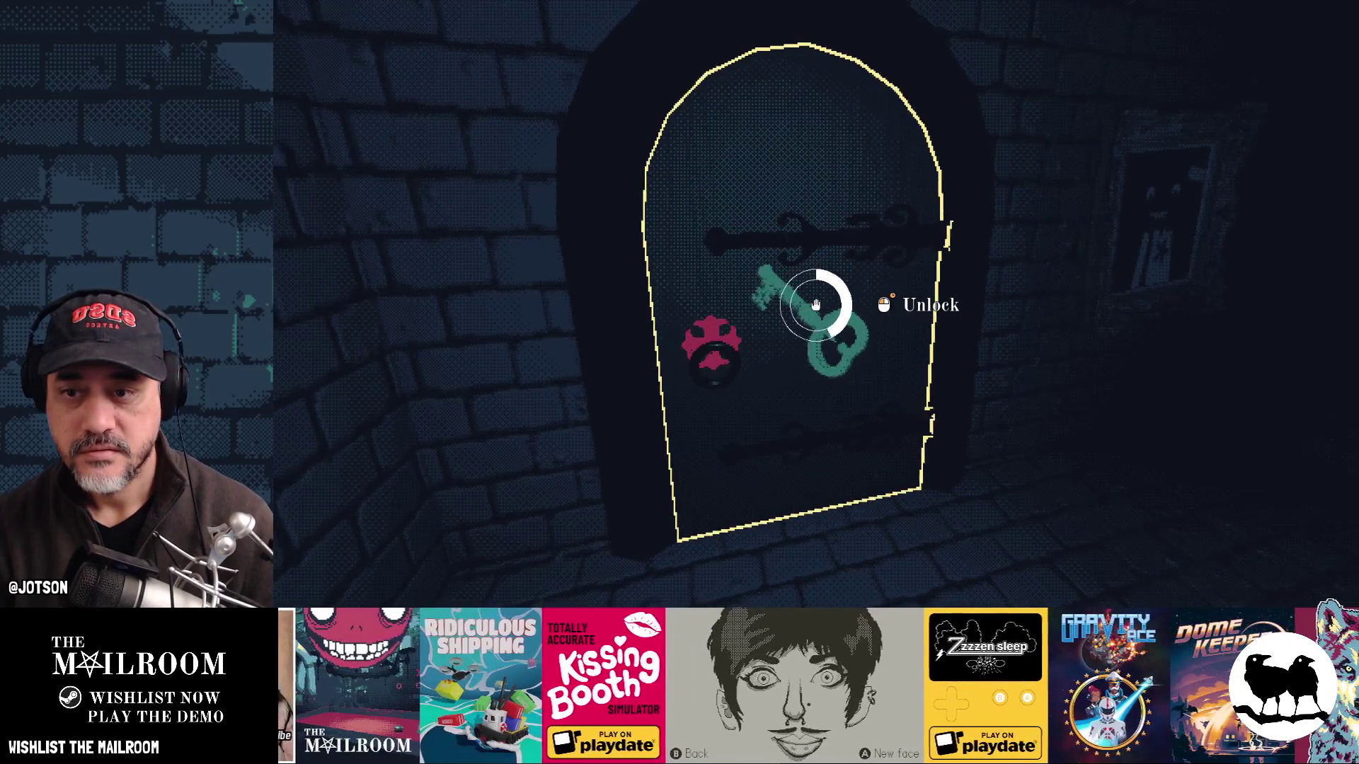
pyautogui.click(815, 305)
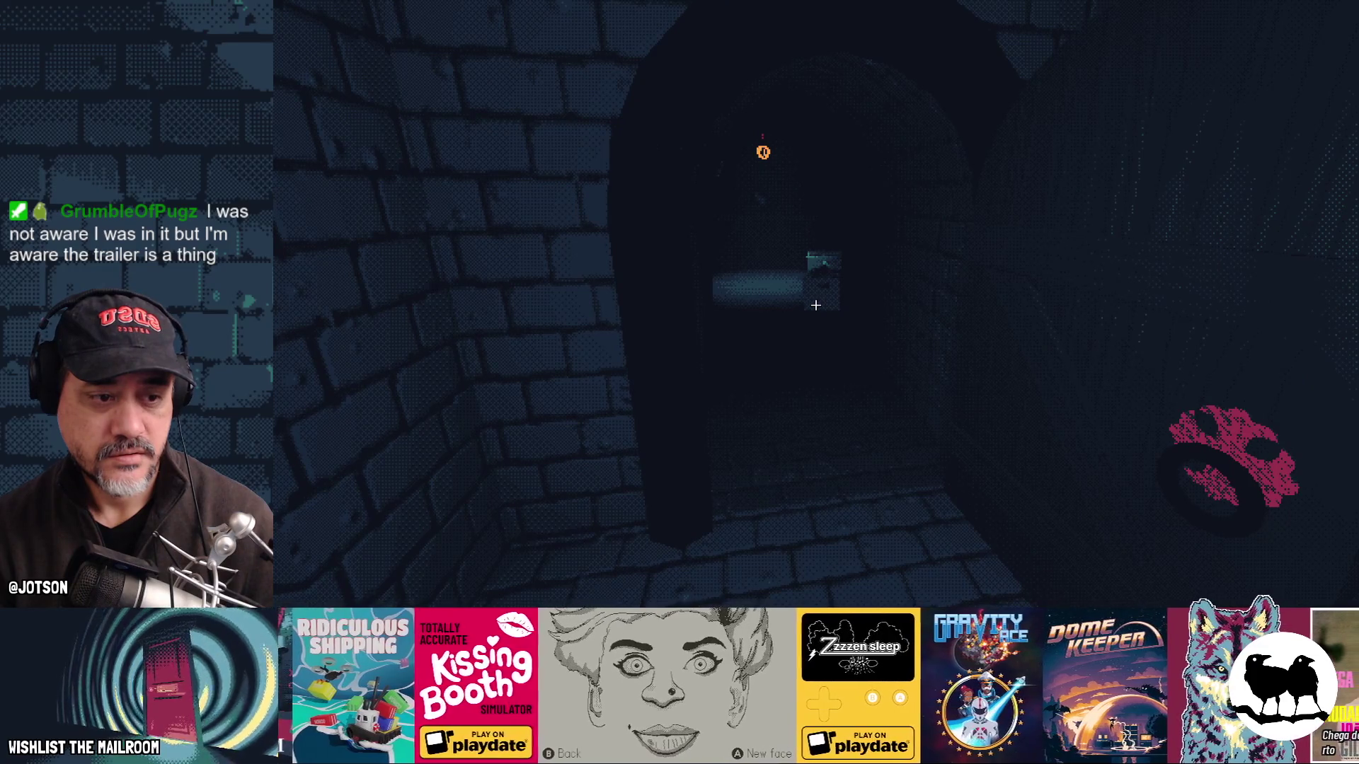
# Step: Walk down the corridor to the Security Office desk, grab the Megabat tape, and pause
pyautogui.press('w')
pyautogui.press('w')
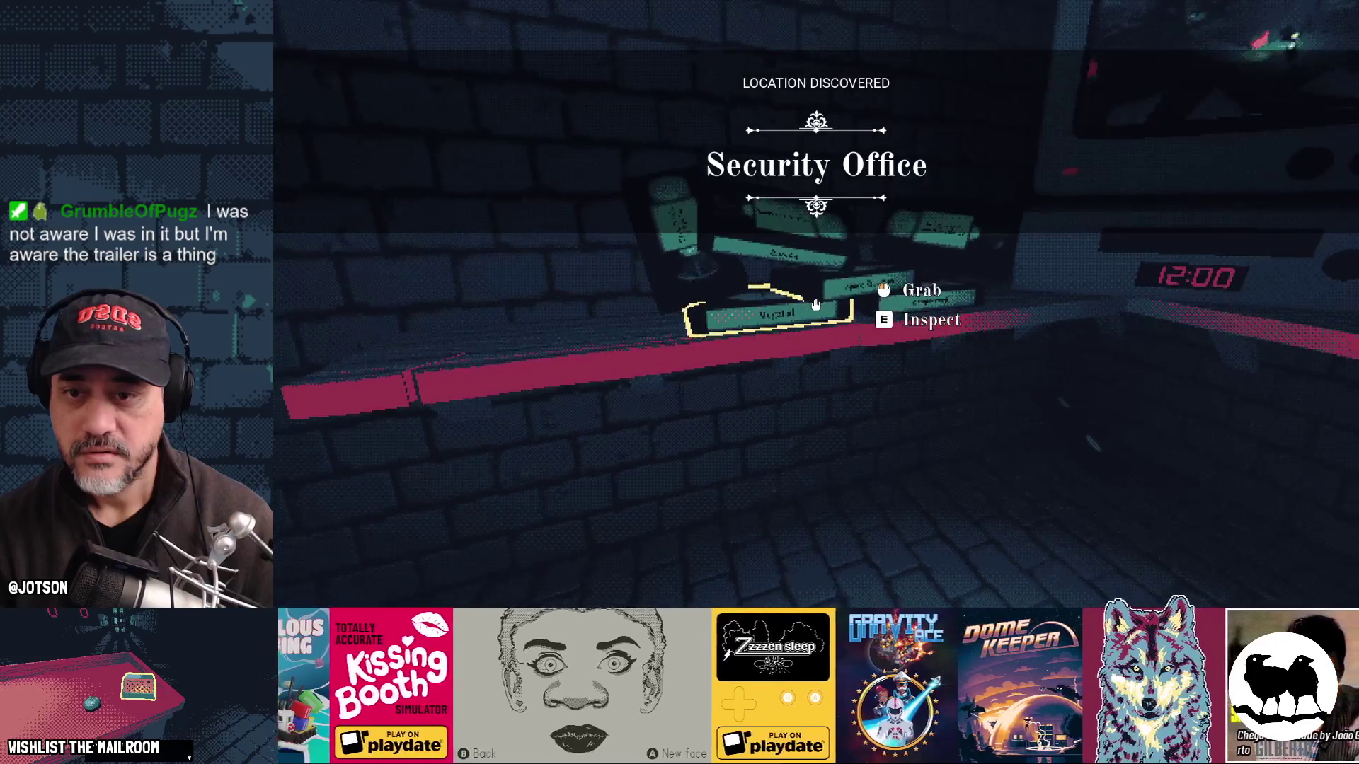
pyautogui.press('w')
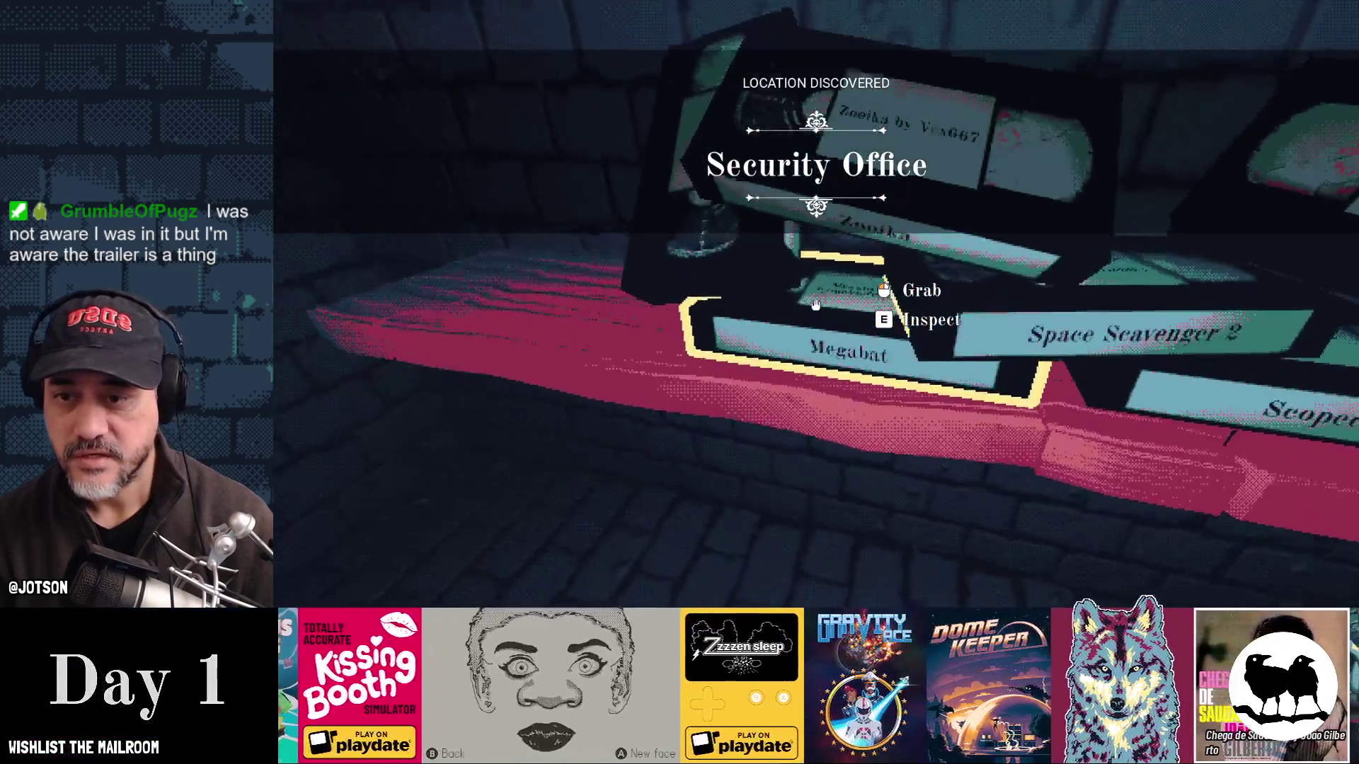
pyautogui.click(816, 305)
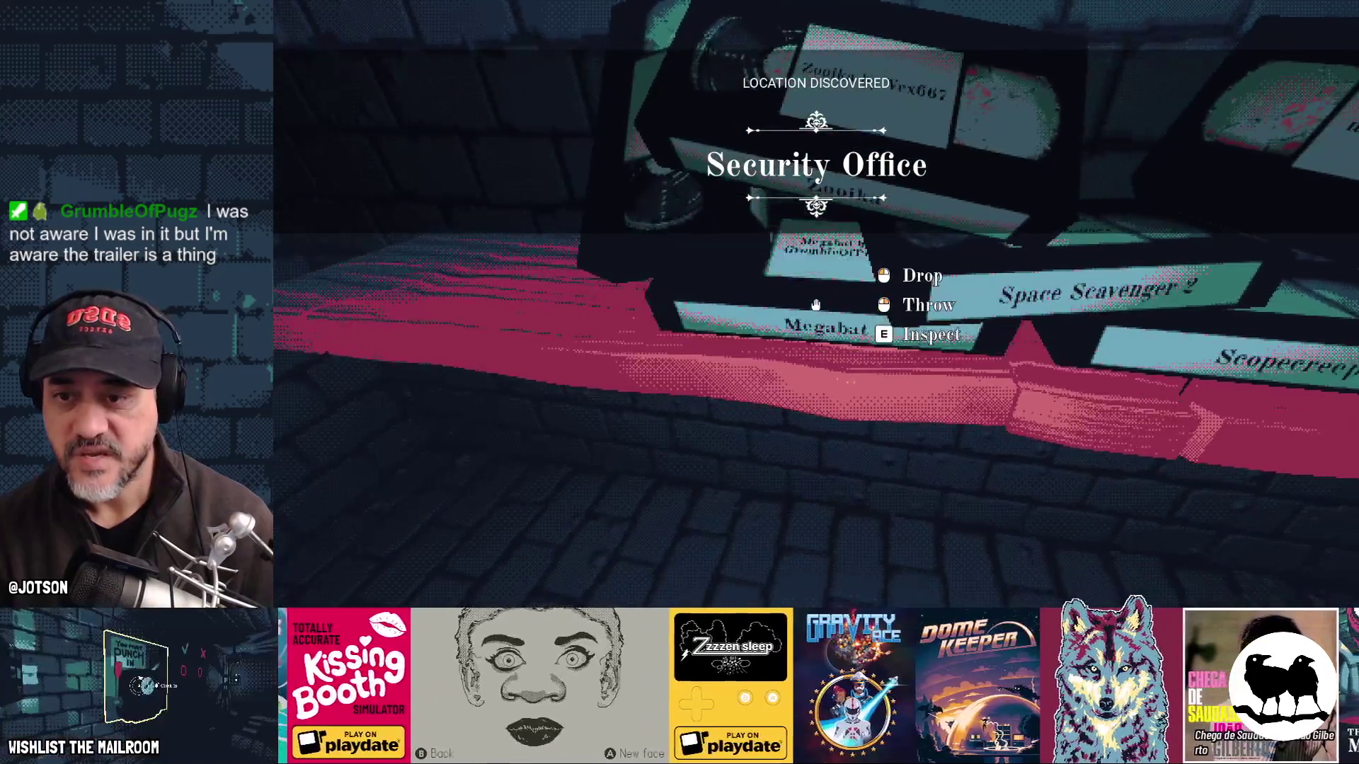
pyautogui.press('s')
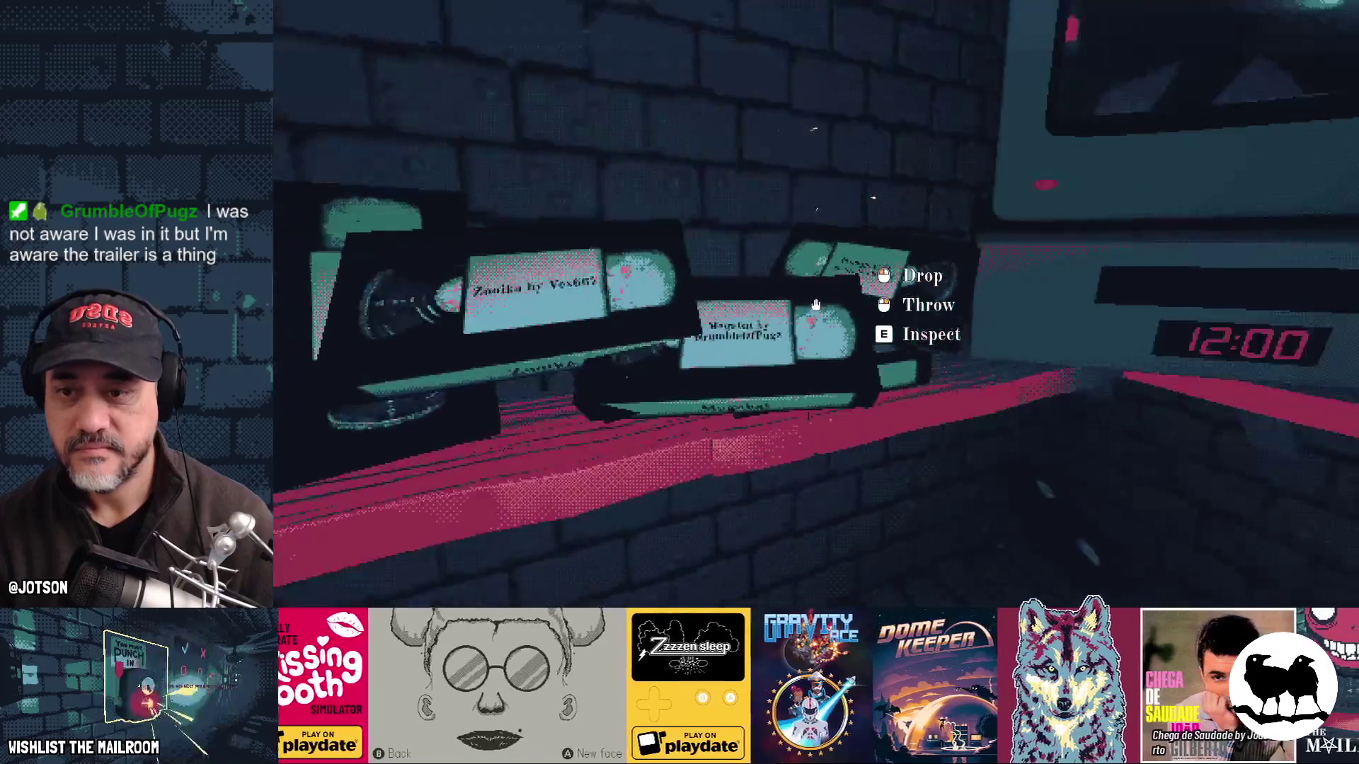
pyautogui.press('Escape')
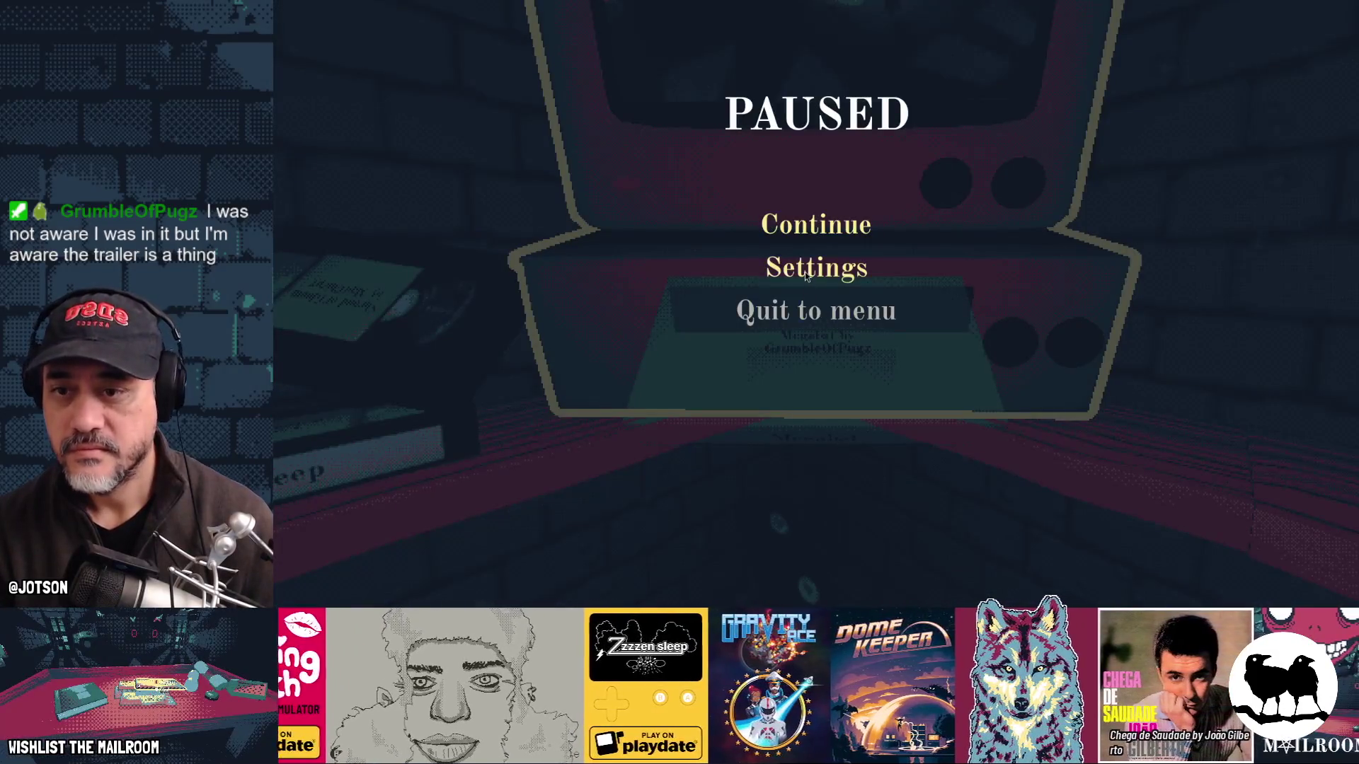
# Step: Review the Sound settings, resume play, and eject the tape from the VCR
pyautogui.click(805, 276)
pyautogui.press('q')
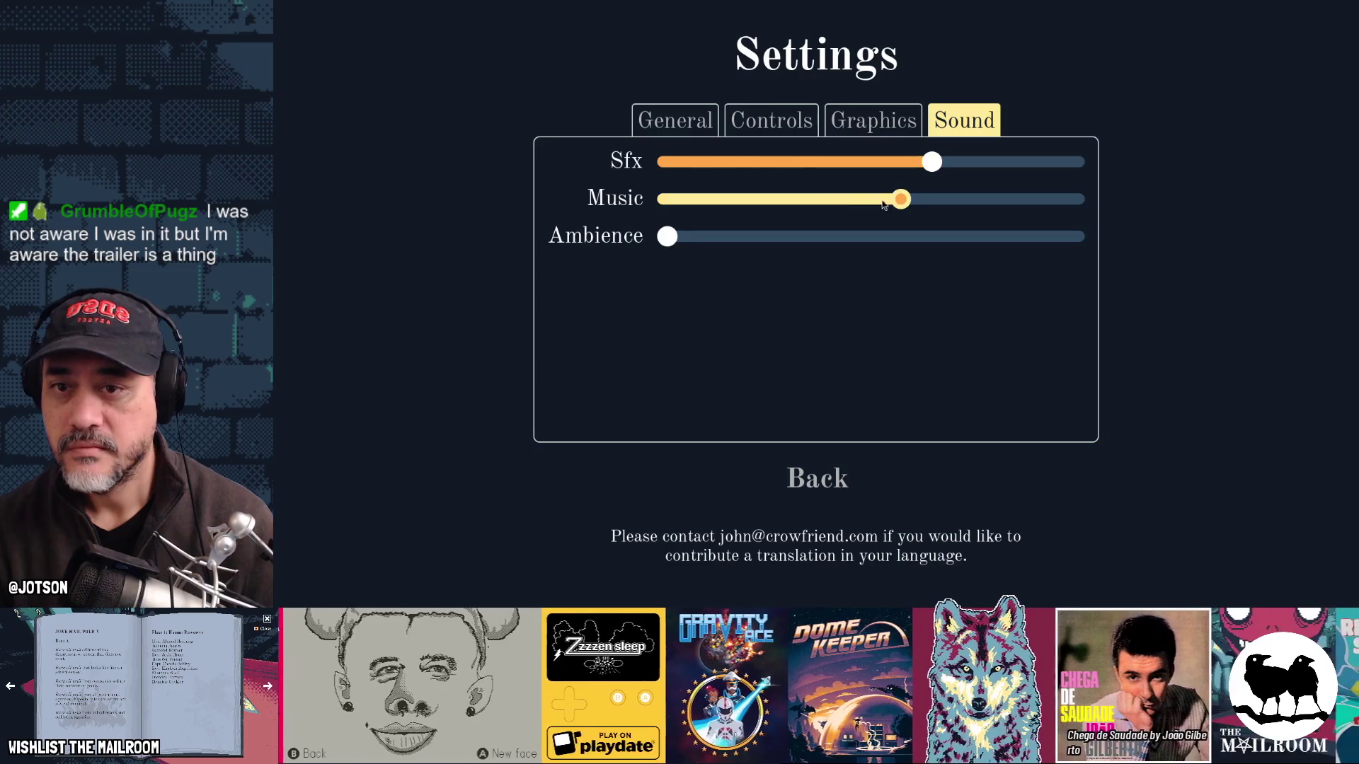
pyautogui.click(826, 481)
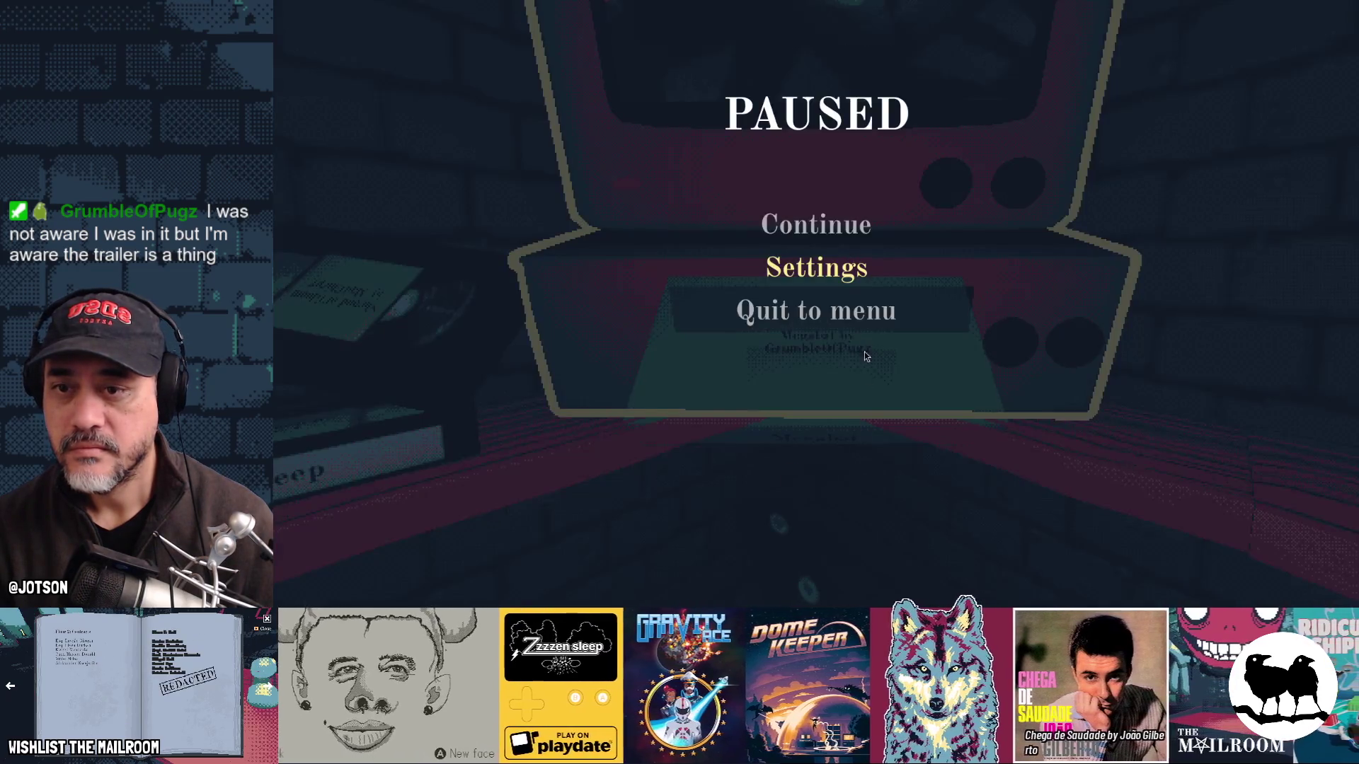
pyautogui.click(823, 234)
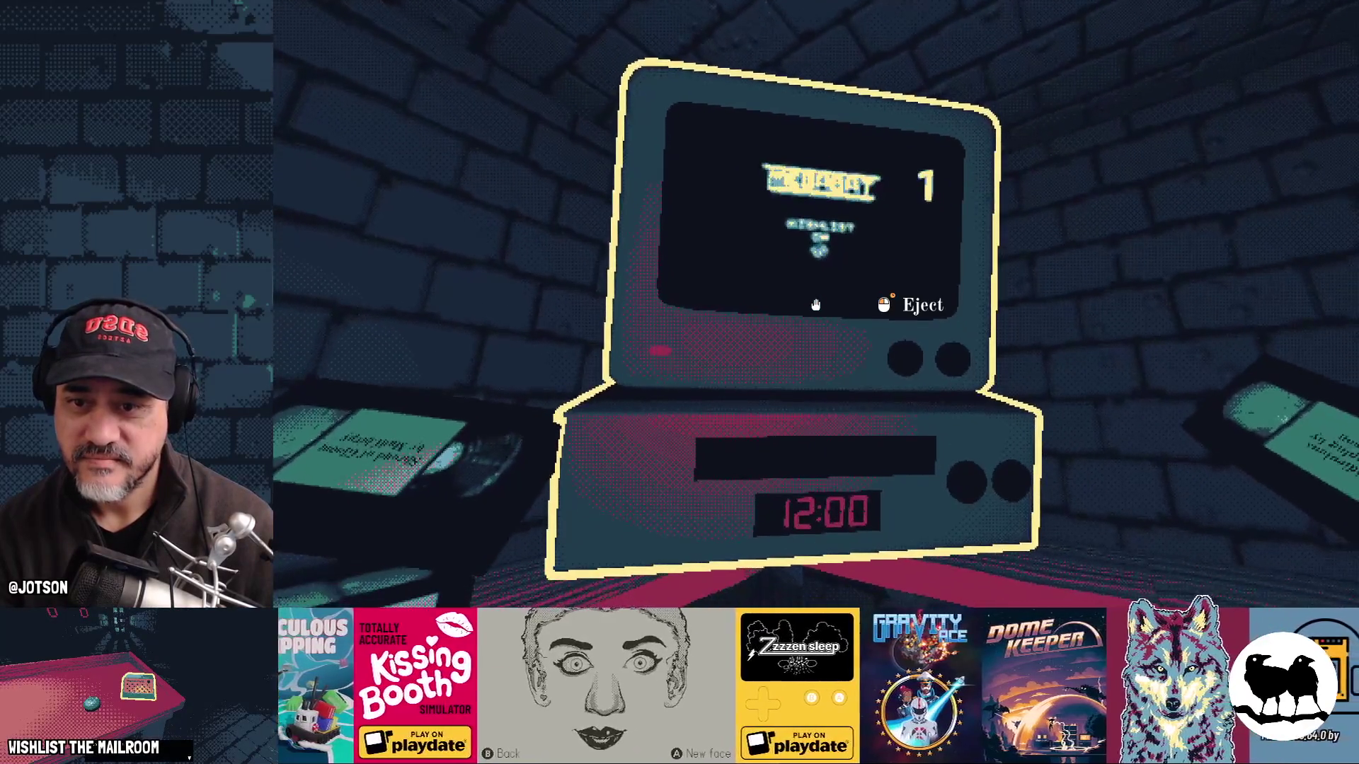
pyautogui.rightClick(816, 304)
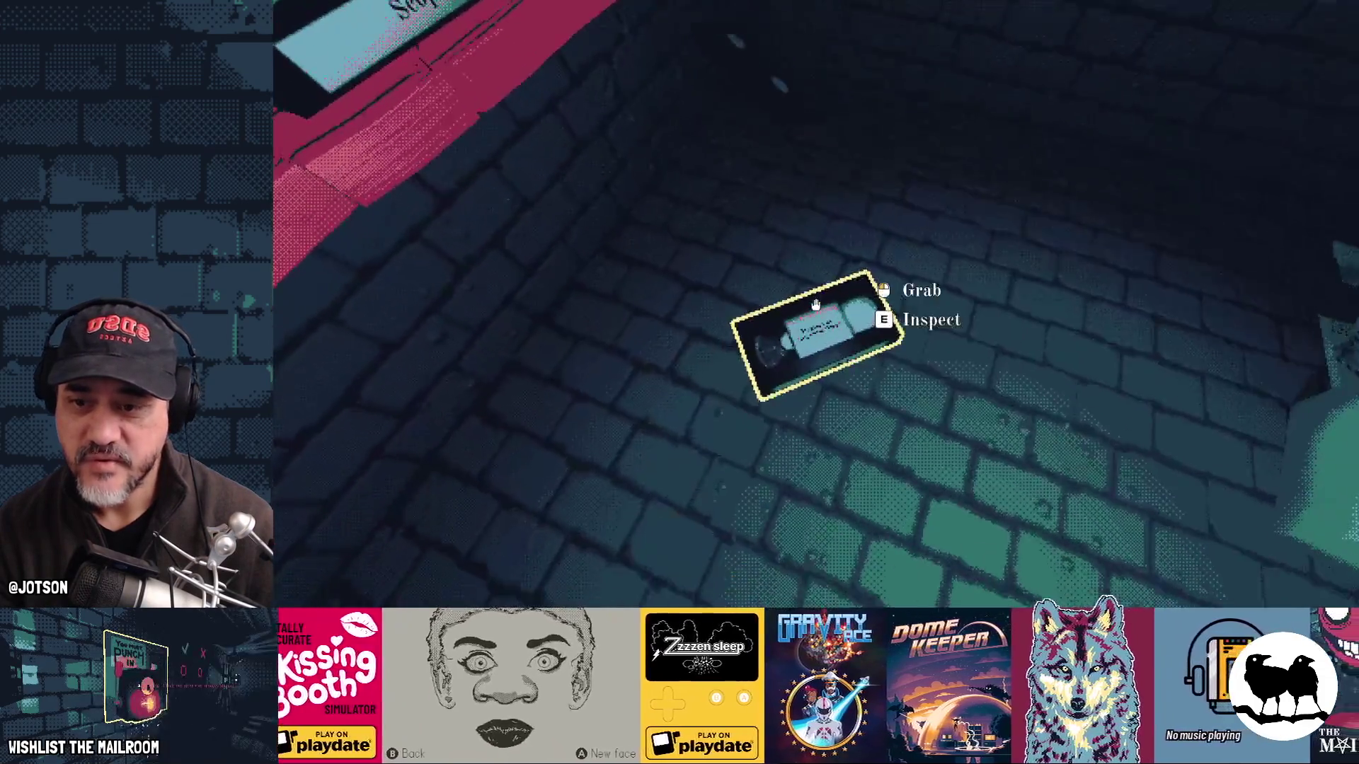
# Step: Pick up and inspect the Megabat tape, drop it on the shelf, and change the TV channel twice
pyautogui.click(815, 304)
pyautogui.press('e')
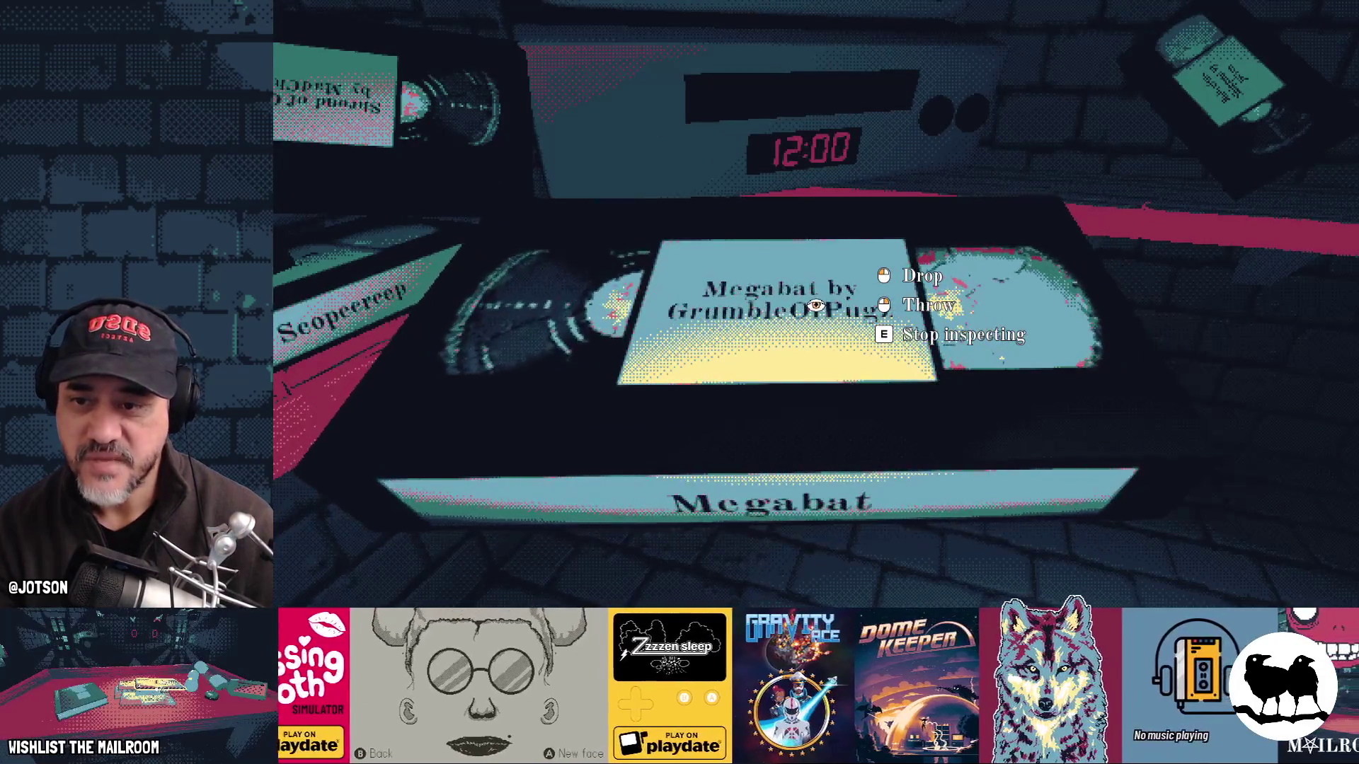
pyautogui.press('e')
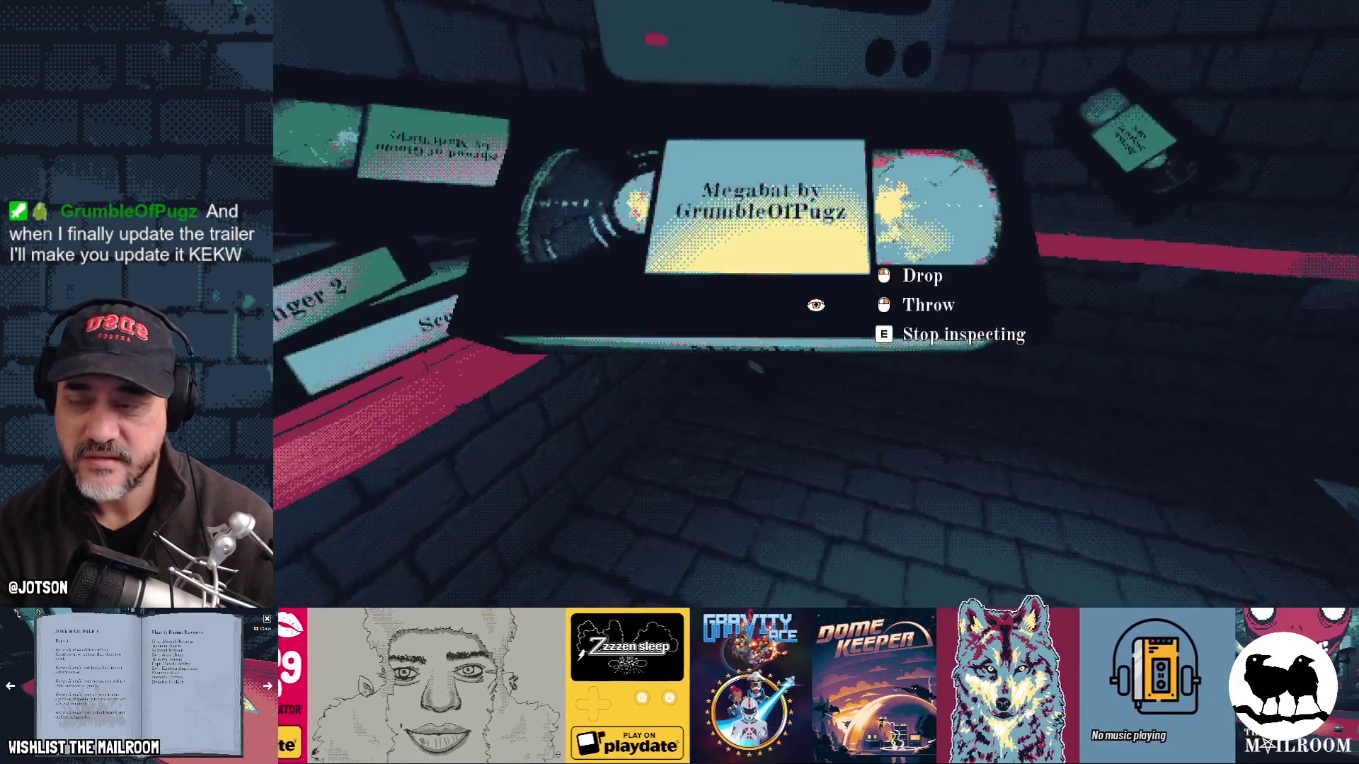
pyautogui.click(815, 304)
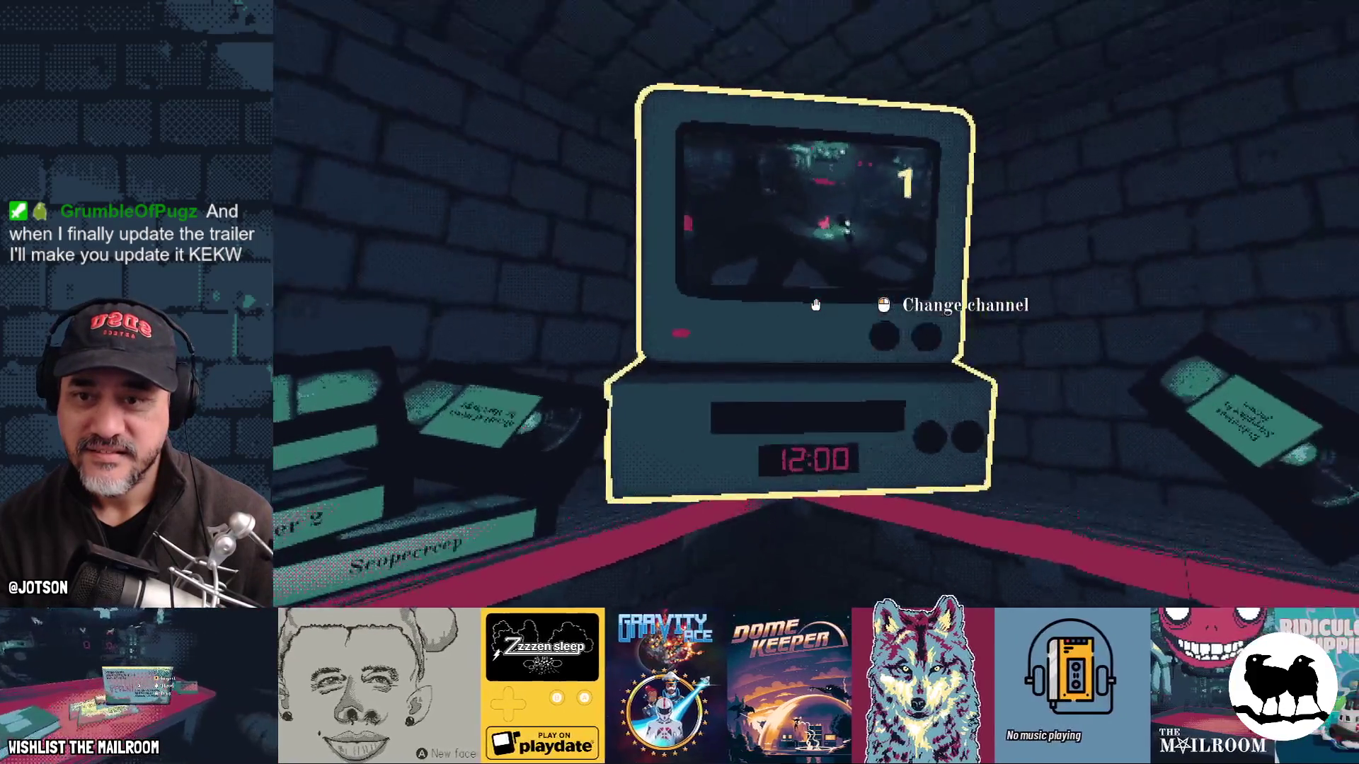
pyautogui.click(816, 304)
pyautogui.click(815, 304)
# Step: Spawn a frog with the console 'add frog' command and insert a tape to play
pyautogui.press('`')
pyautogui.write('a')
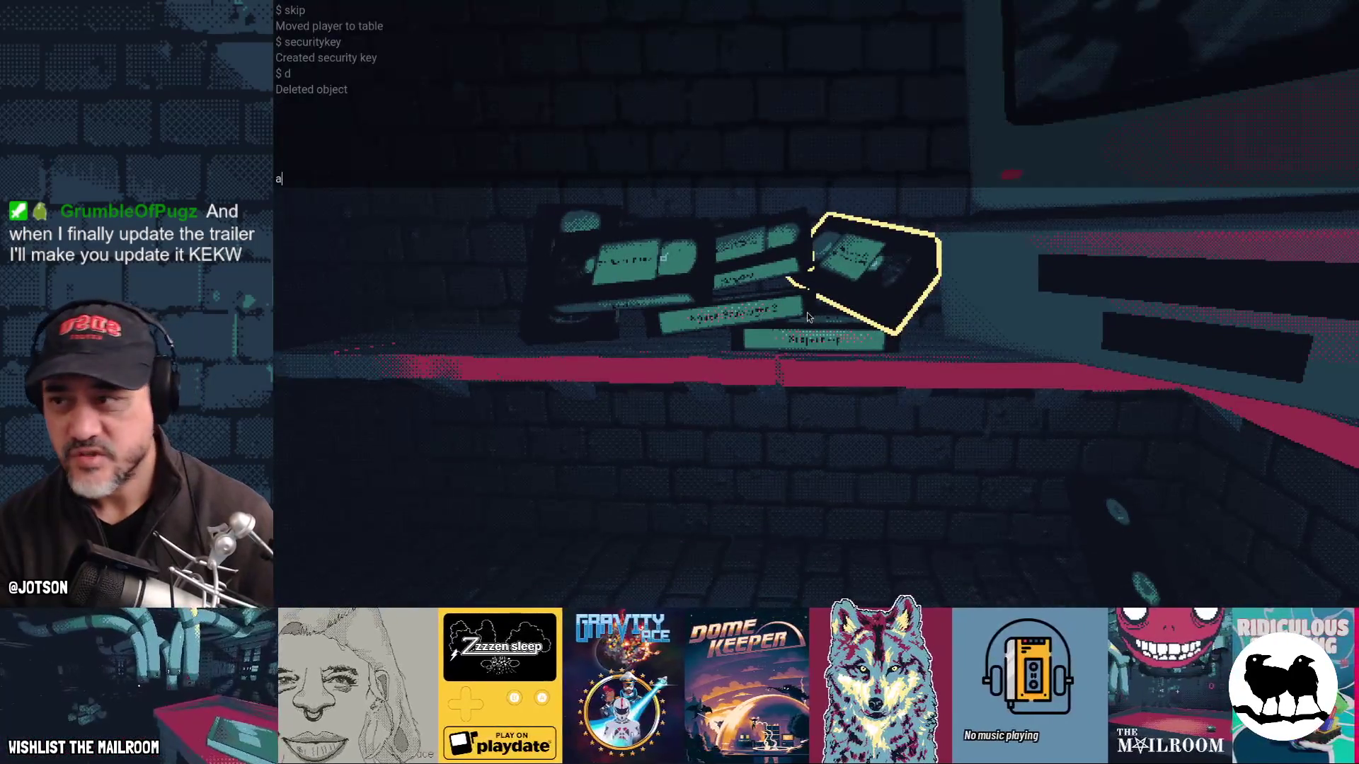
pyautogui.write('og')
pyautogui.press('Return')
pyautogui.press('`')
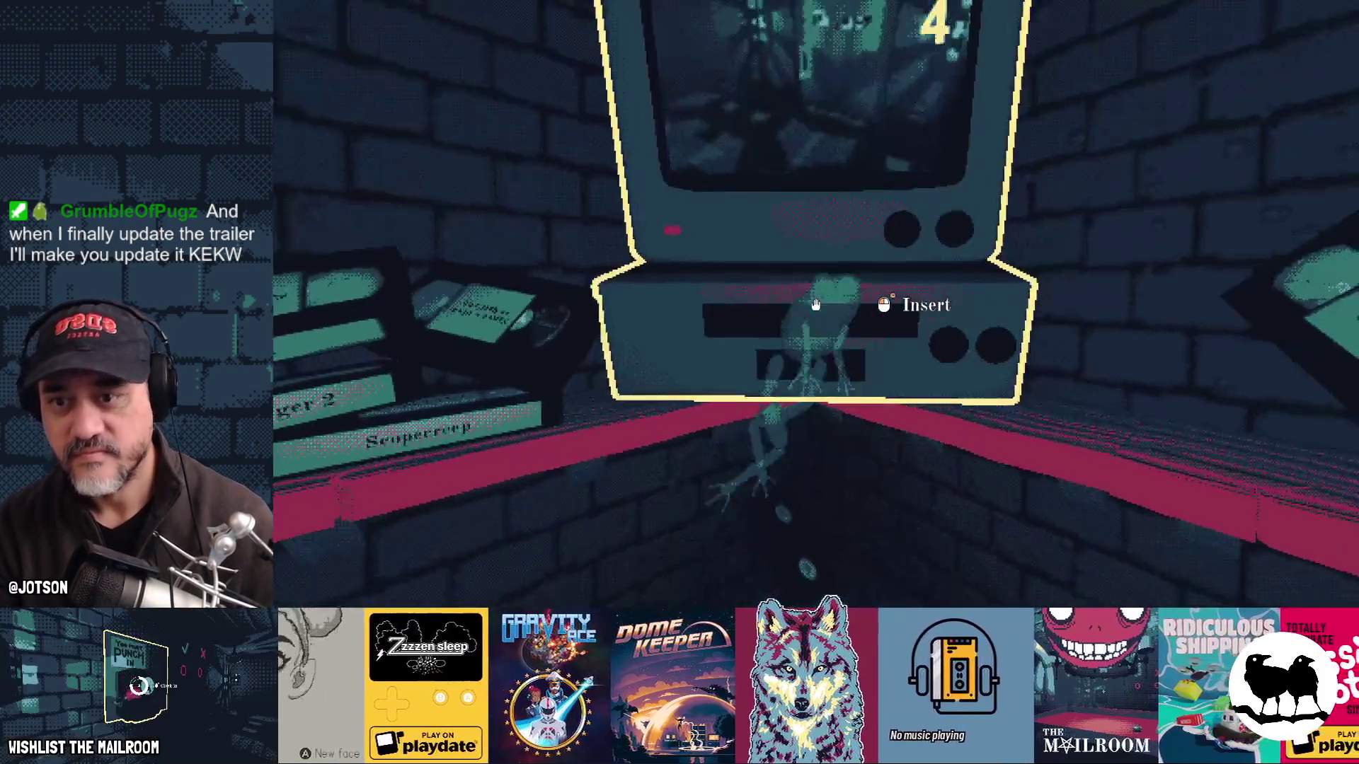
pyautogui.click(816, 305)
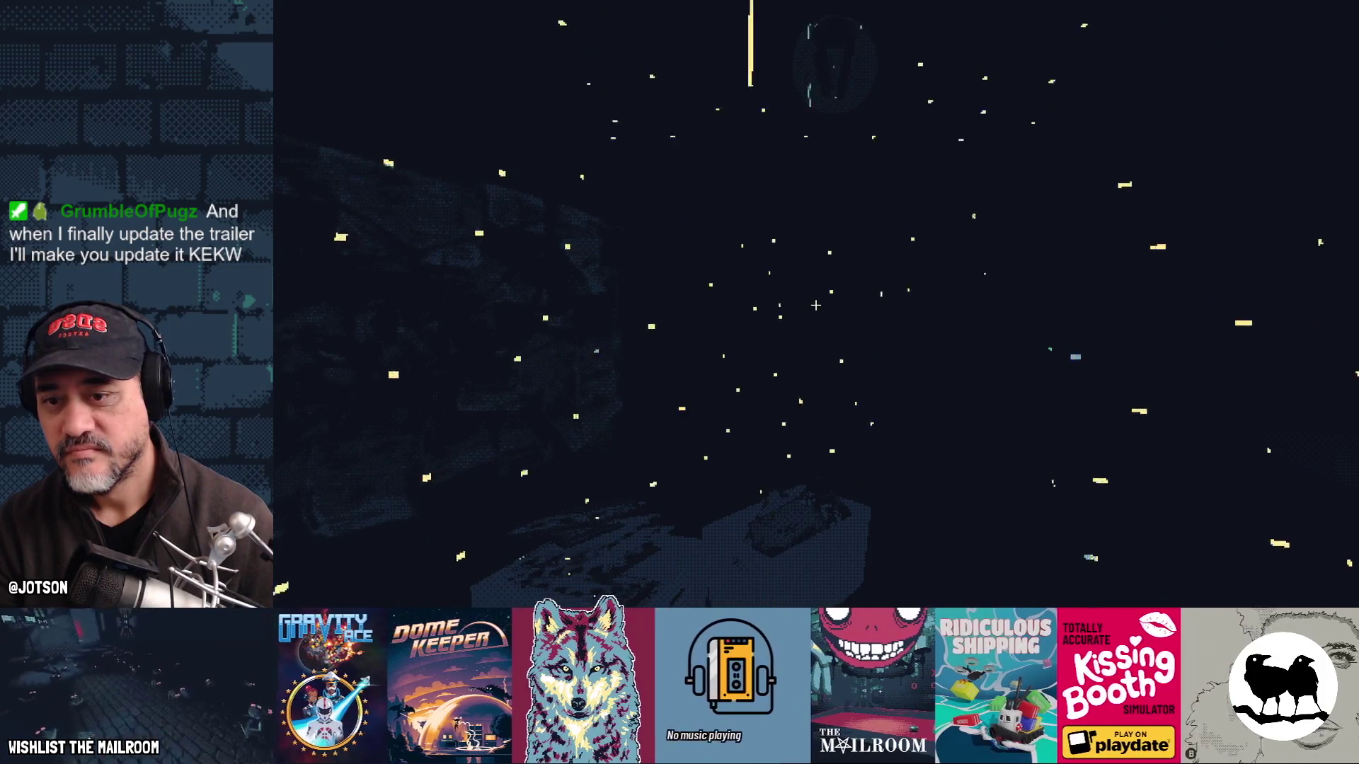
pyautogui.click(815, 305)
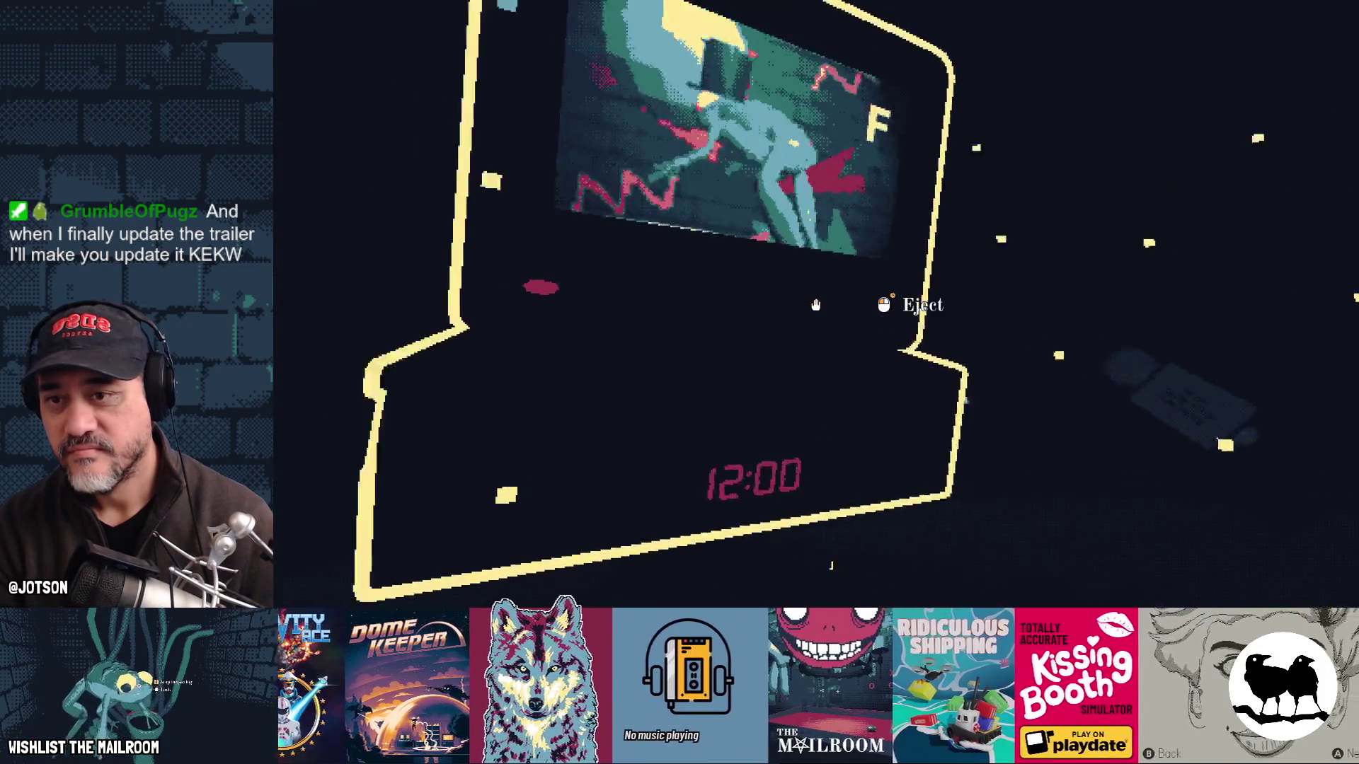
# Step: Eject the playing tape, set the frog on the shelf, and quit to the main menu
pyautogui.moveTo(816, 304); pyautogui.dragTo(815, 305)
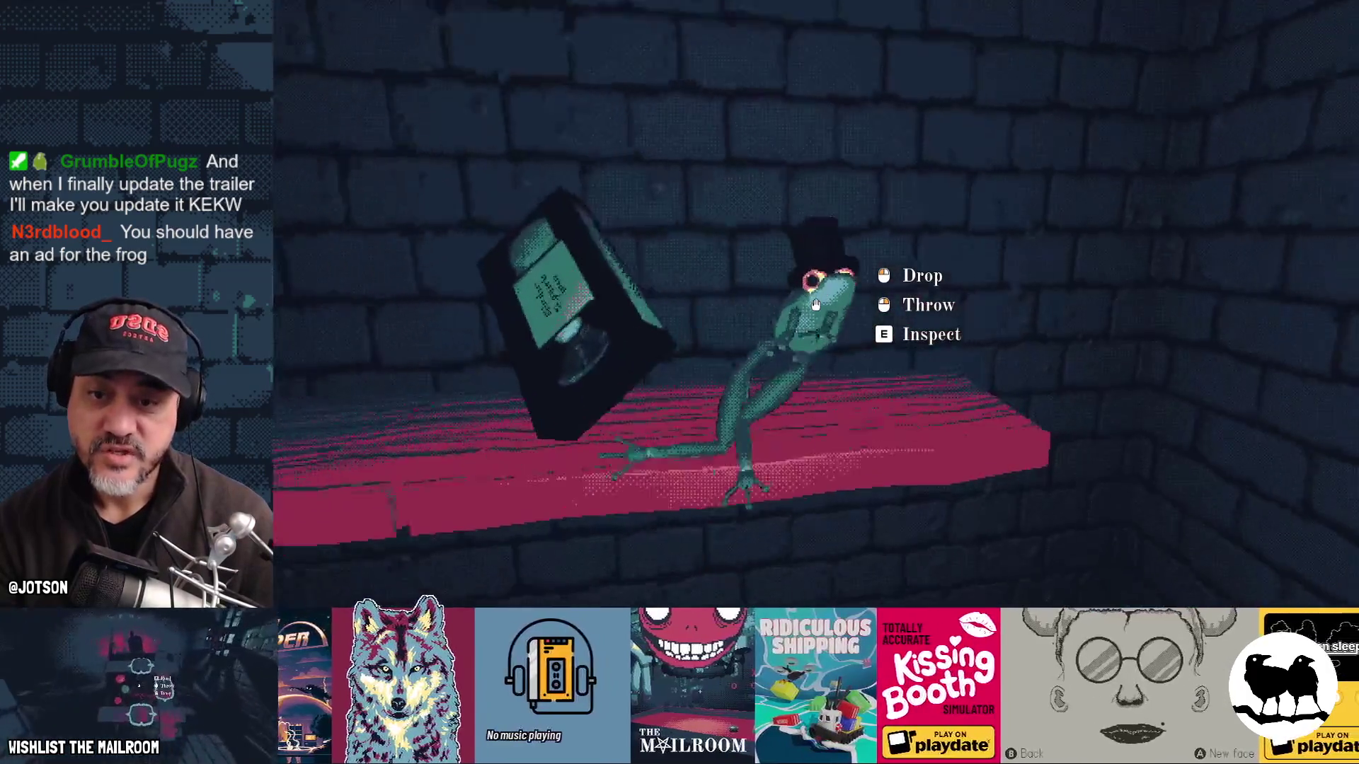
pyautogui.click(815, 304)
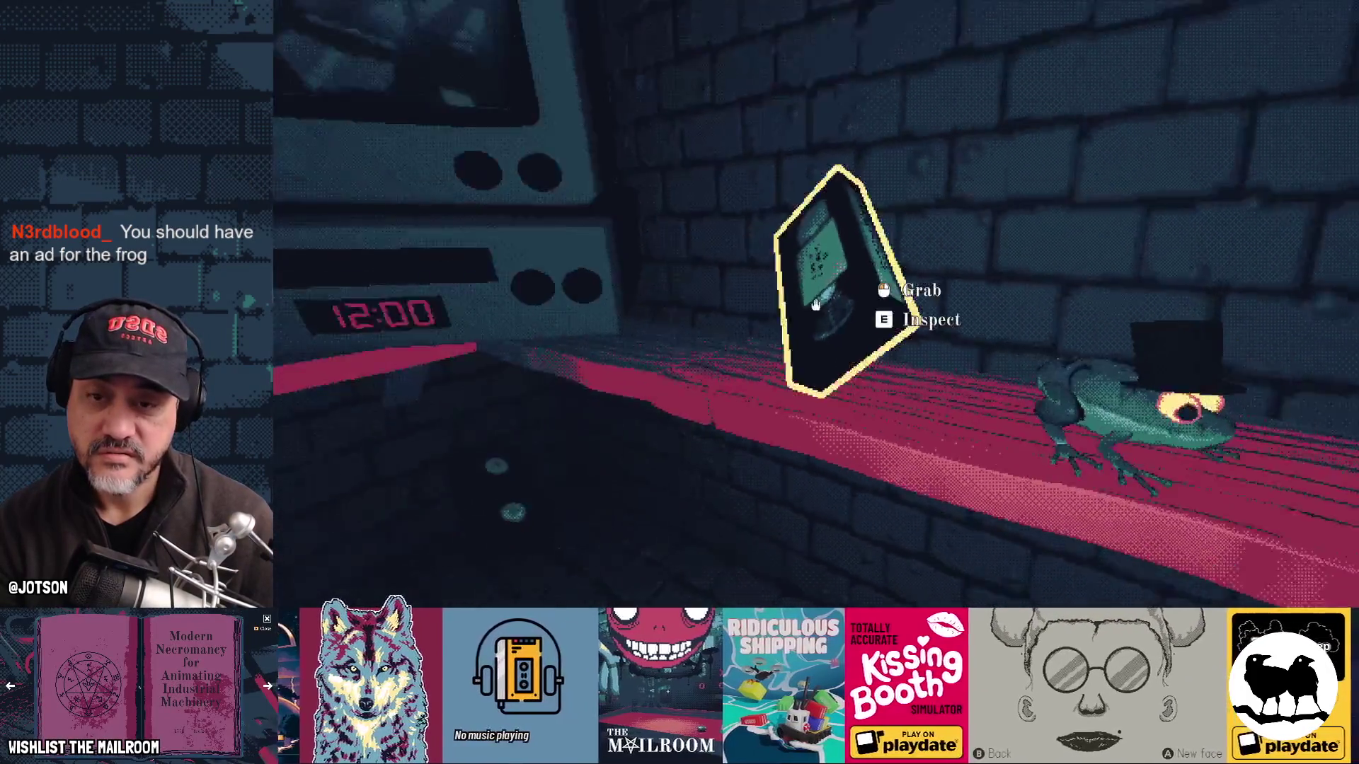
pyautogui.press('Escape')
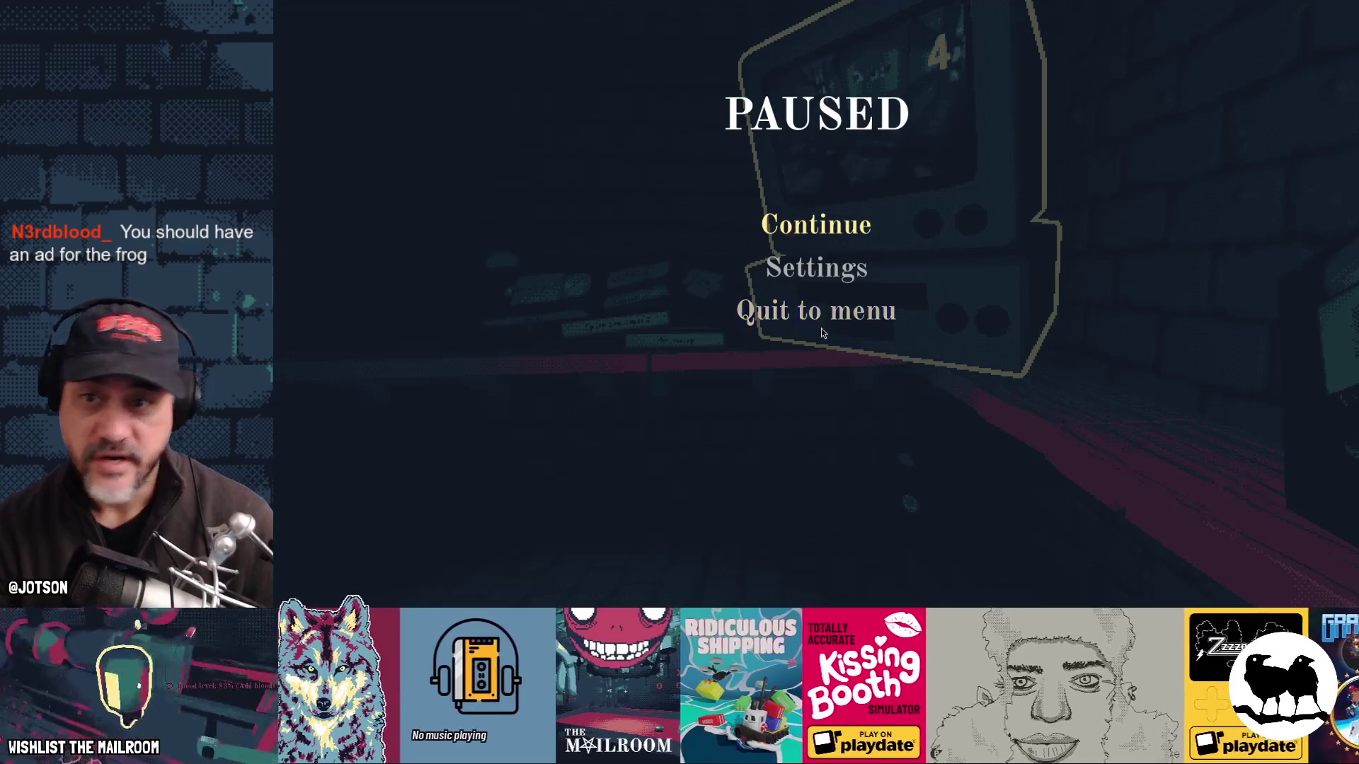
pyautogui.click(828, 320)
pyautogui.click(835, 388)
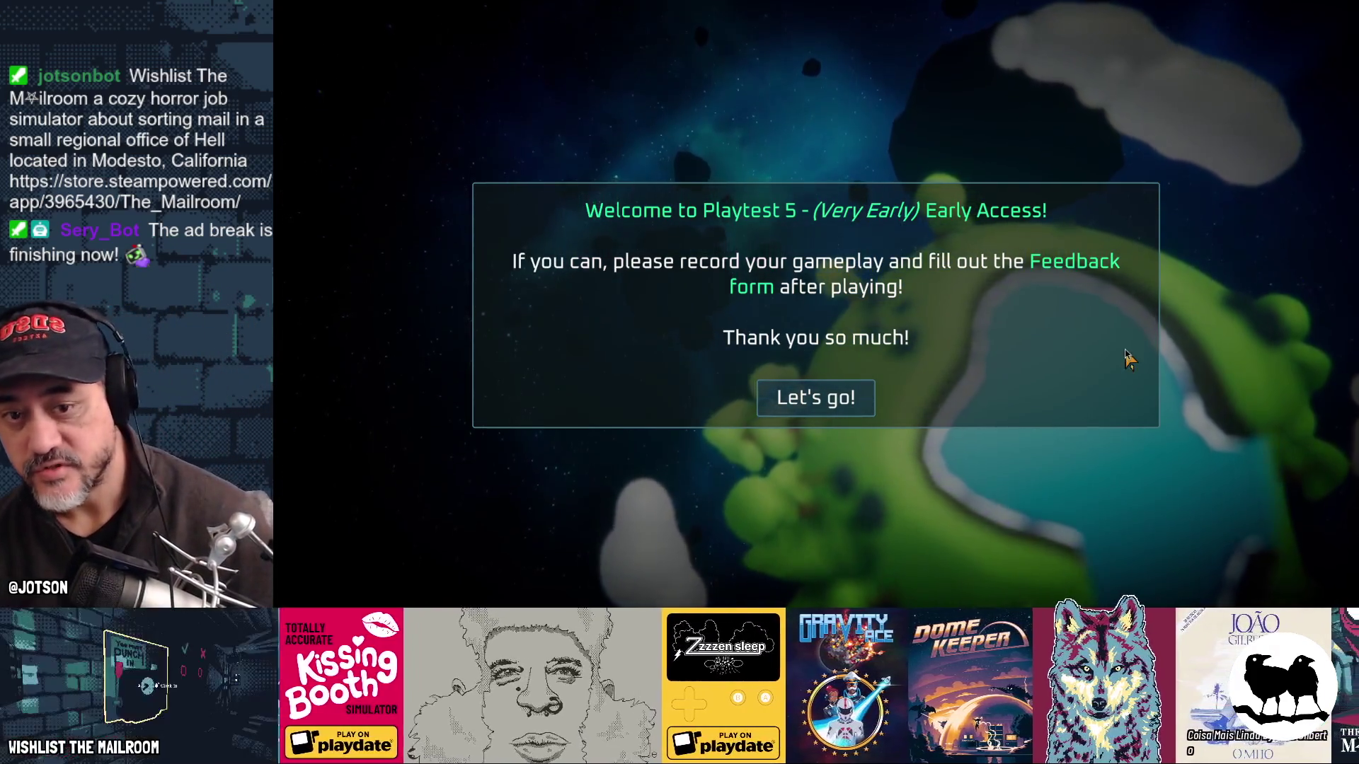
# Step: Dismiss the welcome message, press Play, and open the Daily Challenge at the green portal
pyautogui.press('Return')
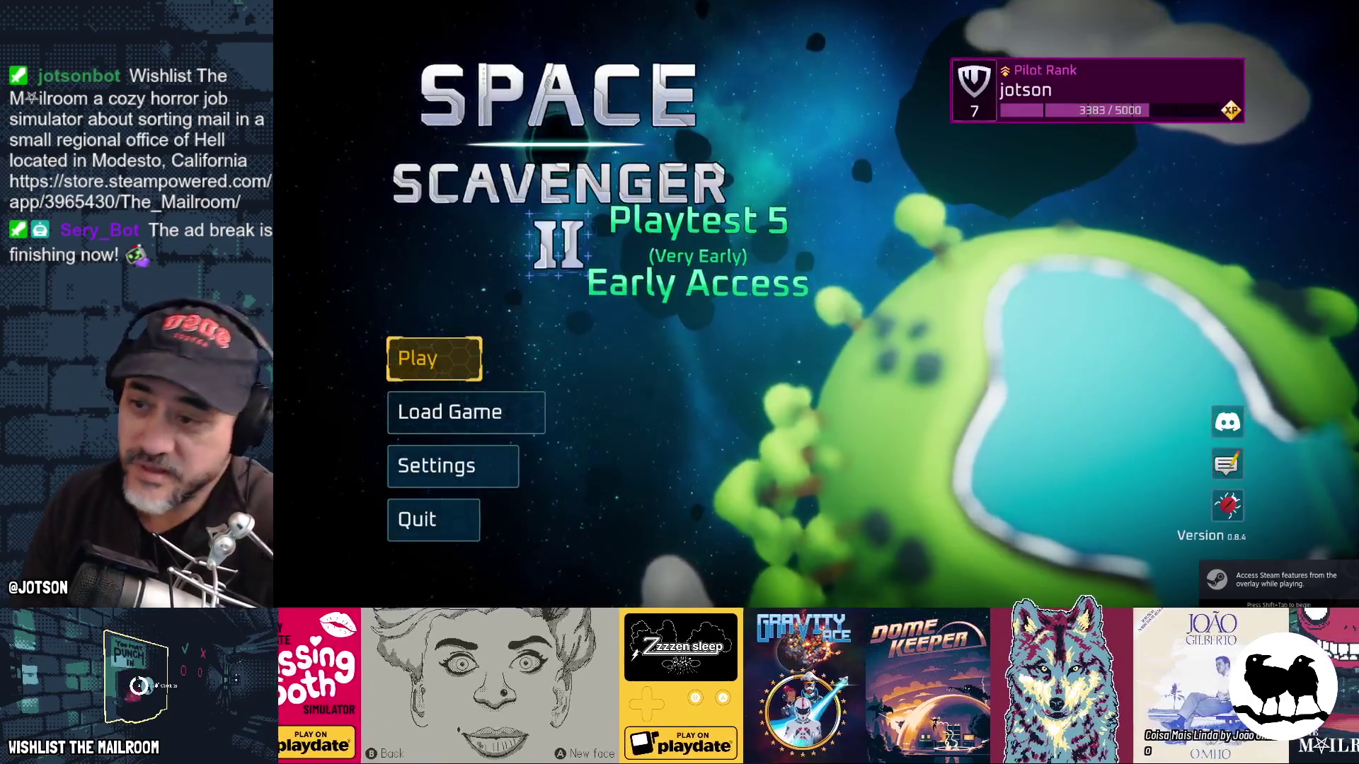
pyautogui.press('Return')
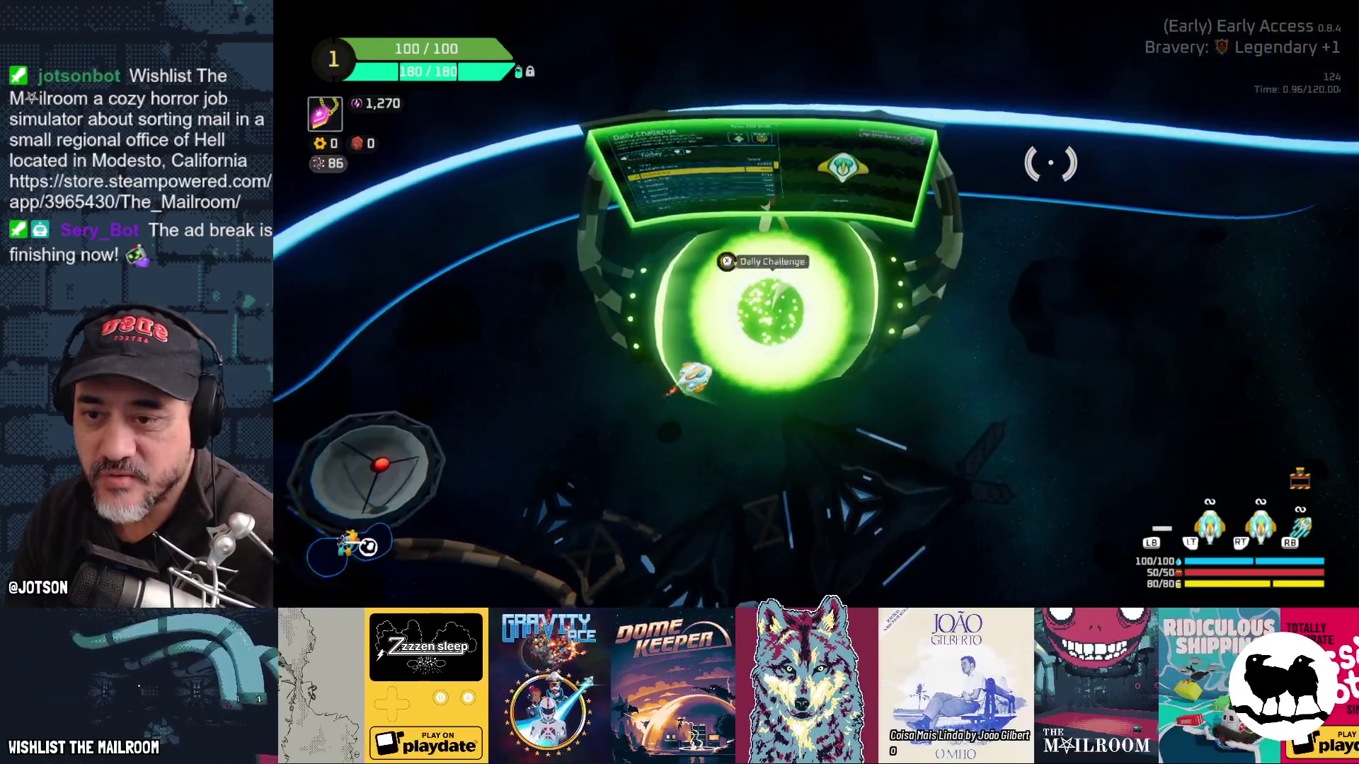
pyautogui.press('Return')
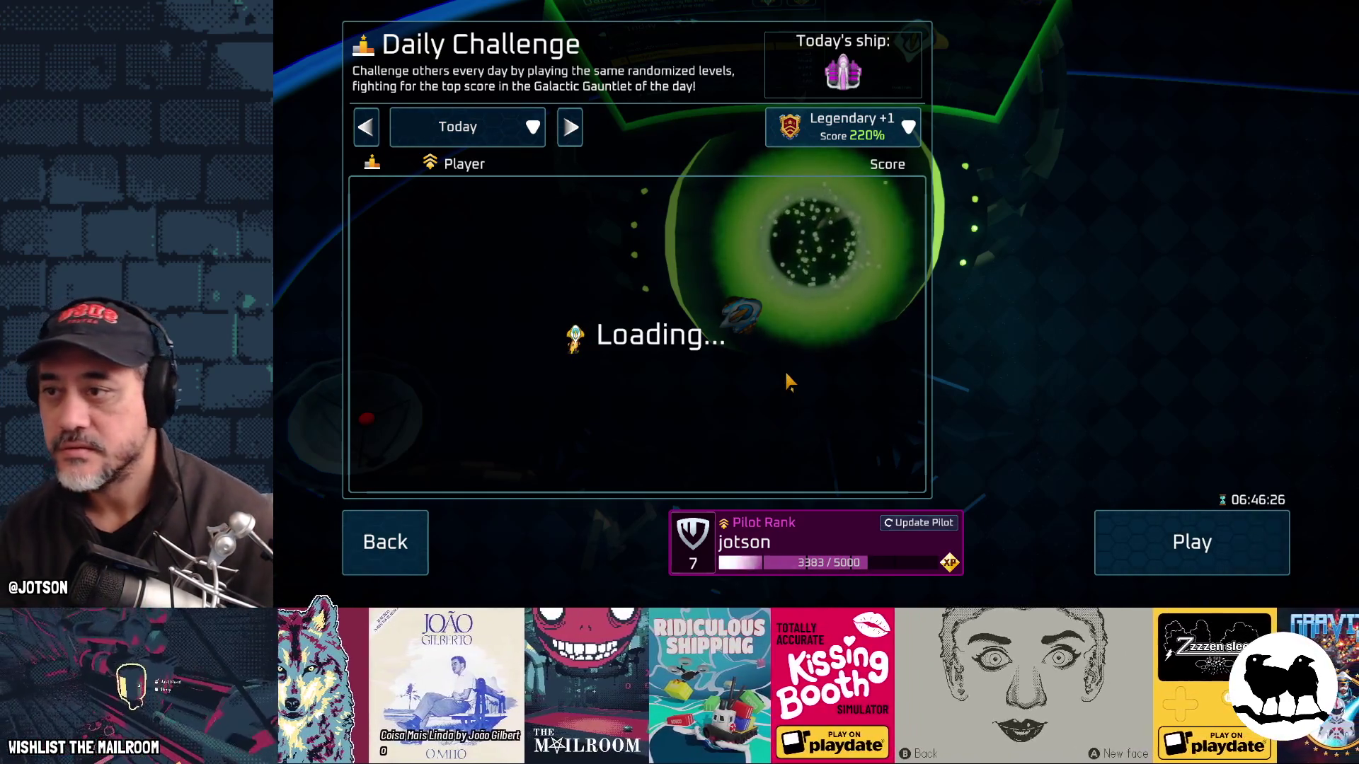
# Step: Step back through previous days' Daily Challenge leaderboards, move forward again, and start today's run
pyautogui.press('Left')
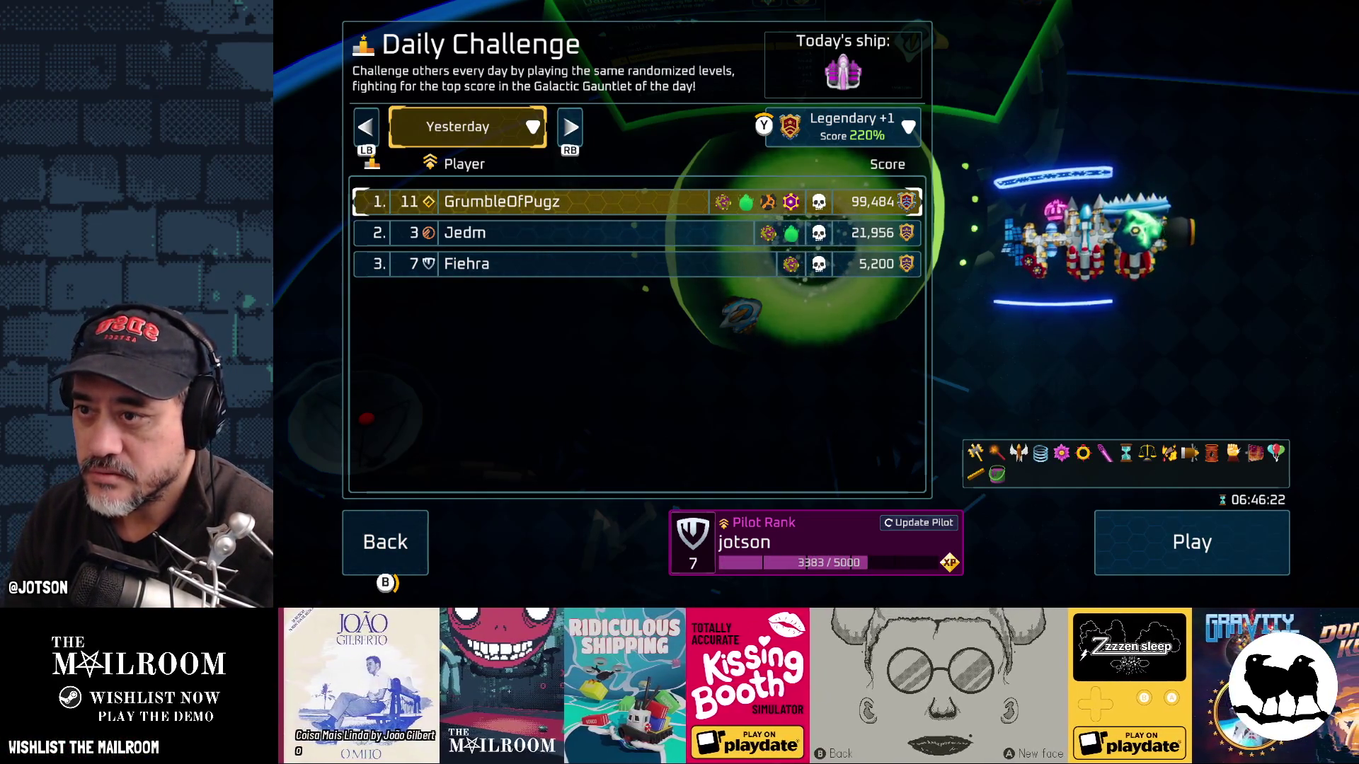
pyautogui.press('Left')
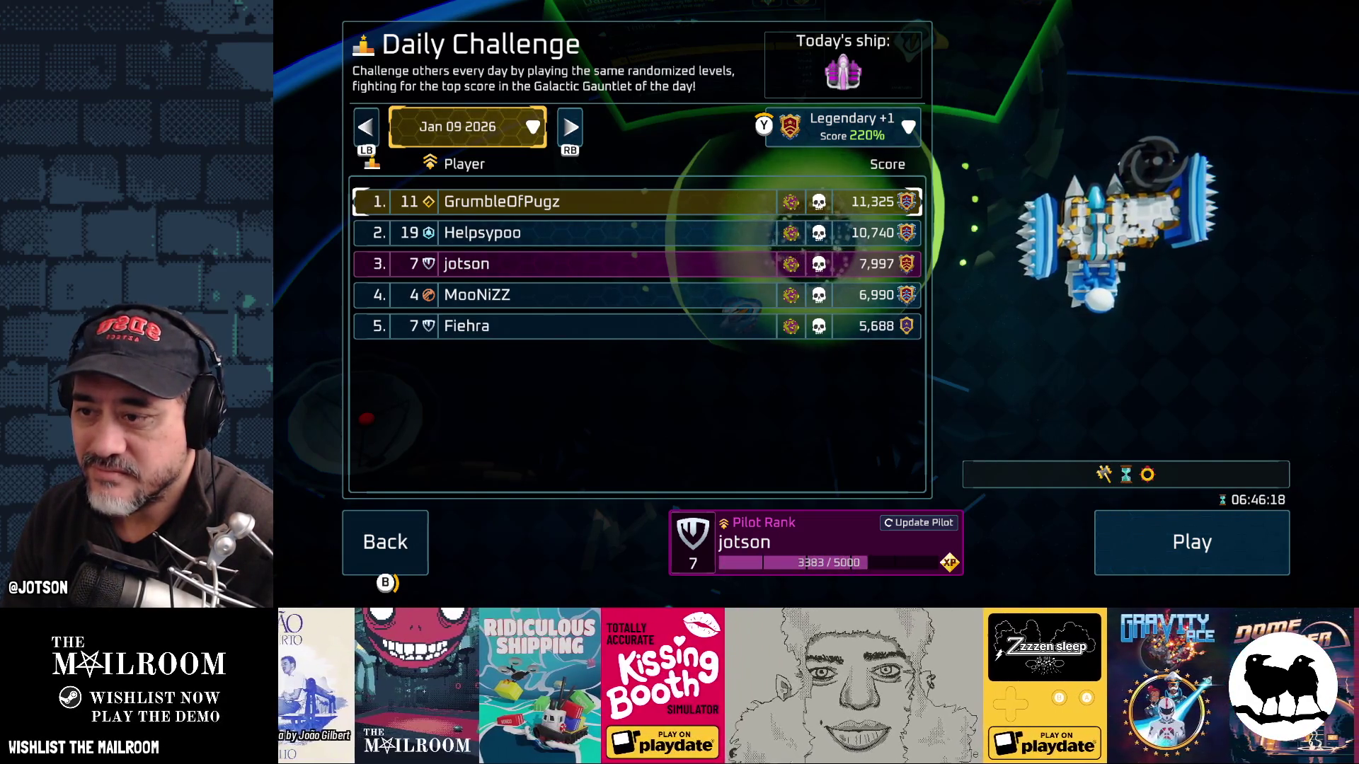
pyautogui.press('Left')
pyautogui.press('Left')
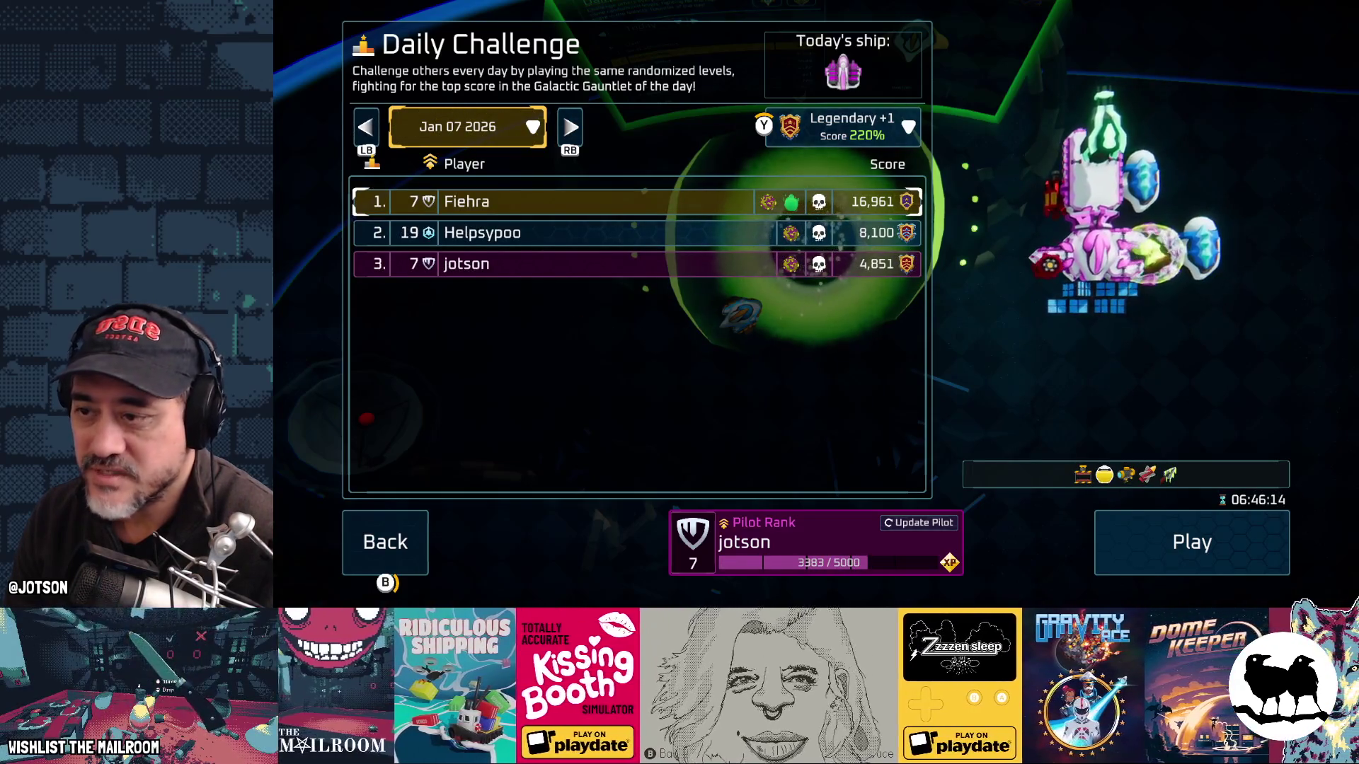
pyautogui.press('Left')
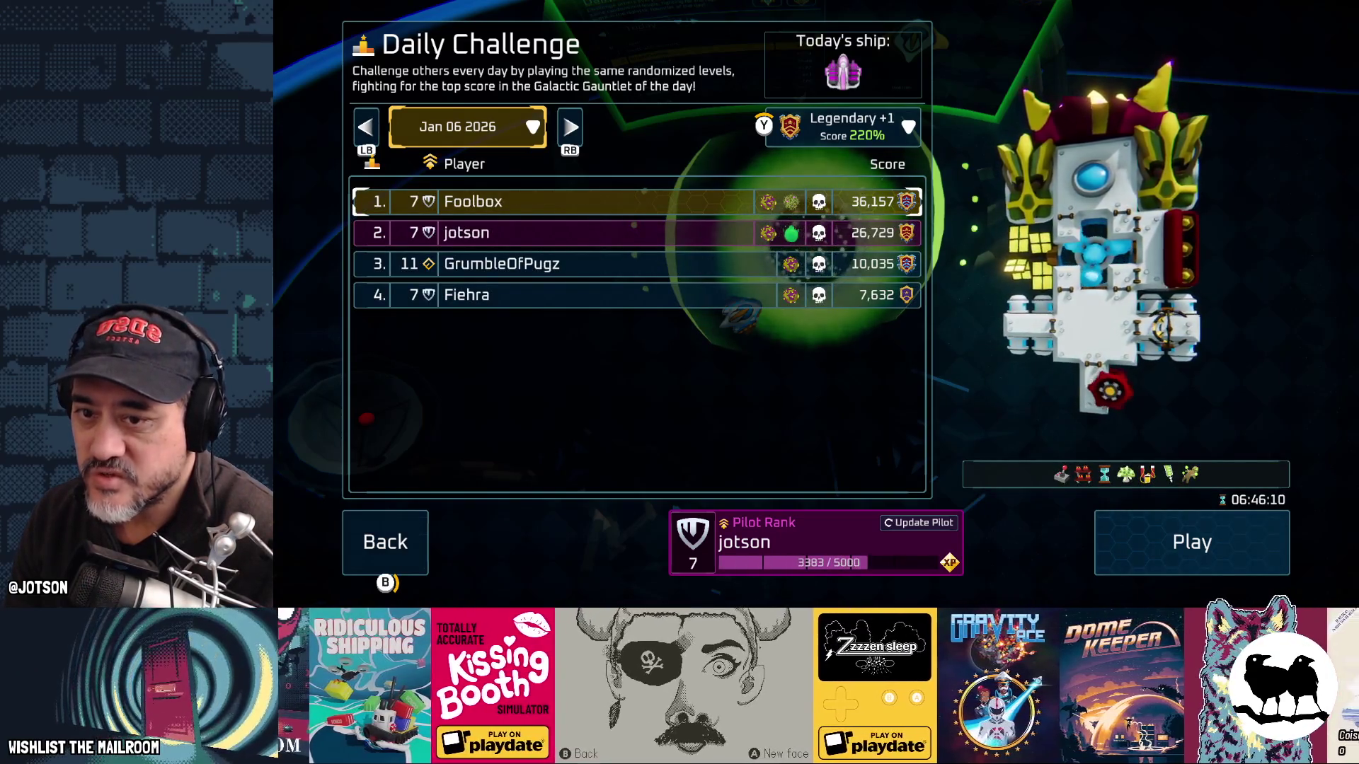
pyautogui.press('Right')
pyautogui.press('Right')
pyautogui.press('Right')
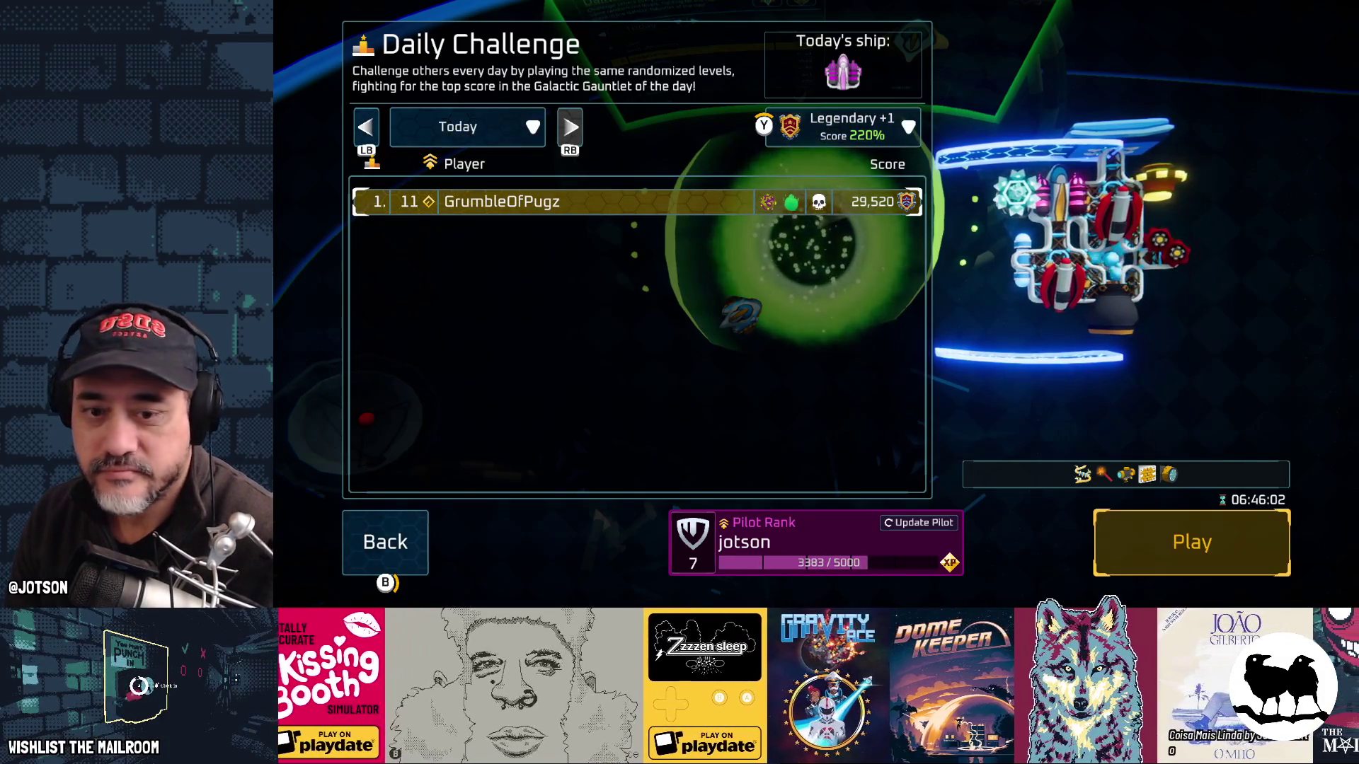
pyautogui.press('Return')
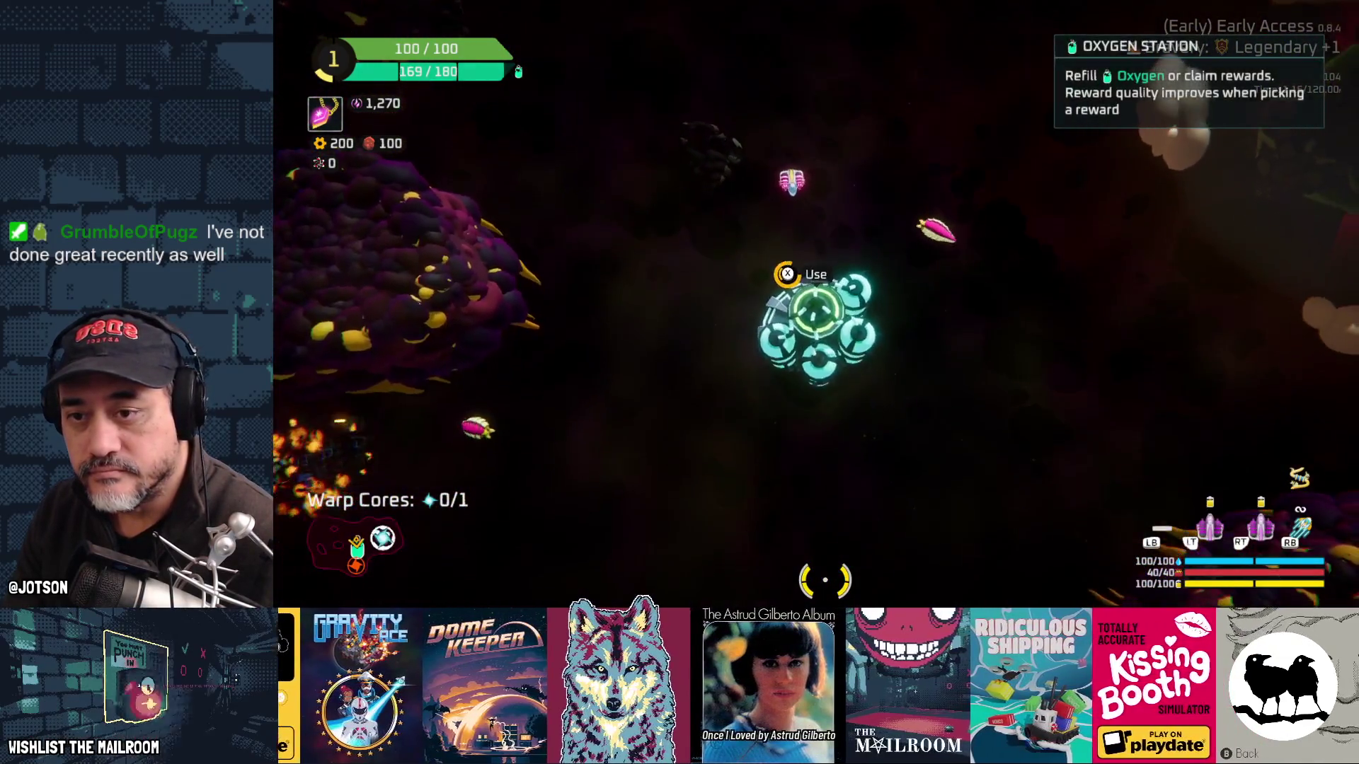
# Step: Take the Laser Sword as the oxygen station reward and choose the first crafting option for spare parts
pyautogui.press('Right')
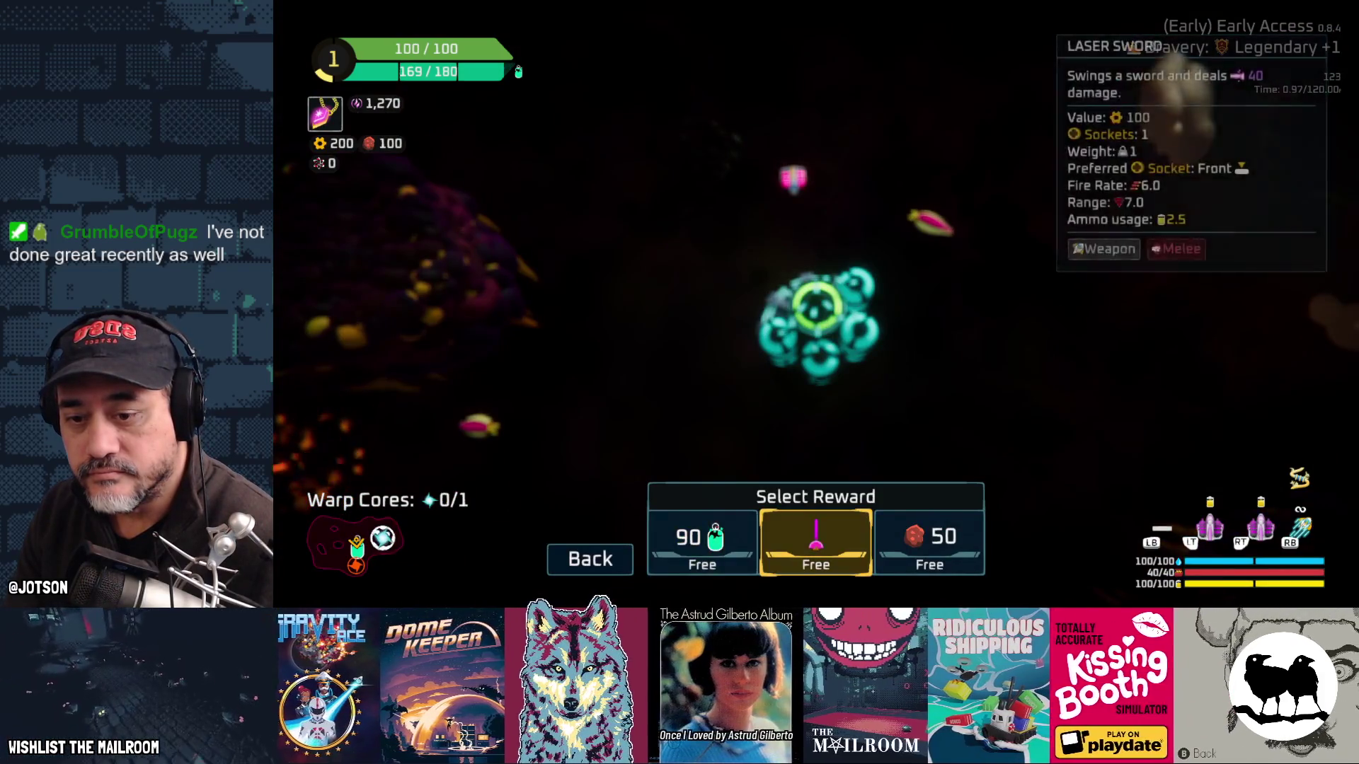
pyautogui.press('Return')
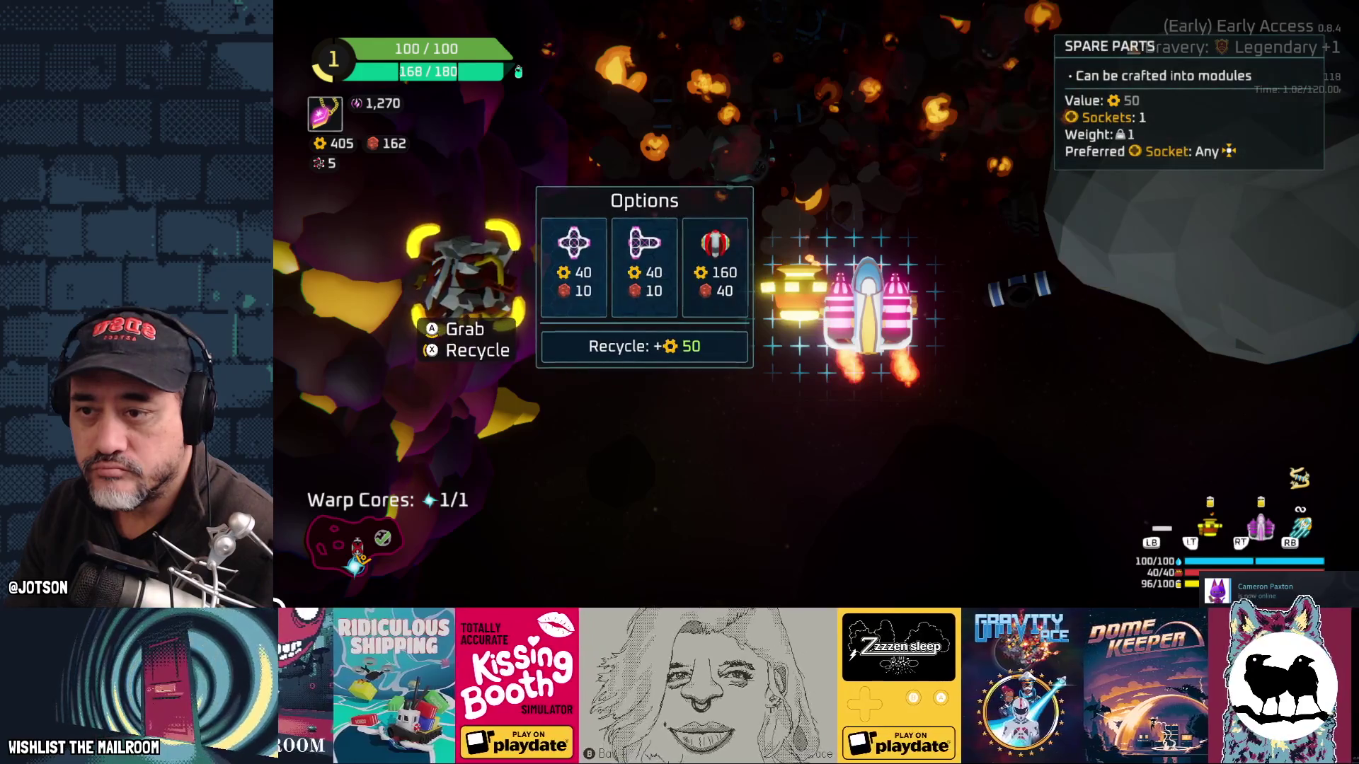
pyautogui.click(577, 263)
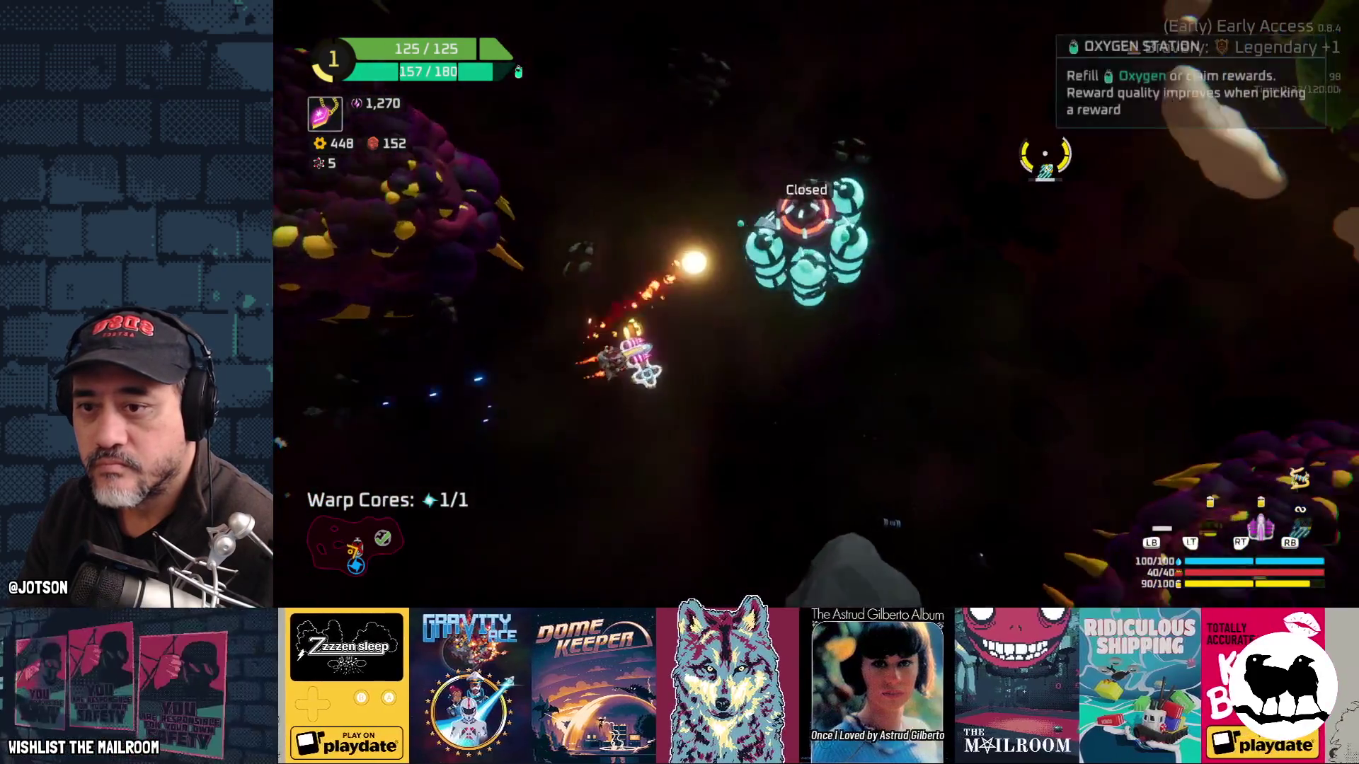
# Step: Review the ship's stats overview and the Fireballs weapon details, then resume play
pyautogui.press('Tab')
pyautogui.press('Left')
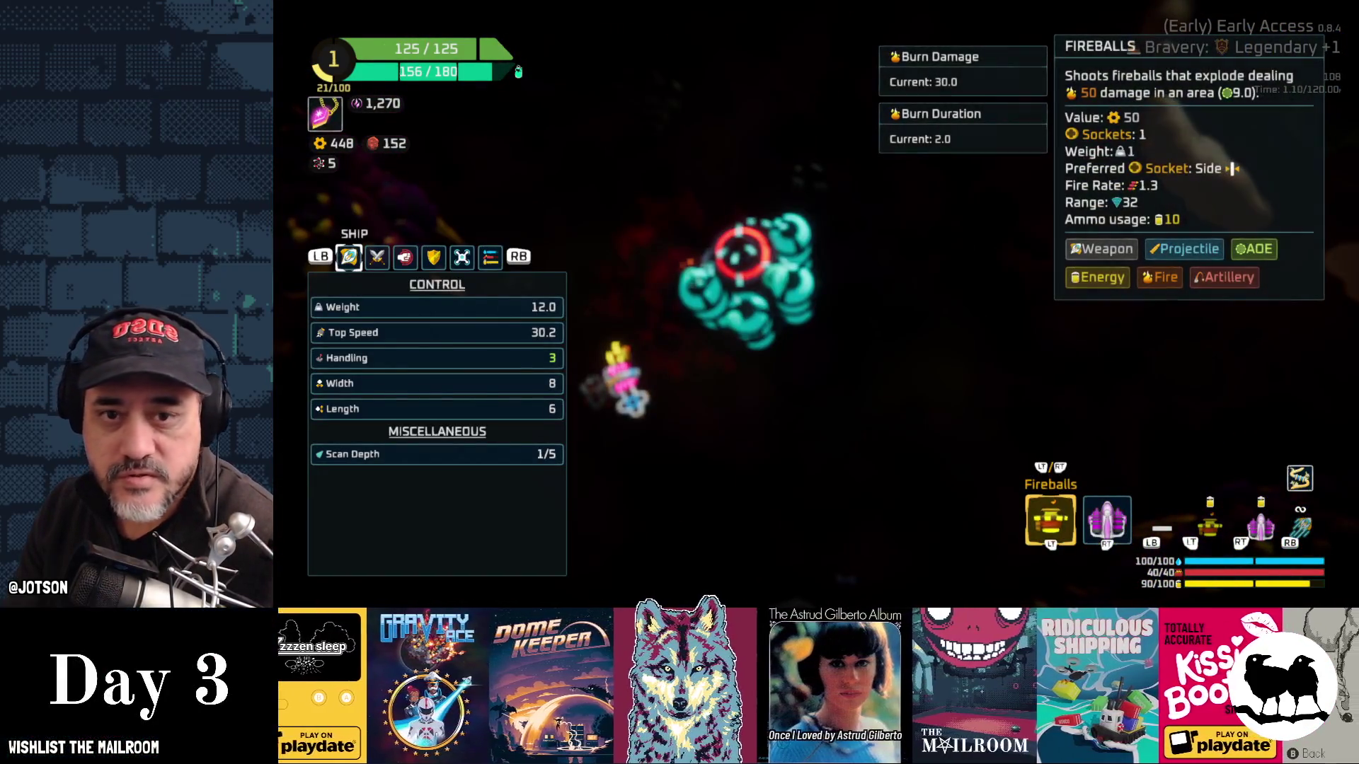
pyautogui.press('Escape')
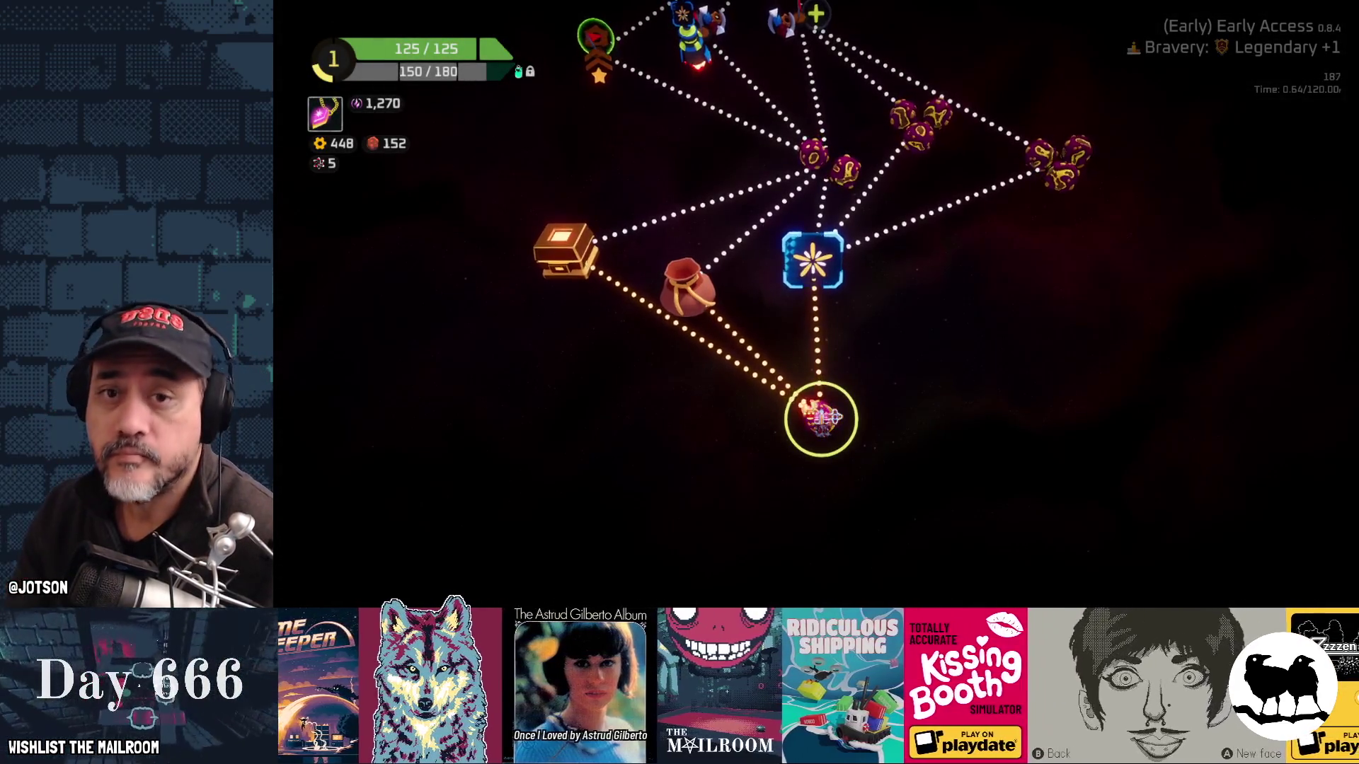
# Step: On the map, choose the chest drop point over the planet and sack nodes and warp there
pyautogui.press('Up')
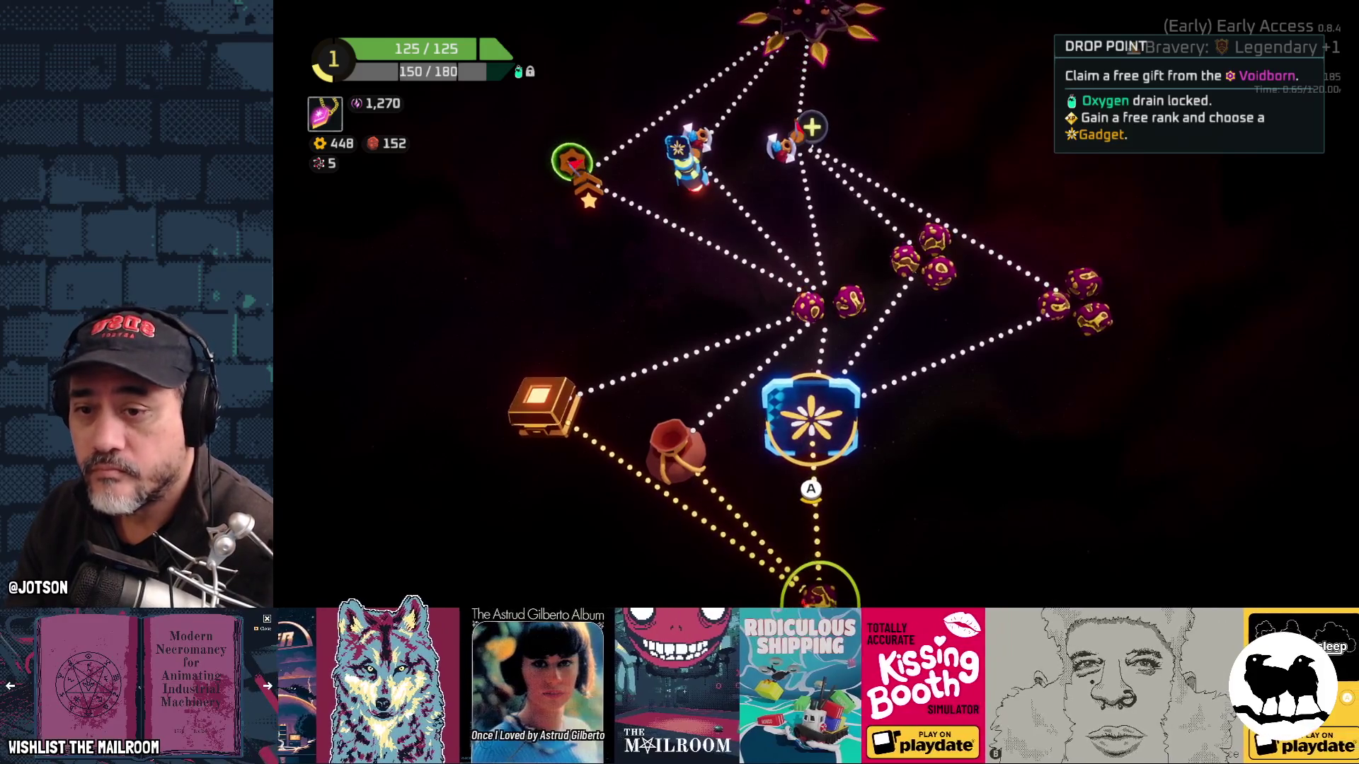
pyautogui.press('Up')
pyautogui.press('Down')
pyautogui.press('Left')
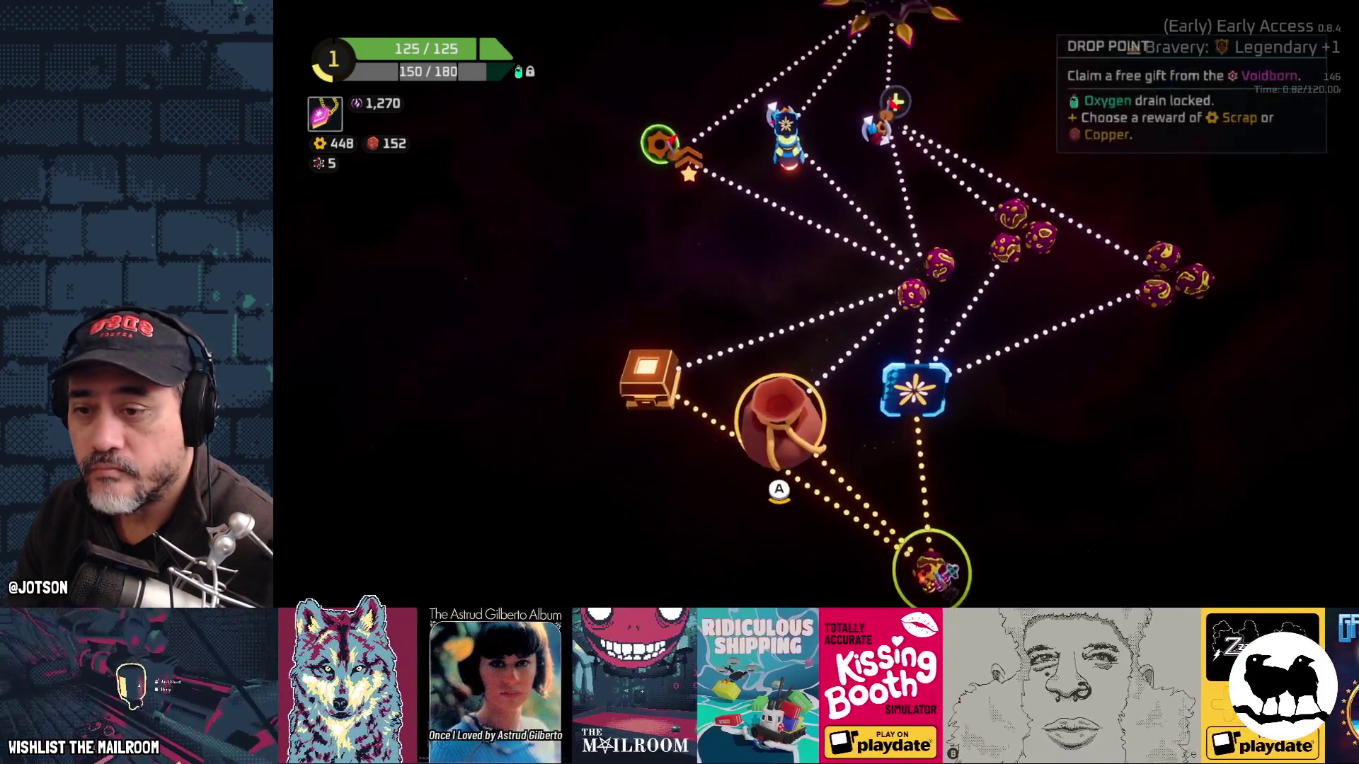
pyautogui.press('Left')
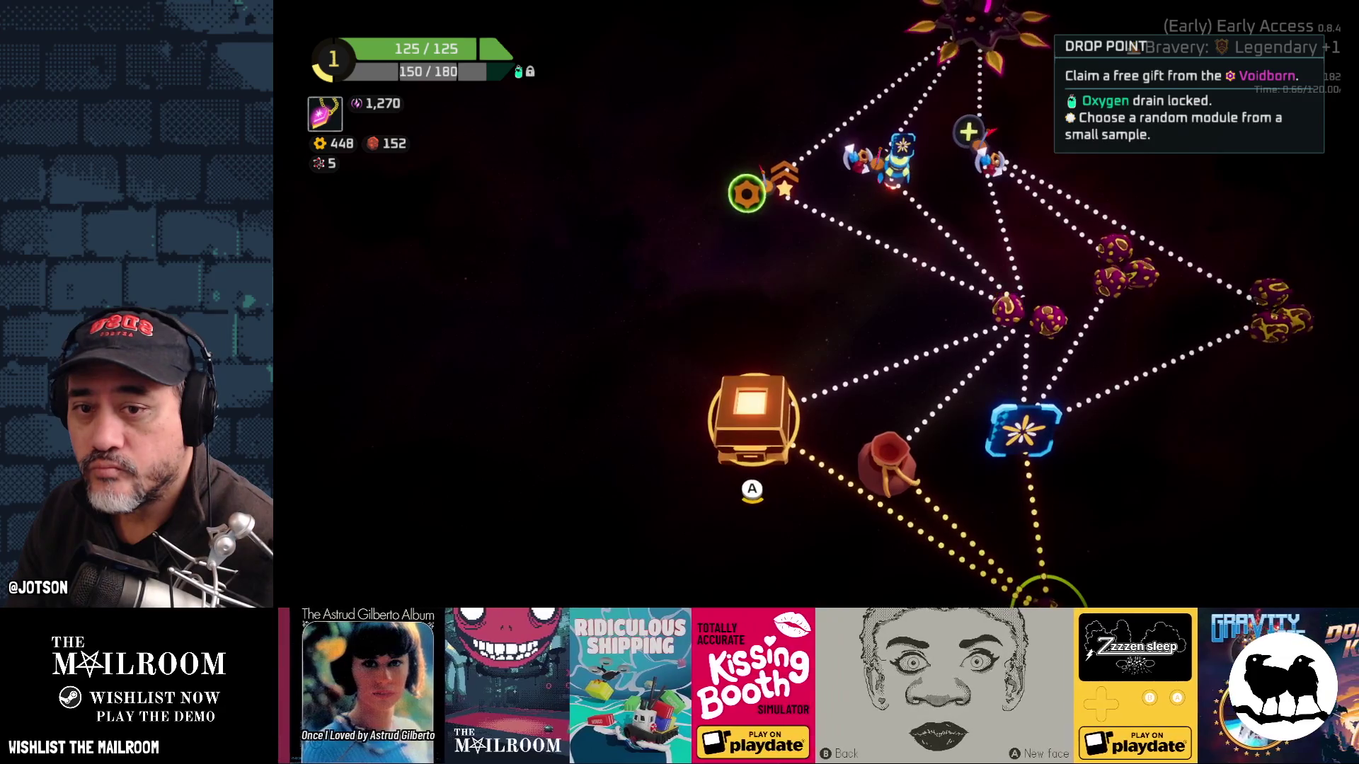
pyautogui.press('Return')
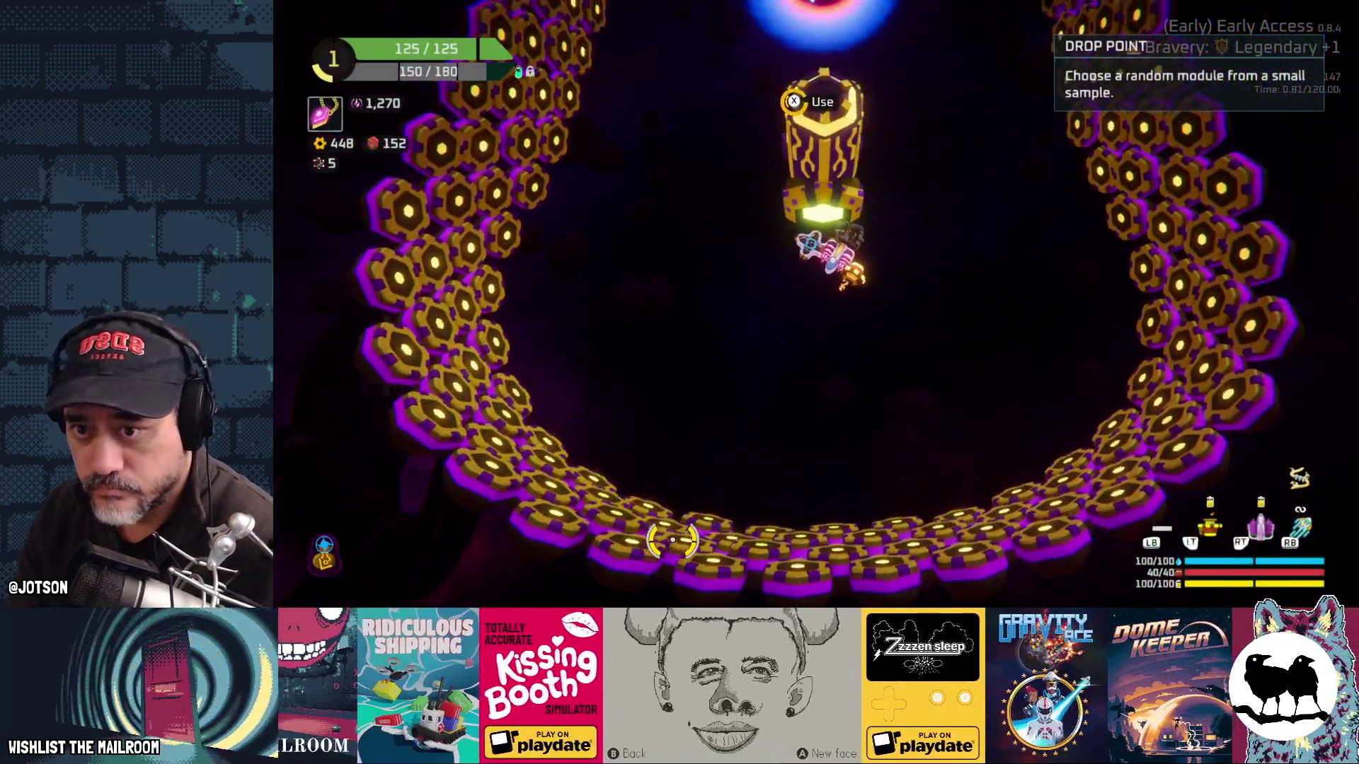
# Step: Claim the Large Thruster reward and attach it to the ship on the build grid
pyautogui.press('x')
pyautogui.press('Right')
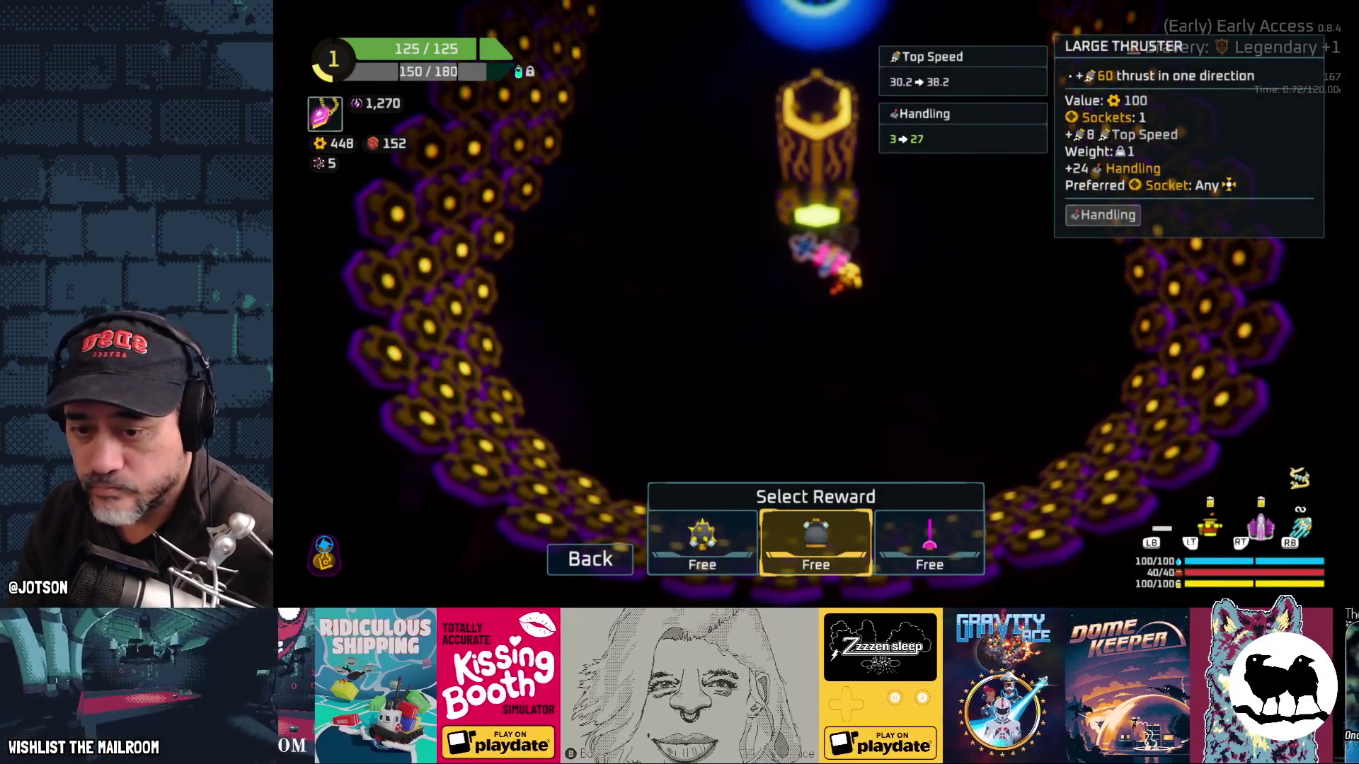
pyautogui.press('x')
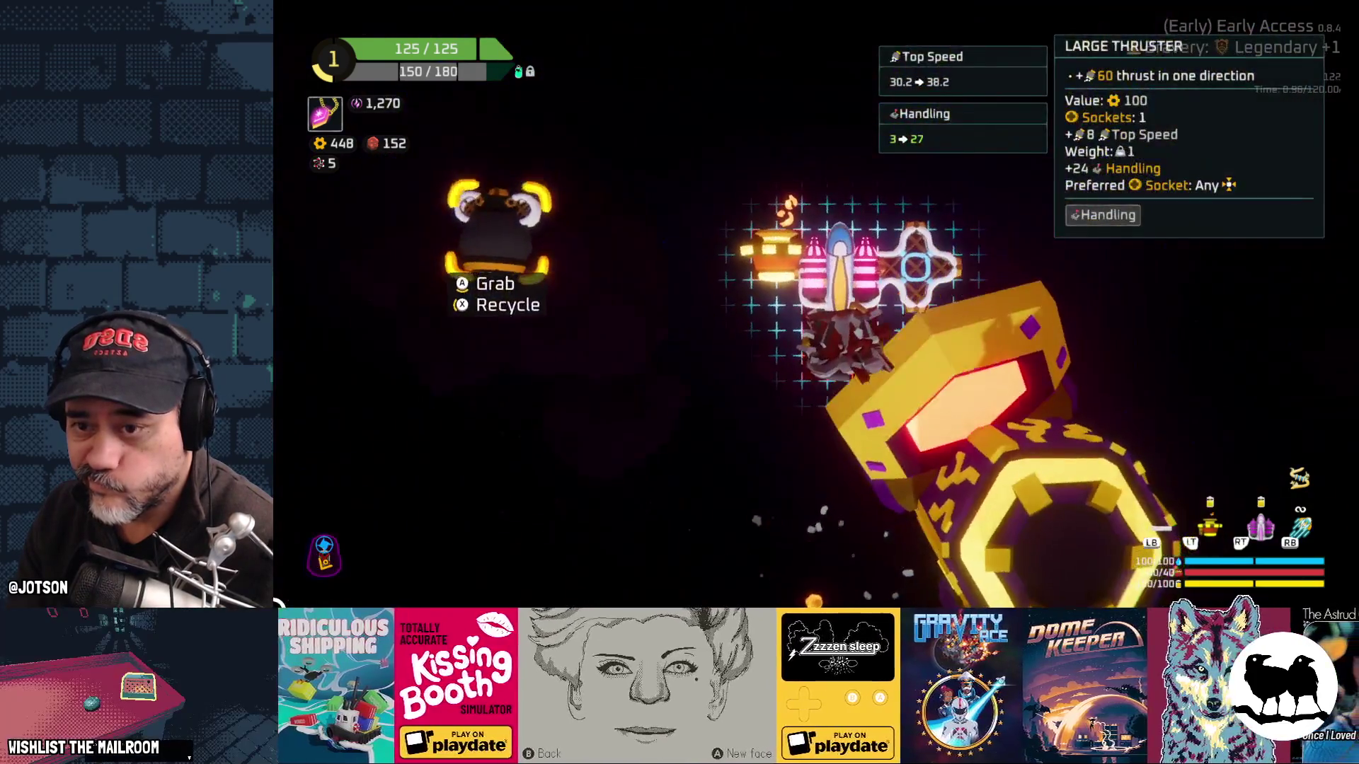
pyautogui.press('x')
pyautogui.press('Left')
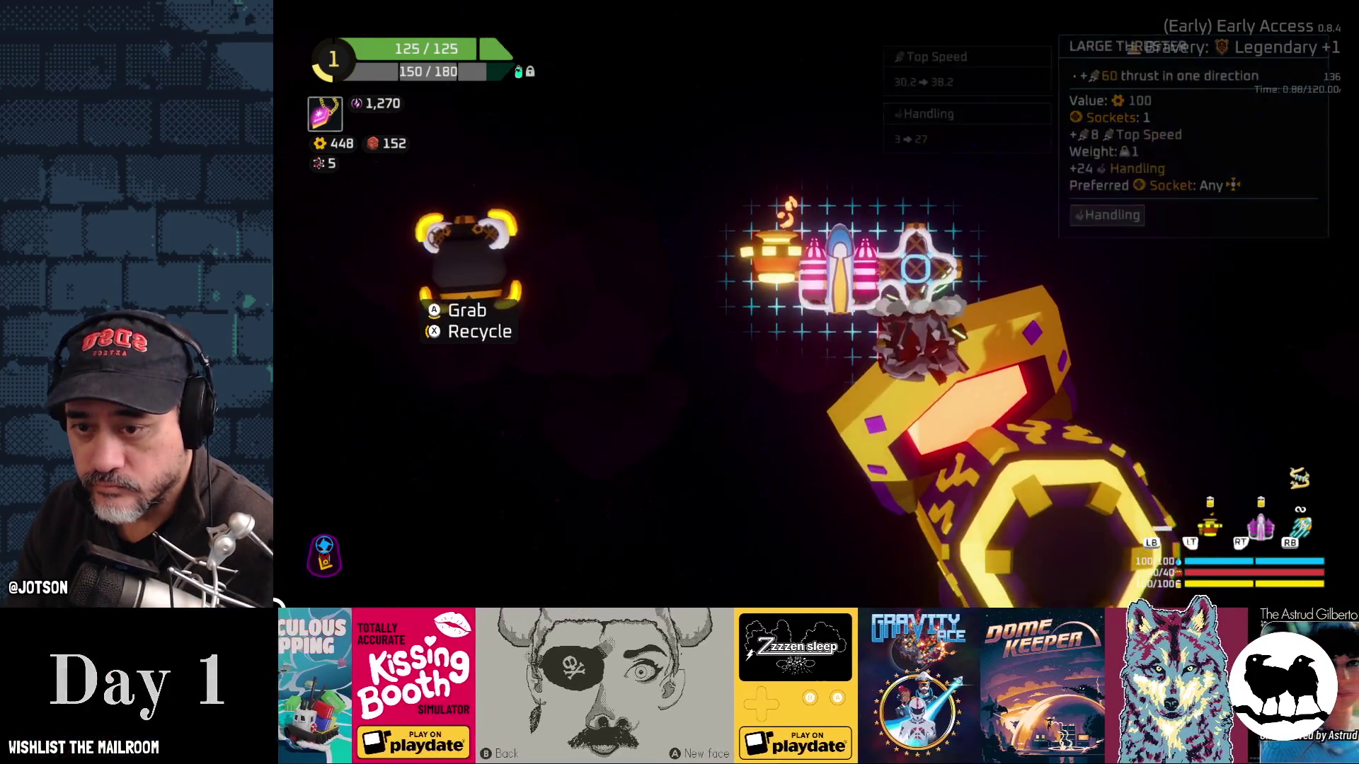
pyautogui.press('Right')
pyautogui.press('a')
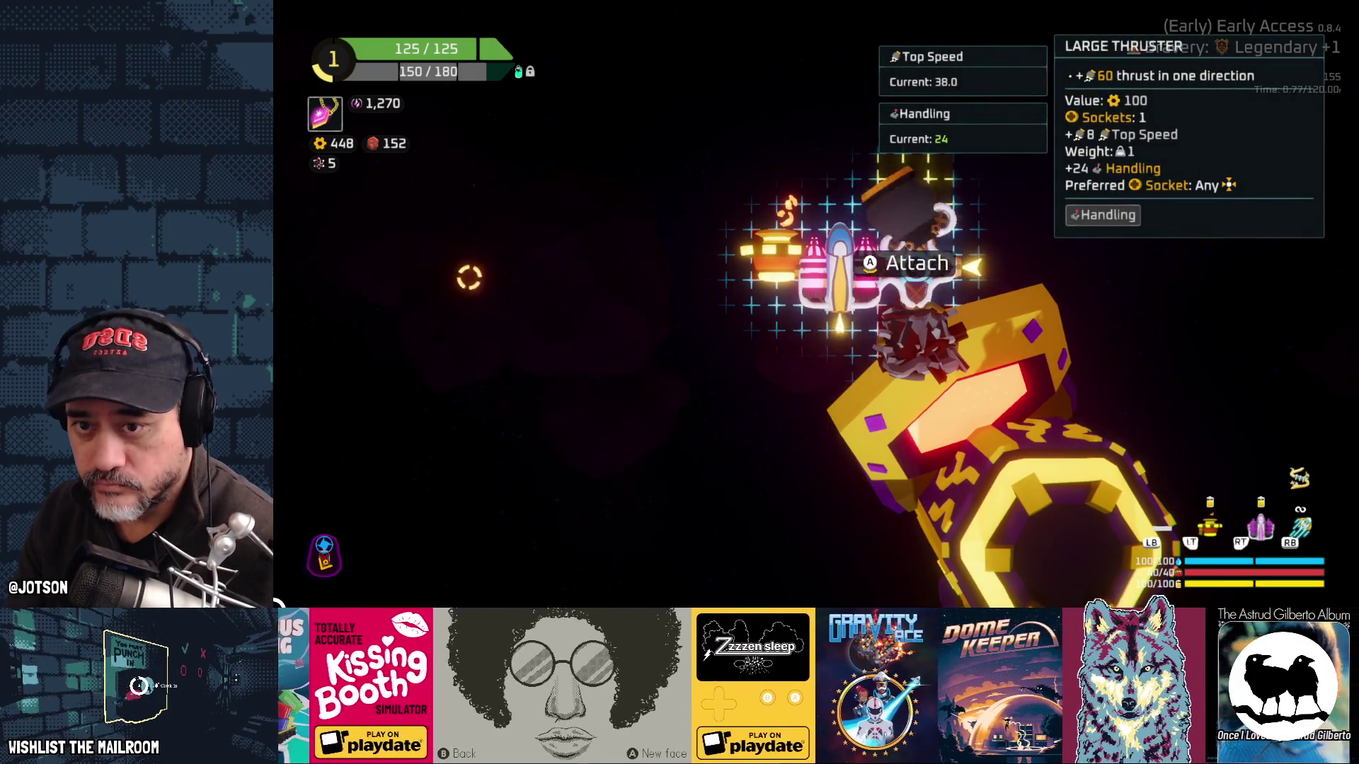
pyautogui.press('a')
# Step: Leave the drop point through the blue portal and warp to the next area
pyautogui.press('x')
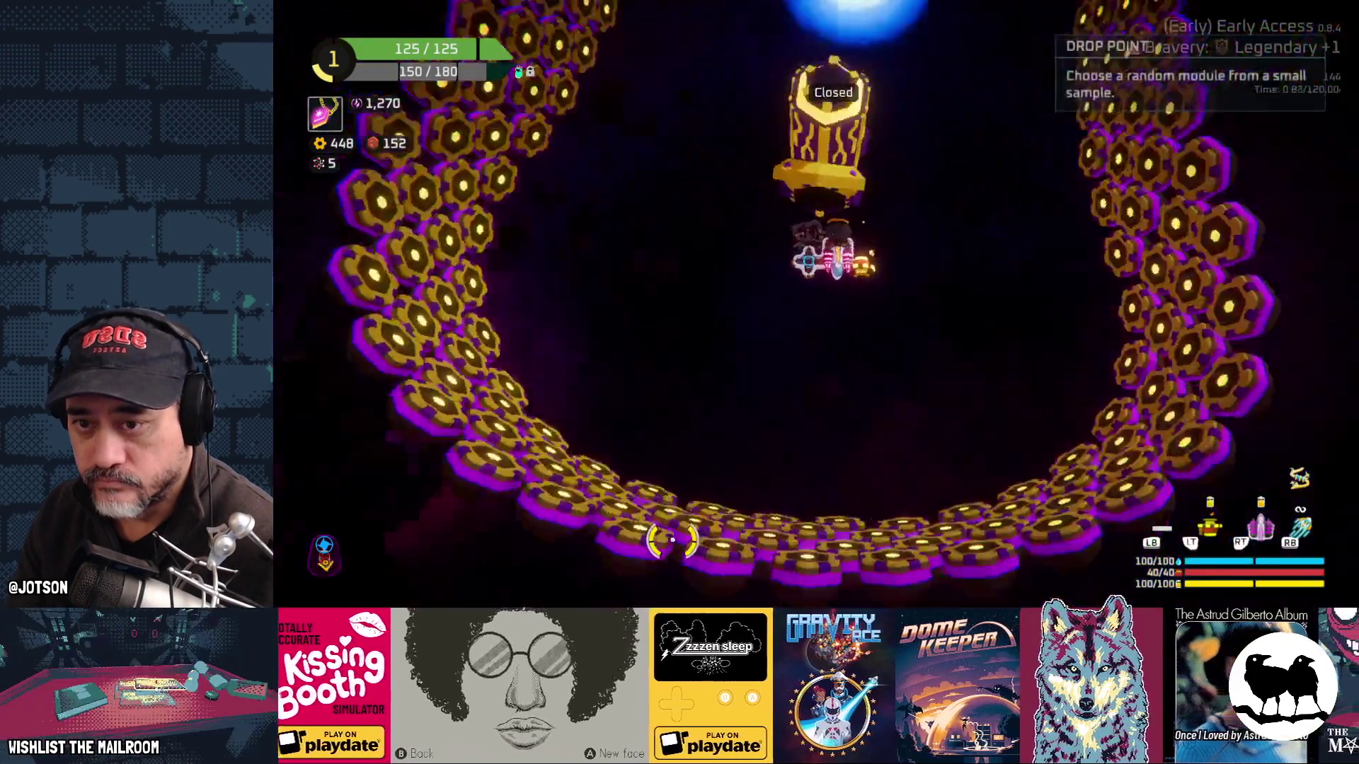
pyautogui.press('Up')
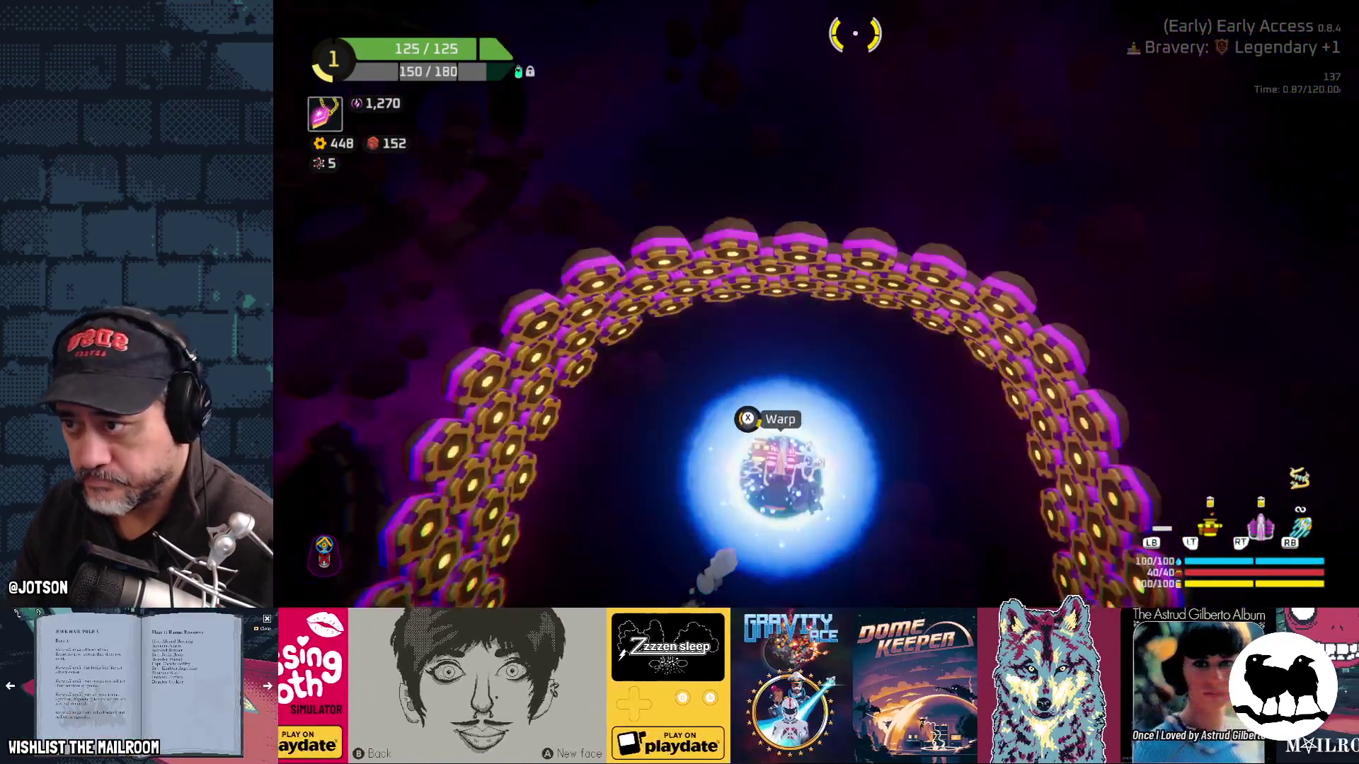
pyautogui.press('x')
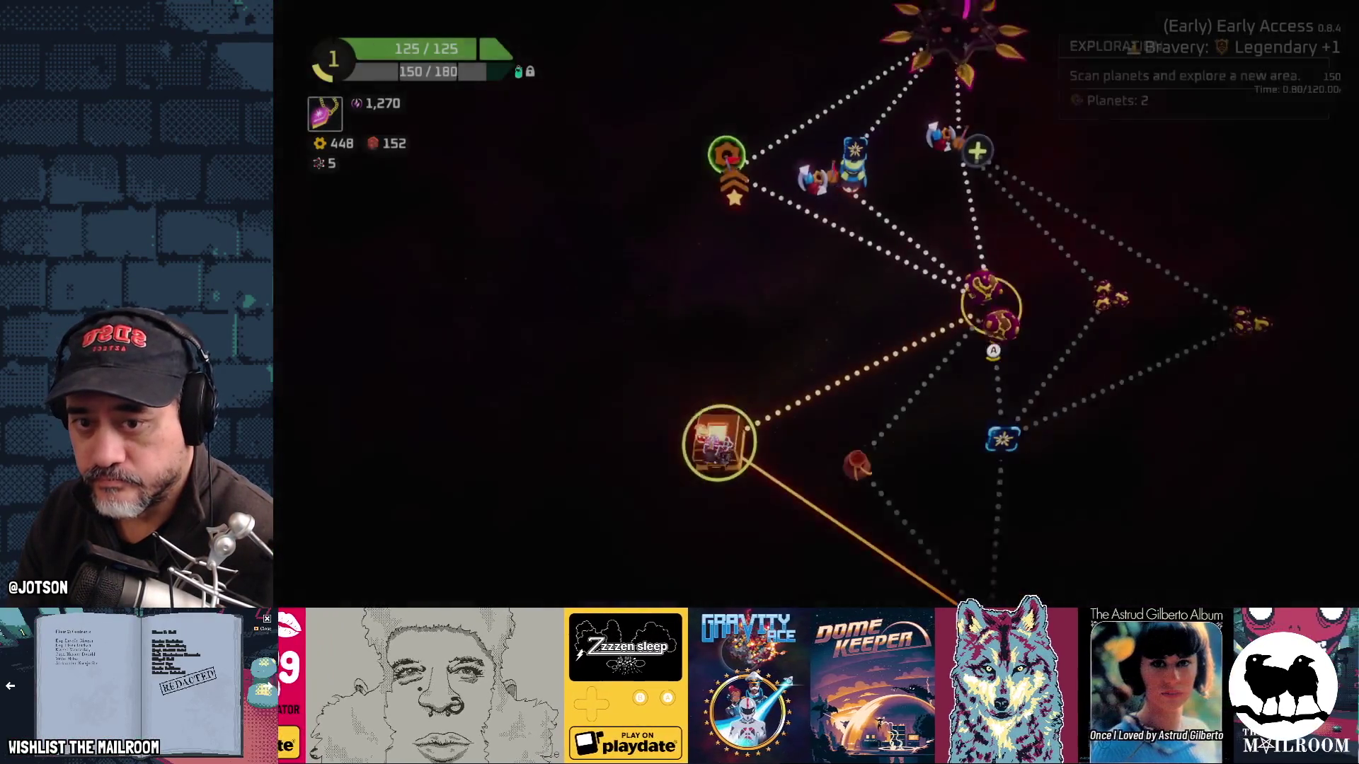